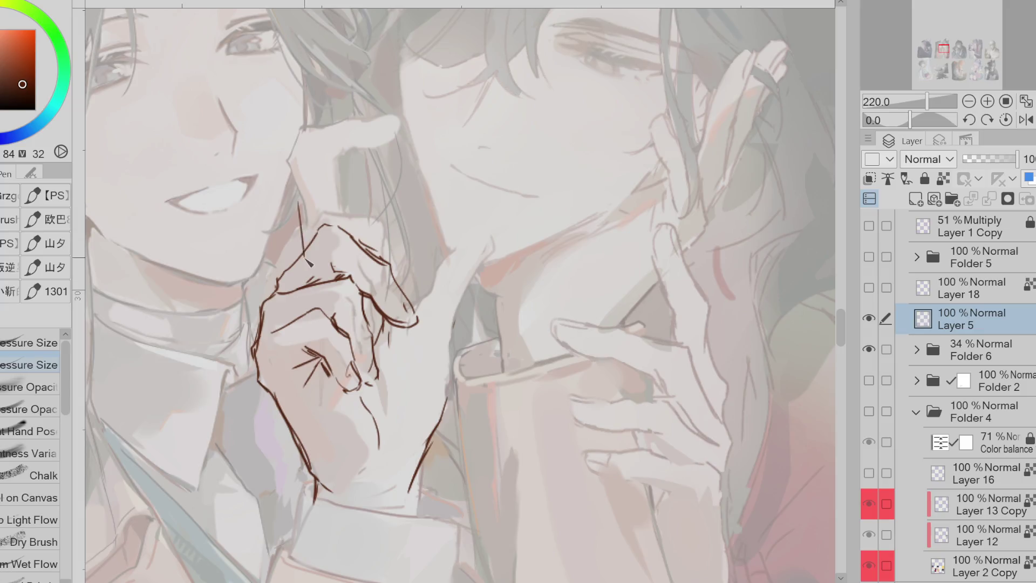
Redraw the short finger edge and fingertip contours on the left character's cheek, undoing failed strokes
key("ctrl+z")
left_click_drag(342, 174, 360, 242)
key("ctrl+z")
key("ctrl+z")
mouse_move(297, 217)
left_mouse_down()
mouse_move(305, 245)
mouse_move(291, 186)
left_mouse_up()
left_click_drag(340, 124, 366, 135)
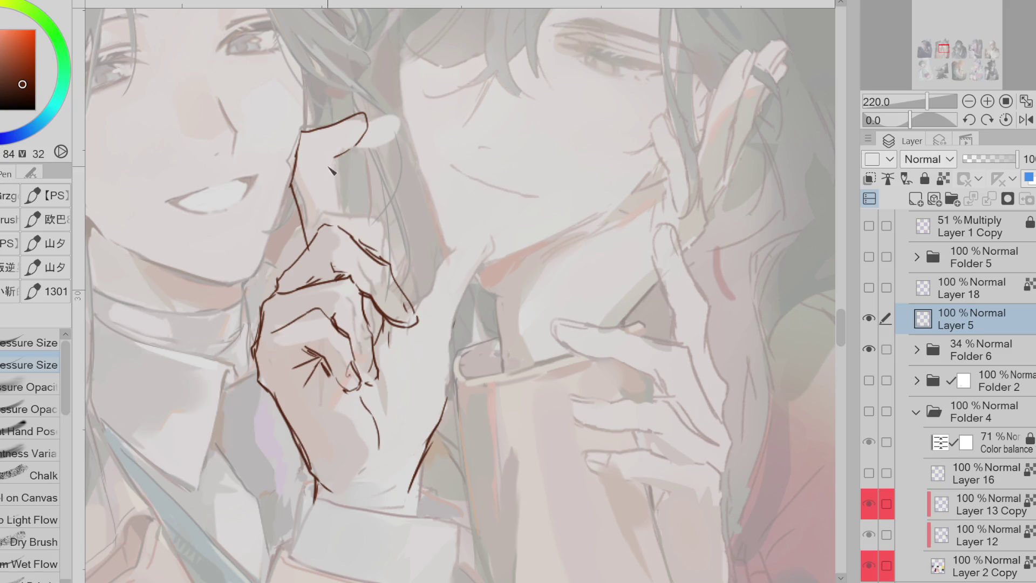
key("ctrl+z")
left_click_drag(333, 184, 339, 210)
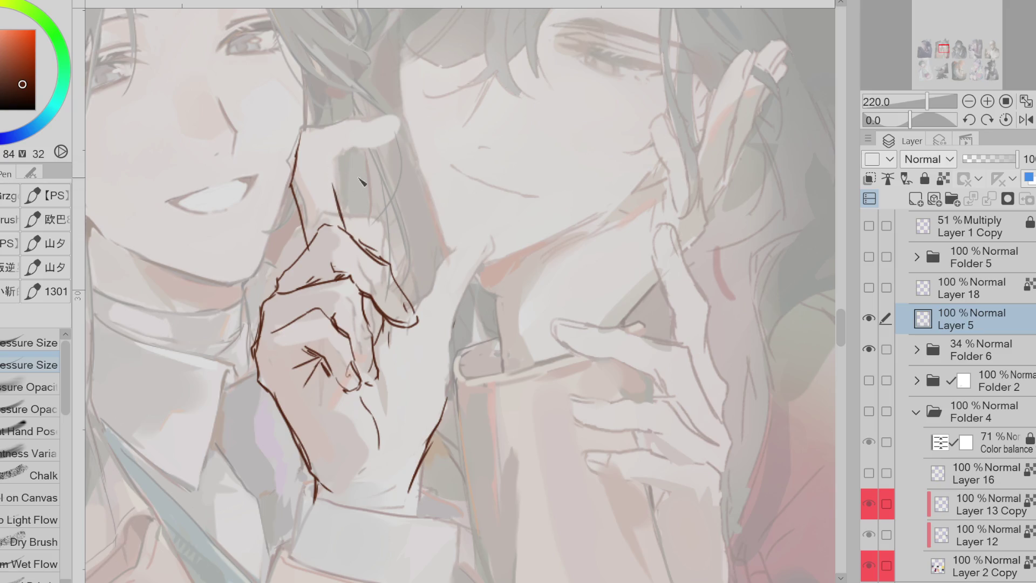
mouse_move(300, 132)
left_mouse_down()
mouse_move(292, 184)
mouse_move(322, 133)
mouse_move(358, 129)
mouse_move(292, 190)
left_mouse_up()
key("ctrl+z")
Draw a hooked curve at the fingertip, retrying until it sits right
key("ctrl+z")
key("ctrl+z")
key("ctrl+z")
mouse_move(310, 230)
left_mouse_down()
mouse_move(304, 254)
mouse_move(302, 162)
mouse_move(350, 150)
mouse_move(348, 132)
mouse_move(408, 146)
left_mouse_up()
key("ctrl+z")
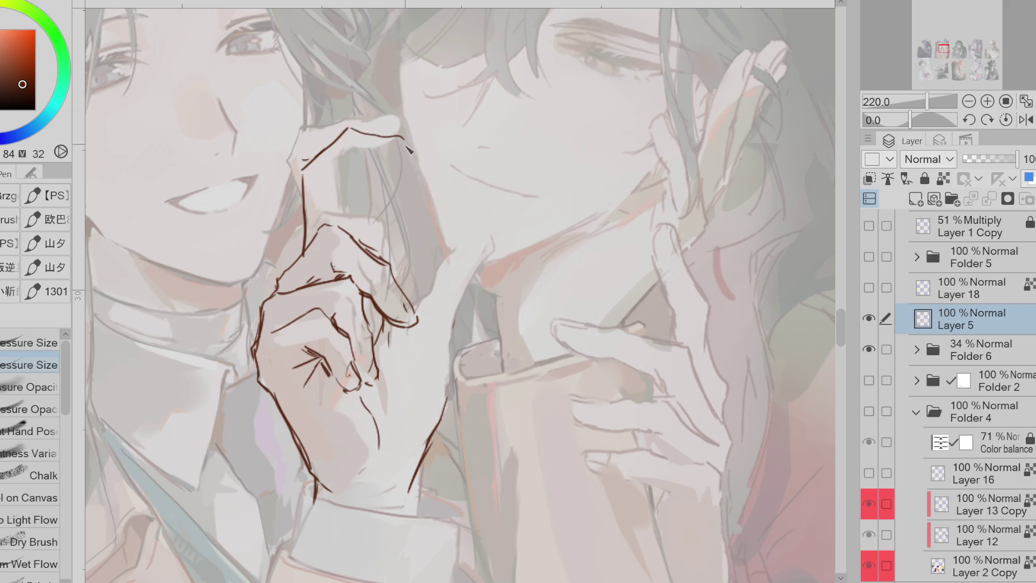
key("ctrl+z")
key("ctrl+z")
key("ctrl+z")
left_click_drag(304, 171, 327, 164)
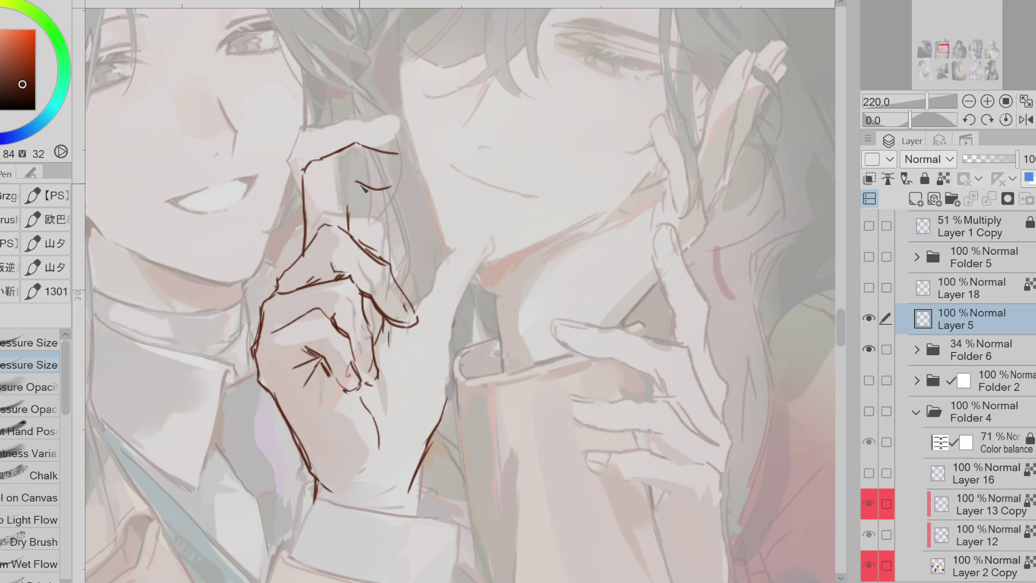
key("ctrl+z")
left_click_drag(369, 183, 340, 196)
Check the fingertip's top curve on a horizontally flipped canvas and touch it up
key("h")
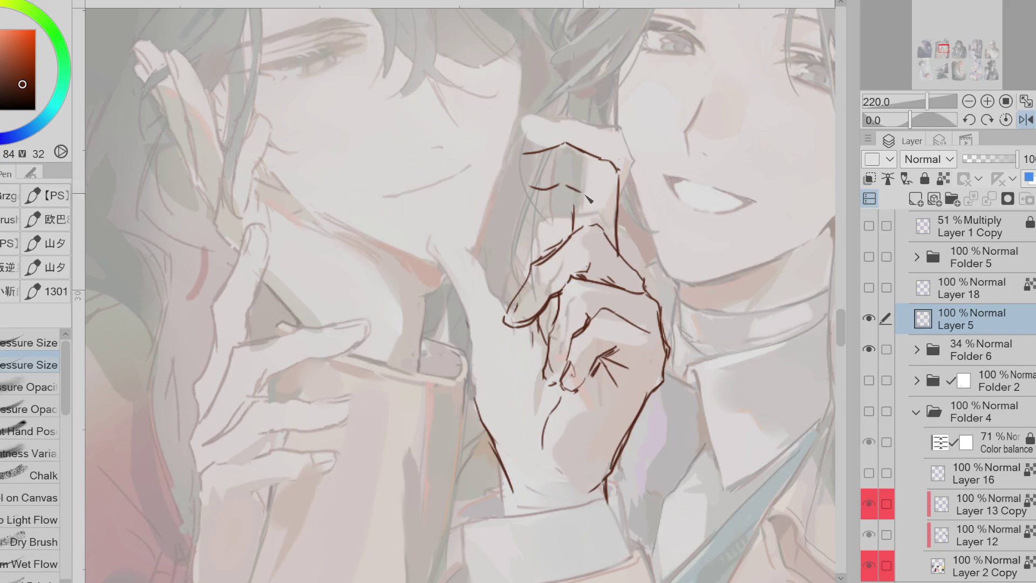
key("e")
mouse_move(607, 154)
left_mouse_down()
mouse_move(526, 184)
mouse_move(568, 147)
mouse_move(503, 172)
left_mouse_up()
key("p")
key("h")
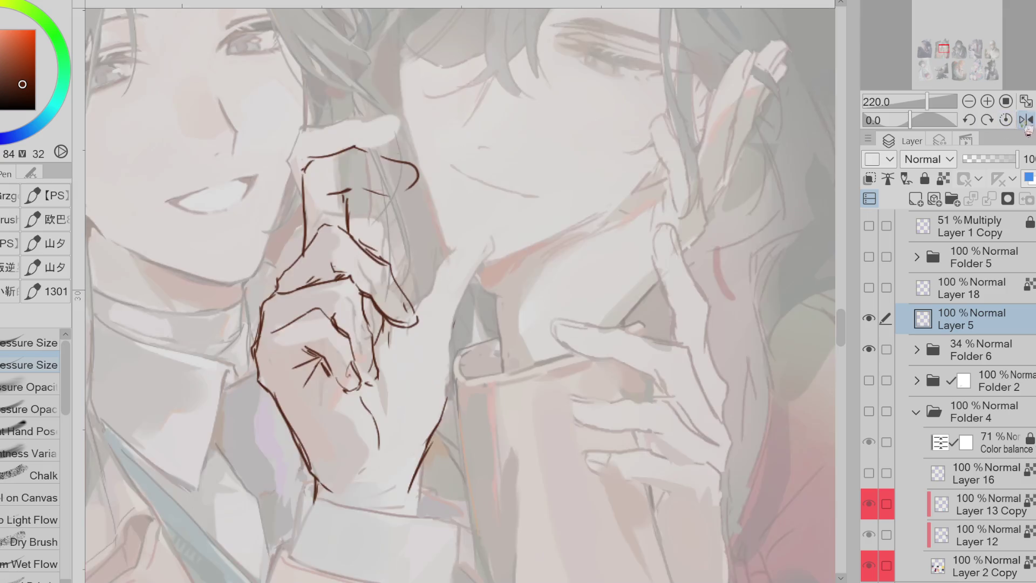
key("ctrl+z")
Erase and redraw the lower fingertip edge, the finger's top-left end and its upper-left outline
key("e")
left_click_drag(327, 193, 343, 193)
key("p")
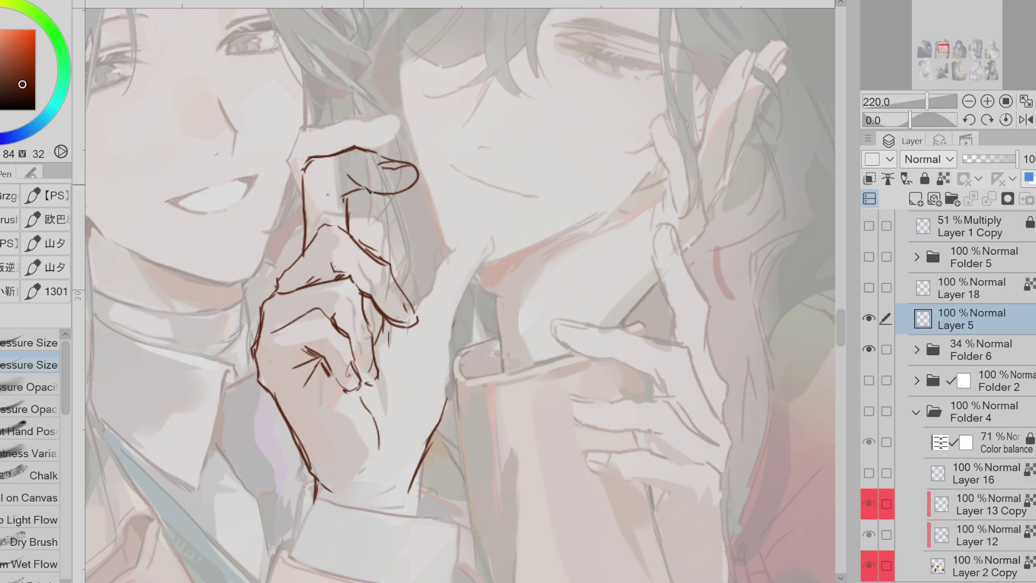
left_click_drag(343, 178, 369, 192)
key("e")
mouse_move(337, 154)
left_mouse_down()
mouse_move(302, 171)
mouse_move(315, 163)
left_mouse_up()
key("p")
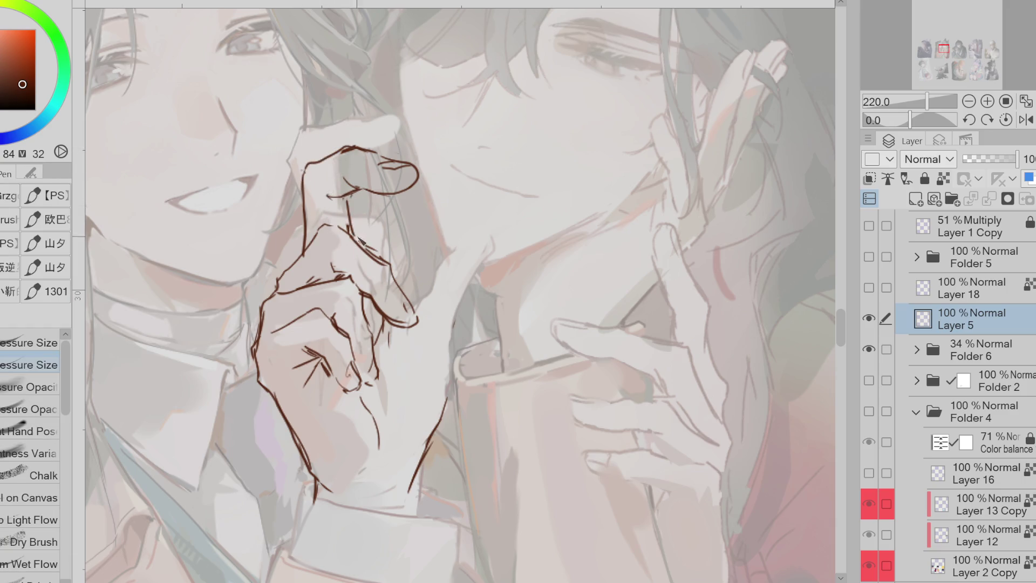
key("e")
left_click_drag(416, 171, 404, 192)
key("p")
key("e")
mouse_move(349, 160)
left_mouse_down()
mouse_move(308, 172)
mouse_move(350, 229)
mouse_move(316, 216)
mouse_move(307, 257)
left_mouse_up()
key("p")
Clean up the finger-edge strokes and sketch the thumb outline rising toward the jaw
key("e")
key("p")
key("e")
key("p")
key("e")
left_click_drag(324, 194, 316, 241)
key("p")
key("e")
left_click_drag(378, 205, 335, 254)
mouse_move(351, 194)
left_mouse_down()
mouse_move(362, 238)
mouse_move(353, 226)
left_mouse_up()
key("p")
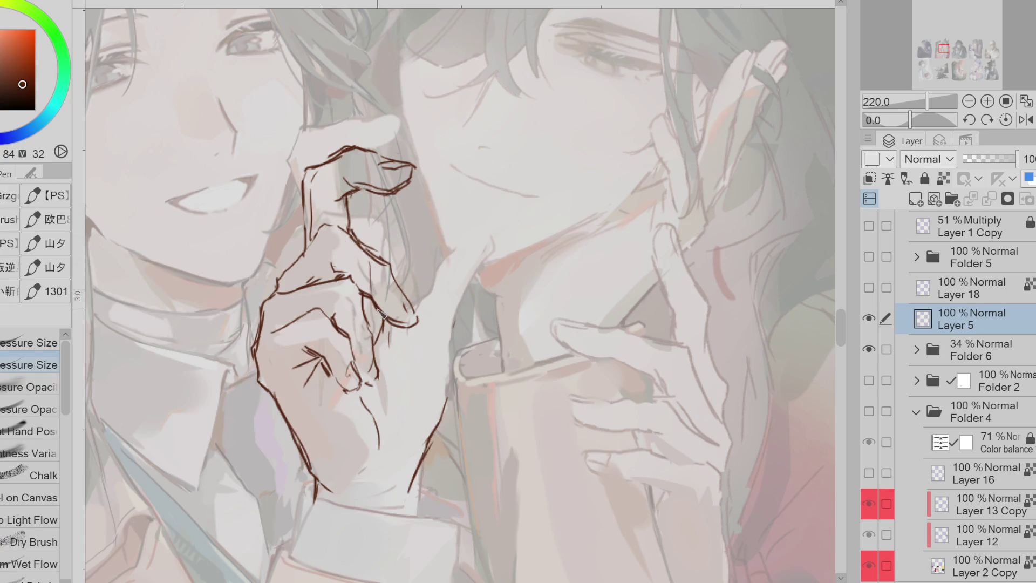
key("ctrl+z")
left_click_drag(454, 356, 484, 238)
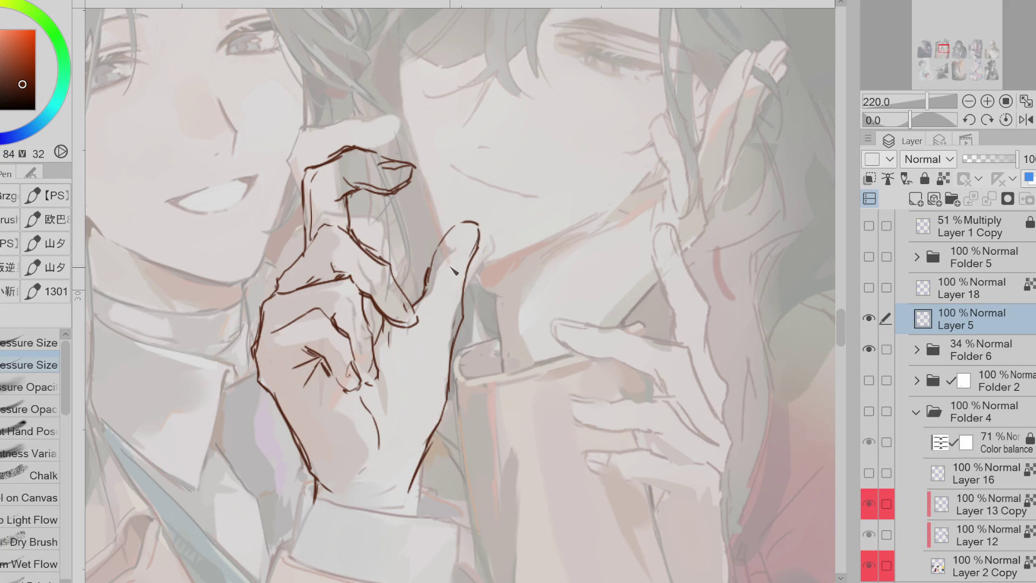
Liquify the fingertip rightward, sketch two wrist strokes, and warp the hand lines around the fingers
scroll(455, 274, "down", 1)
key("e")
key("j")
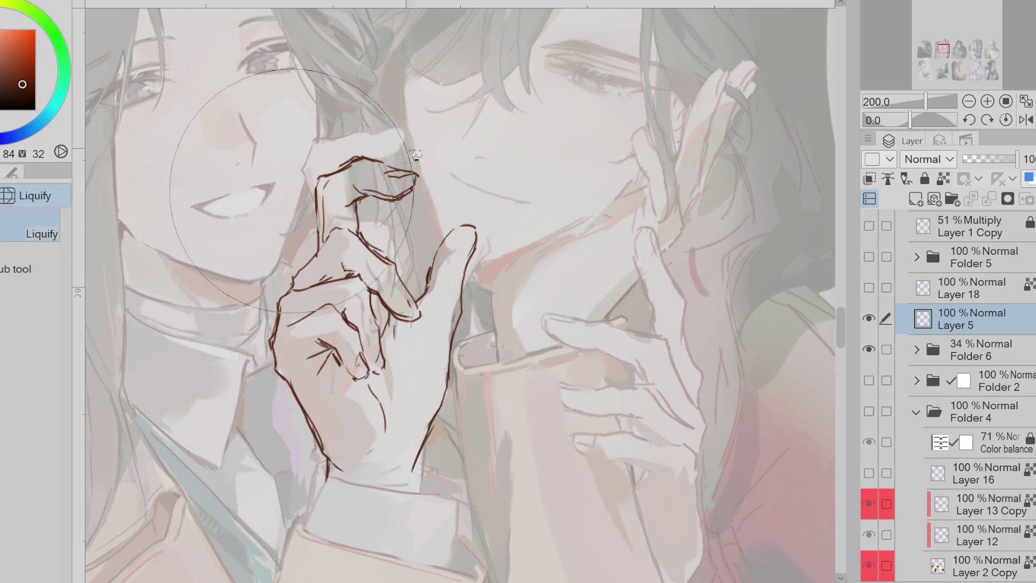
left_click_drag(419, 152, 432, 156)
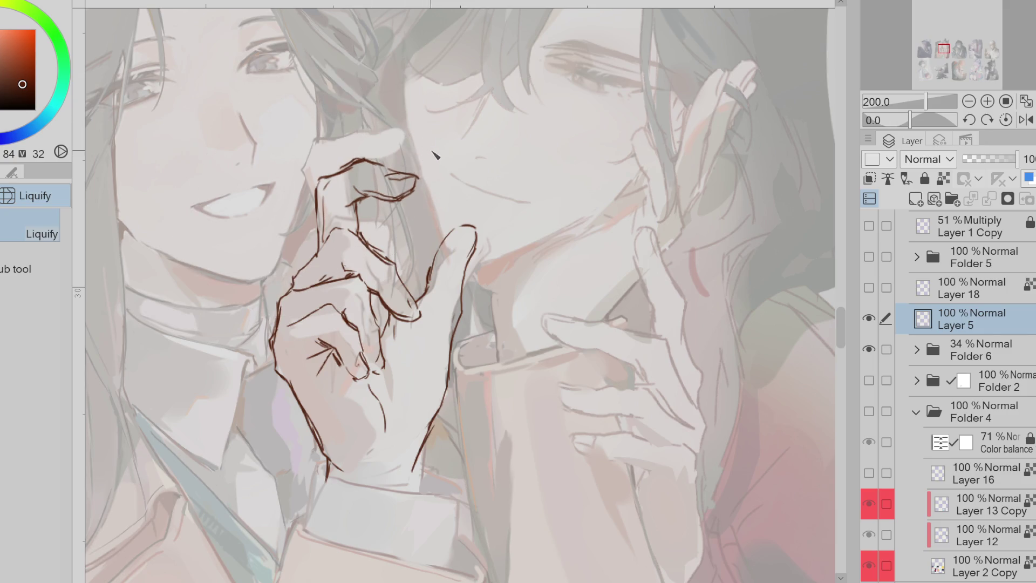
scroll(454, 222, "down", 2)
key("e")
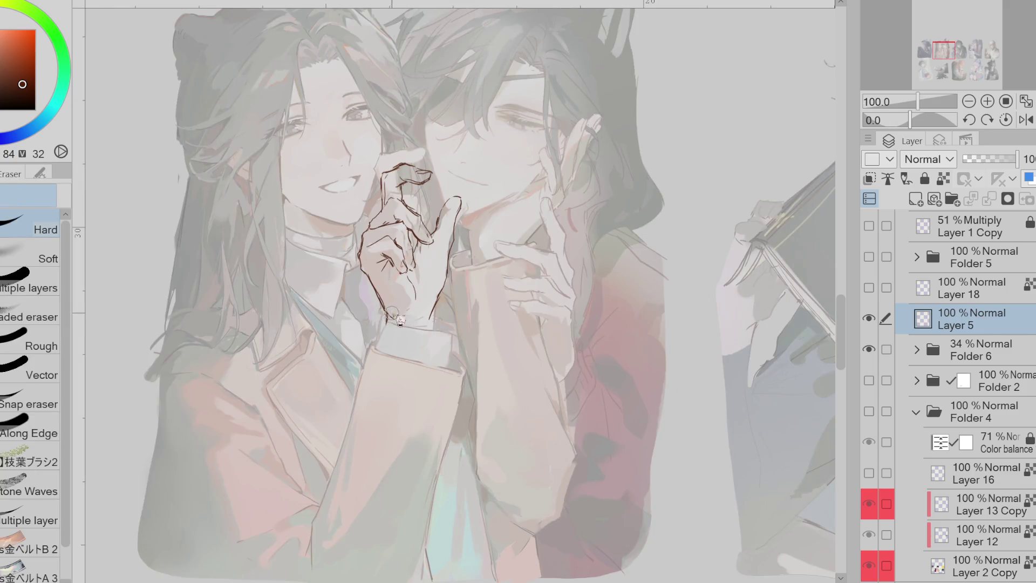
scroll(392, 313, "up", 1)
key("j")
key("e")
key("p")
left_click_drag(465, 294, 451, 365)
left_click_drag(468, 312, 426, 330)
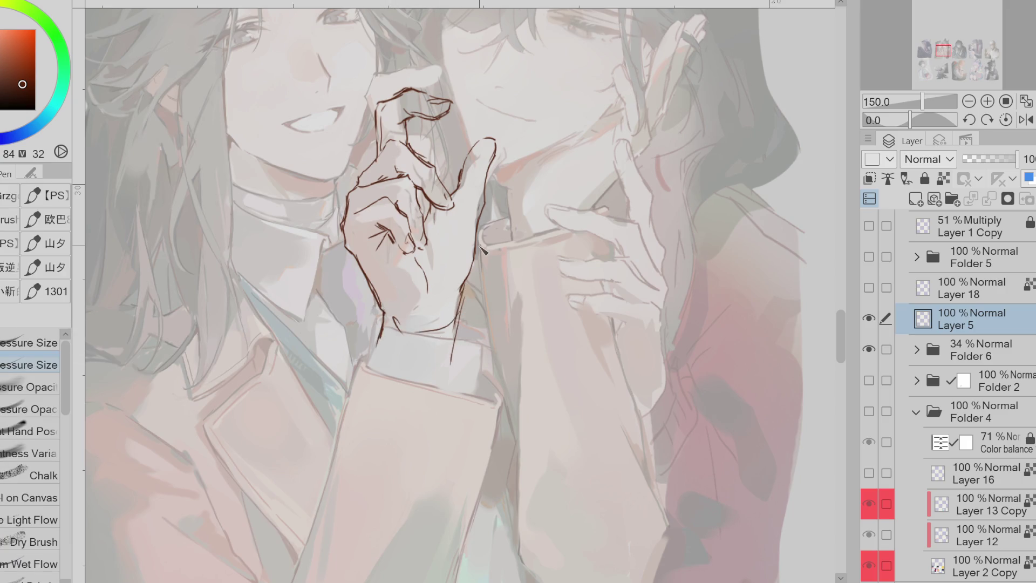
key("j")
mouse_move(389, 243)
left_mouse_down()
mouse_move(410, 216)
mouse_move(415, 253)
mouse_move(405, 267)
mouse_move(433, 195)
left_mouse_up()
Transform the hand sketch, moving it slightly up and to the right
key("ctrl+t")
mouse_move(458, 312)
left_mouse_down()
mouse_move(502, 255)
mouse_move(468, 275)
mouse_move(492, 283)
mouse_move(480, 303)
mouse_move(493, 292)
left_mouse_up()
scroll(462, 240, "down", 1)
left_click(367, 345)
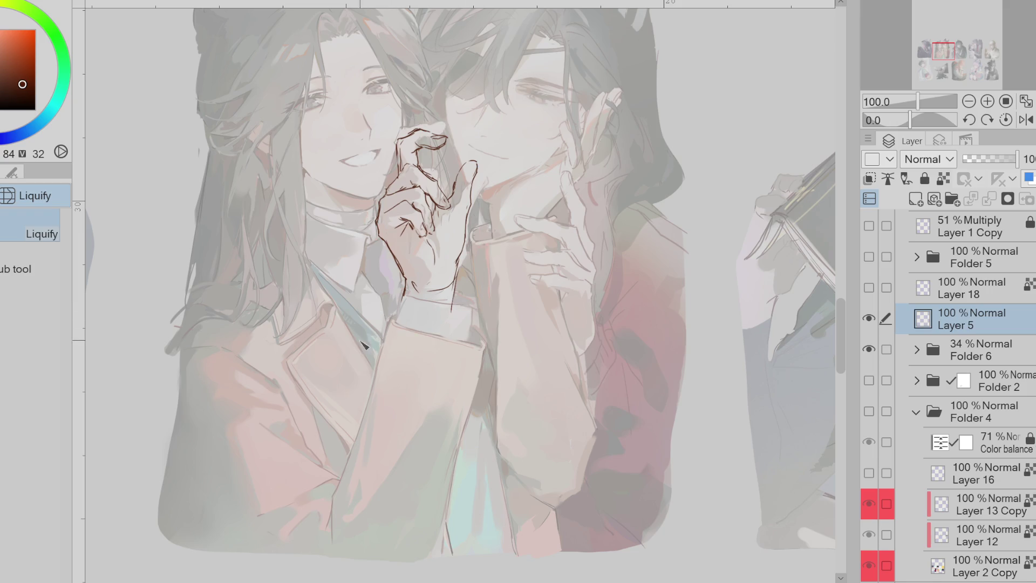
Lasso-select the raised finger and rotate and shift it into place
key("e")
key("g")
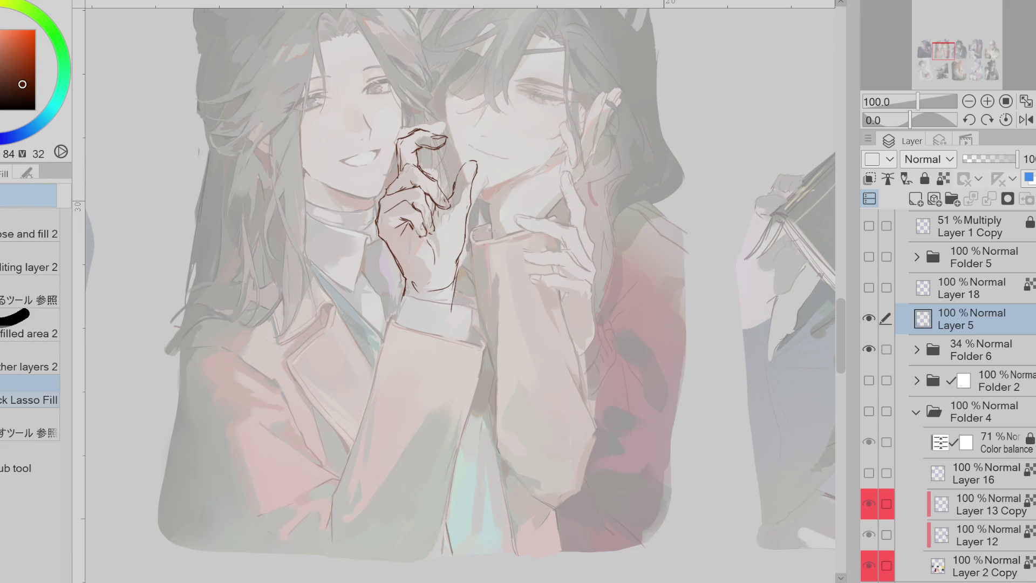
scroll(454, 178, "up", 2)
mouse_move(469, 153)
left_mouse_down()
mouse_move(448, 203)
mouse_move(513, 173)
mouse_move(488, 147)
left_mouse_up()
key("ctrl+z")
key("w")
left_click(52, 331)
mouse_move(456, 192)
left_mouse_down()
mouse_move(459, 269)
mouse_move(523, 121)
mouse_move(477, 138)
left_mouse_up()
key("ctrl+t")
left_click_drag(518, 324, 512, 316)
left_click(433, 432)
key("ctrl+d")
Erase and redraw the wrist strokes, adding a new cuff line
key("e")
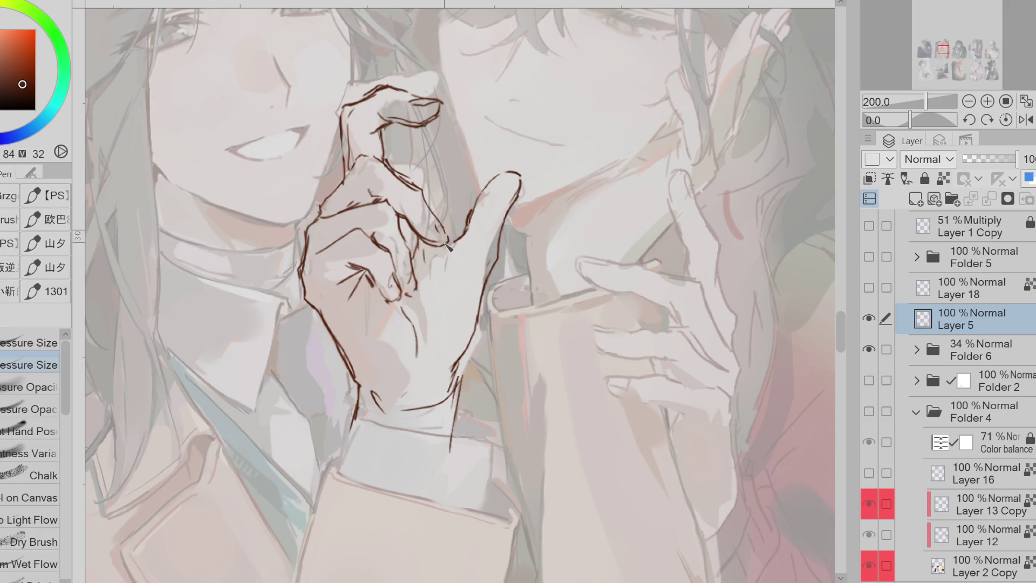
key("p")
mouse_move(454, 362)
left_mouse_down()
mouse_move(456, 397)
mouse_move(400, 411)
mouse_move(415, 414)
mouse_move(416, 432)
left_mouse_up()
key("e")
key("p")
key("e")
left_click_drag(458, 399, 475, 367)
key("p")
key("e")
mouse_move(432, 405)
left_mouse_down()
mouse_move(455, 387)
mouse_move(448, 413)
mouse_move(410, 412)
left_mouse_up()
key("p")
key("e")
key("p")
key("e")
mouse_move(472, 378)
left_mouse_down()
mouse_move(458, 413)
mouse_move(435, 423)
left_mouse_up()
Erase stray wrist lines, draw the wrist's left edge, and raise Folder 6 to 100% opacity
key("p")
key("e")
left_click_drag(356, 415, 359, 394)
key("p")
key("e")
key("p")
left_click_drag(342, 464, 355, 418)
key("e")
left_click(982, 350)
left_click_drag(976, 158, 1018, 158)
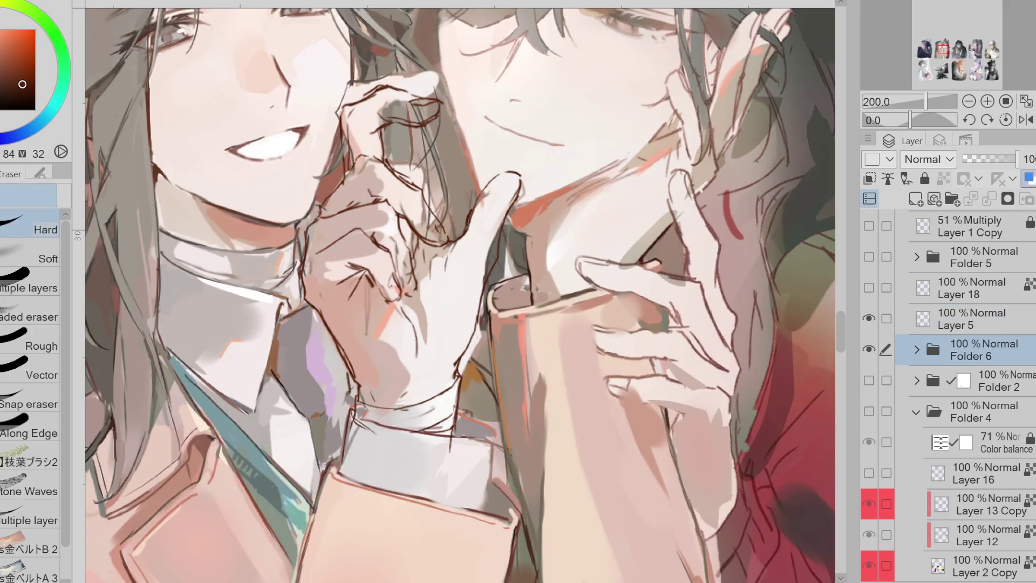
Expand Folder 6 and select Layer 19 for painting
key("p")
left_click(986, 382)
key("ctrl+z")
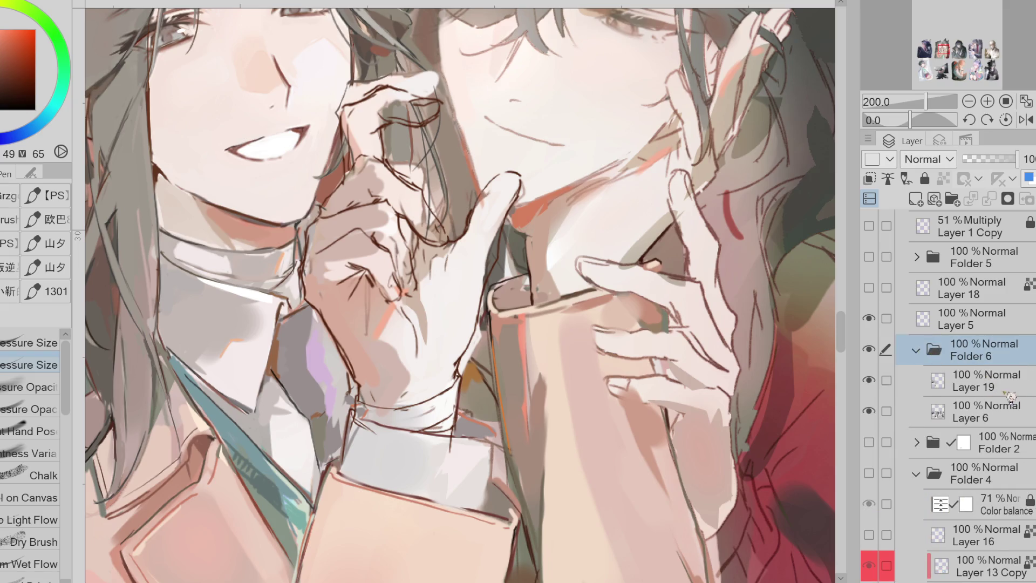
left_click(916, 350)
left_click(971, 380)
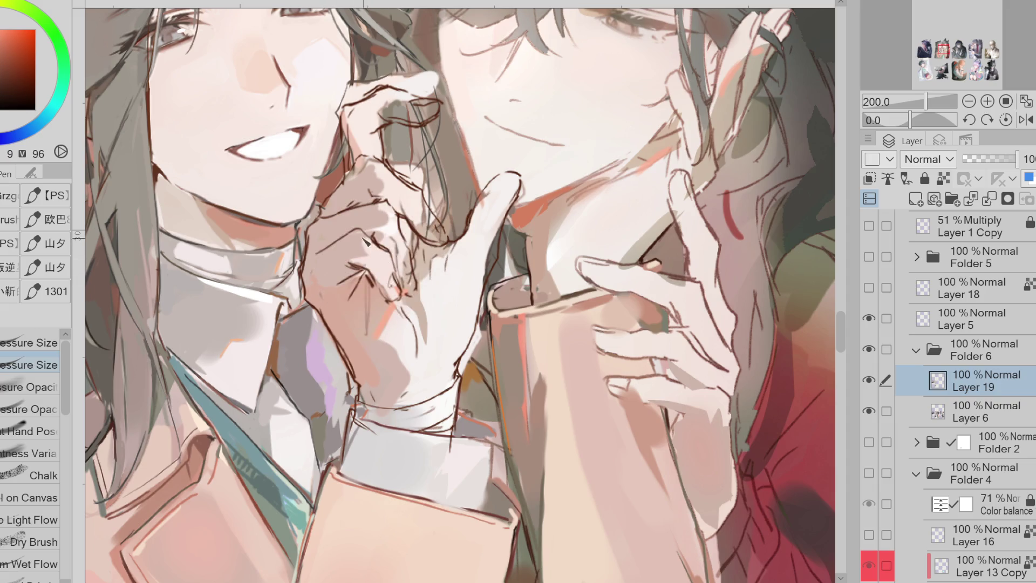
Paint light skin between the fingers and thumb tip, then repaint the raised finger darker
left_click(395, 320, "alt")
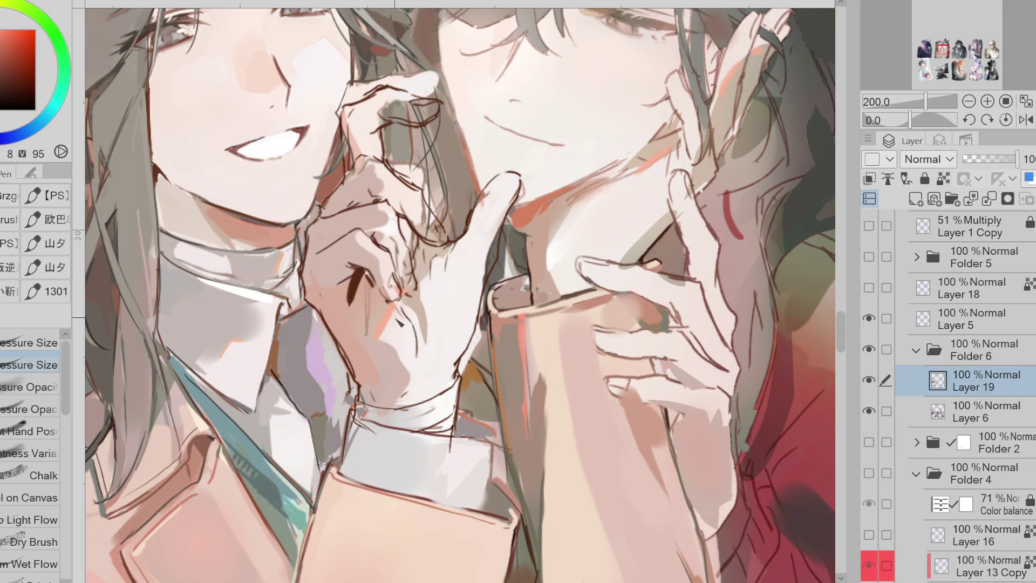
left_click(387, 311, "alt")
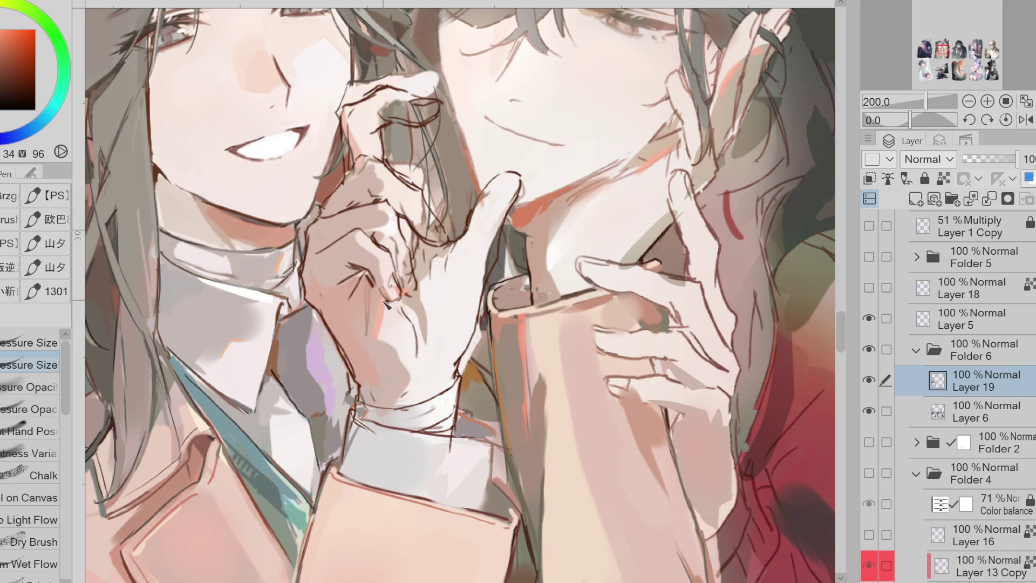
mouse_move(401, 238)
left_mouse_down()
mouse_move(402, 251)
mouse_move(431, 226)
left_mouse_up()
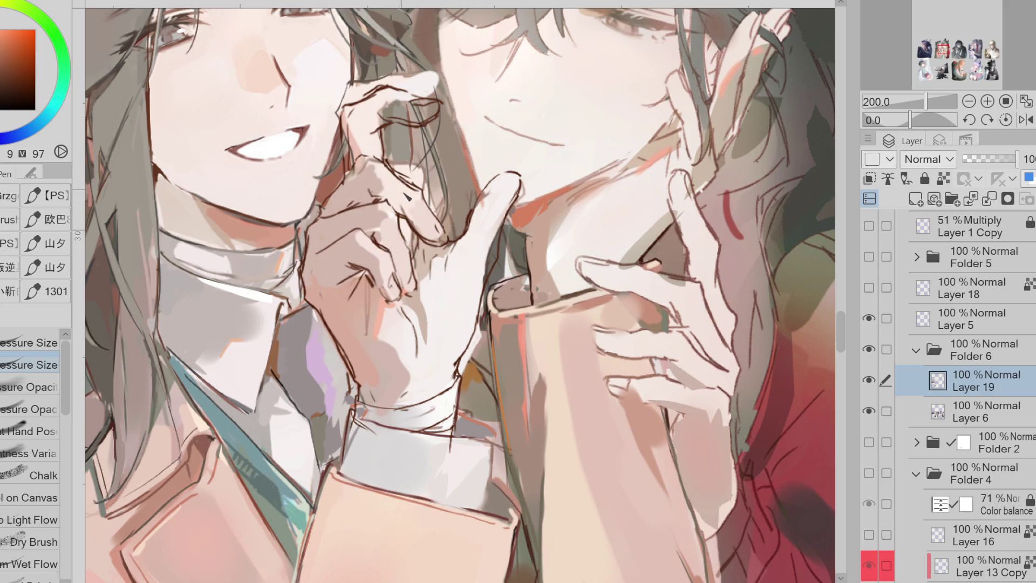
left_click(362, 172, "alt")
left_click(393, 193, "alt")
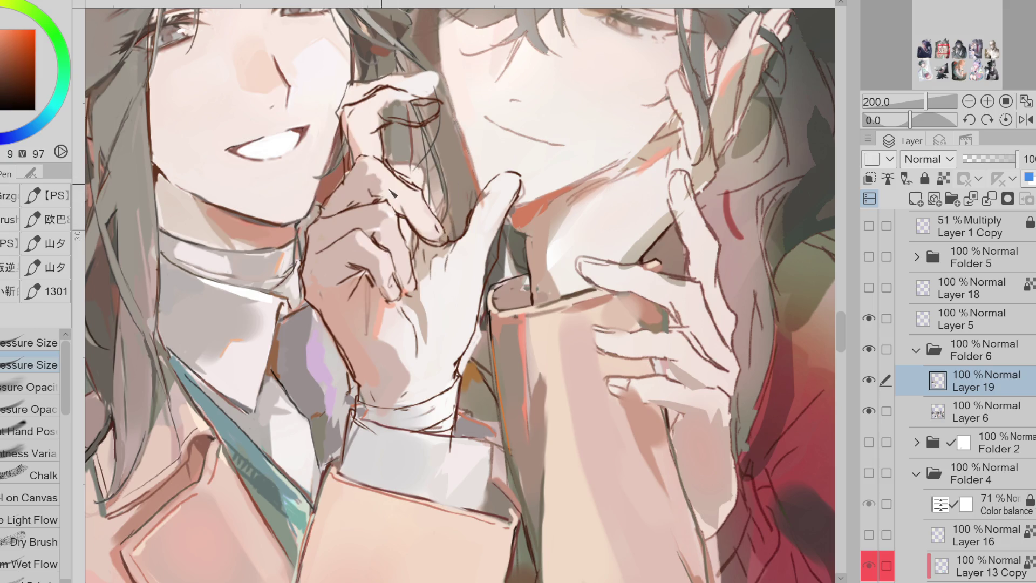
left_click(352, 135, "alt")
mouse_move(354, 136)
left_mouse_down()
mouse_move(351, 121)
mouse_move(377, 108)
mouse_move(359, 127)
mouse_move(369, 135)
mouse_move(388, 108)
mouse_move(411, 111)
mouse_move(394, 124)
mouse_move(416, 108)
mouse_move(438, 116)
left_mouse_up()
Darken the finger with a short stroke and pick orange-red tones for the finger outline
left_click(363, 136, "alt")
mouse_move(481, 230)
left_mouse_down()
mouse_move(440, 246)
mouse_move(402, 310)
left_mouse_up()
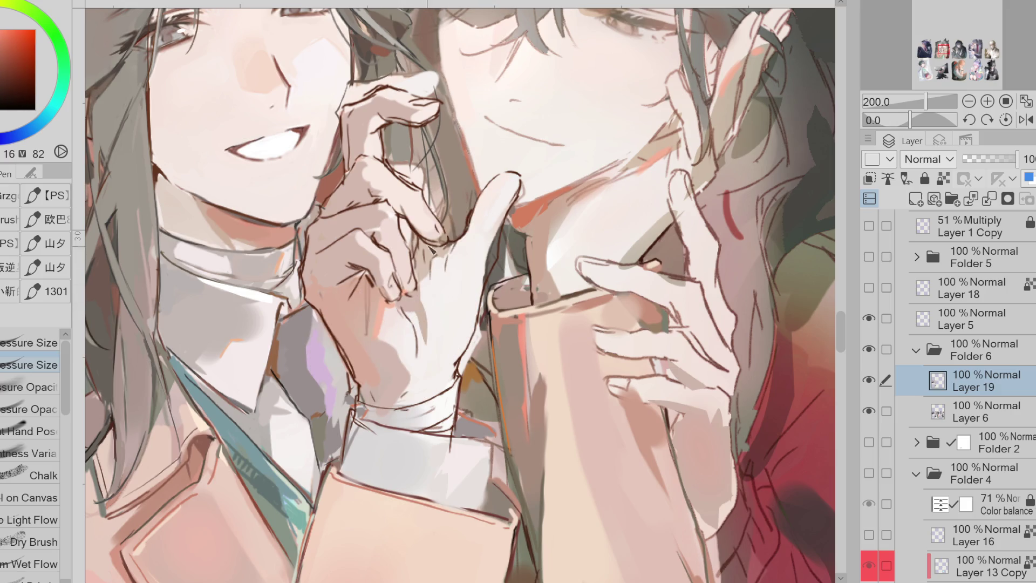
left_click_drag(414, 235, 418, 253)
left_click(486, 223, "alt")
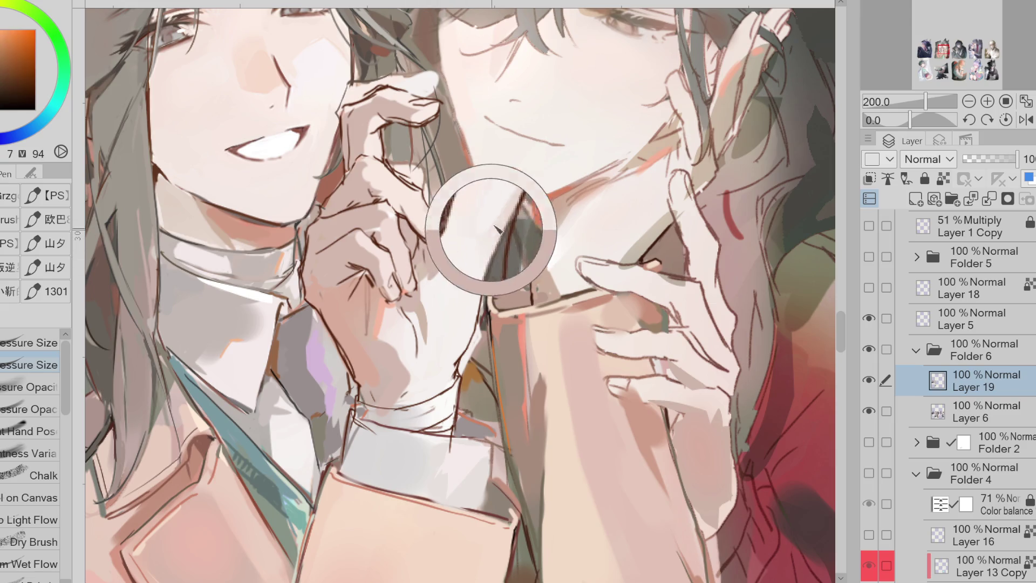
left_click(474, 300, "alt")
left_click(530, 194, "alt")
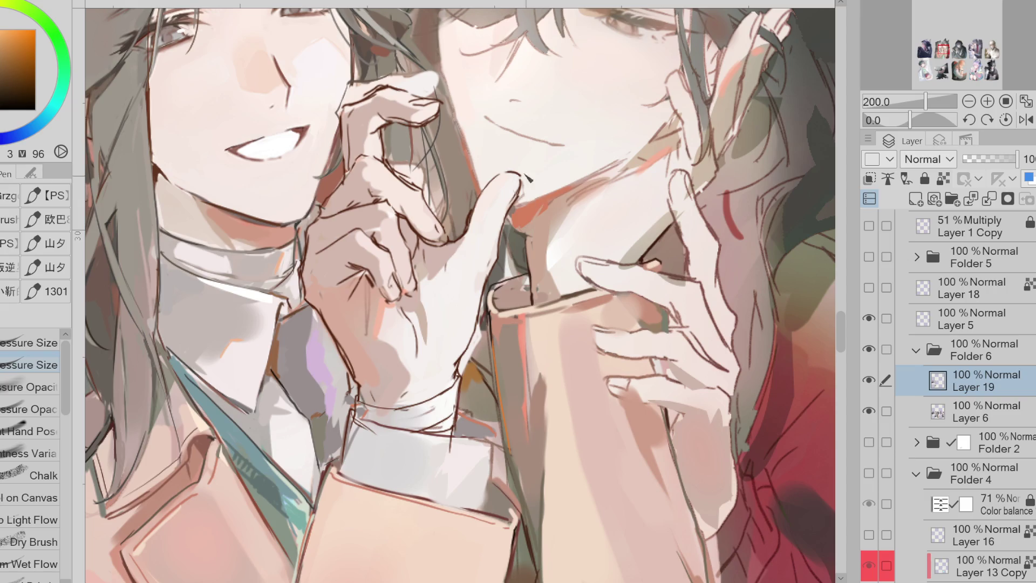
left_click(351, 82, "alt")
left_click(379, 86, "alt")
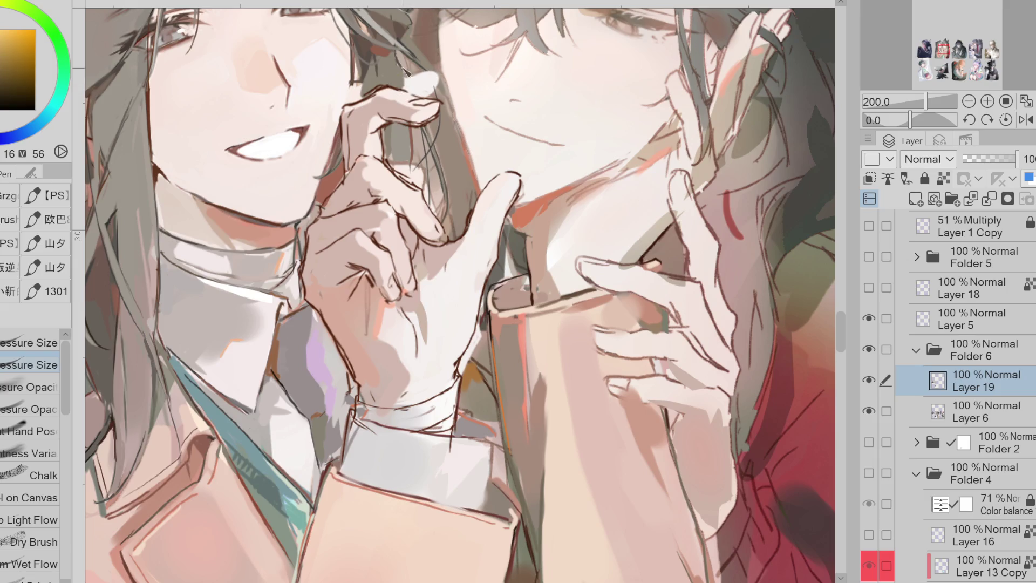
left_click(436, 56, "alt")
left_click(426, 69, "alt")
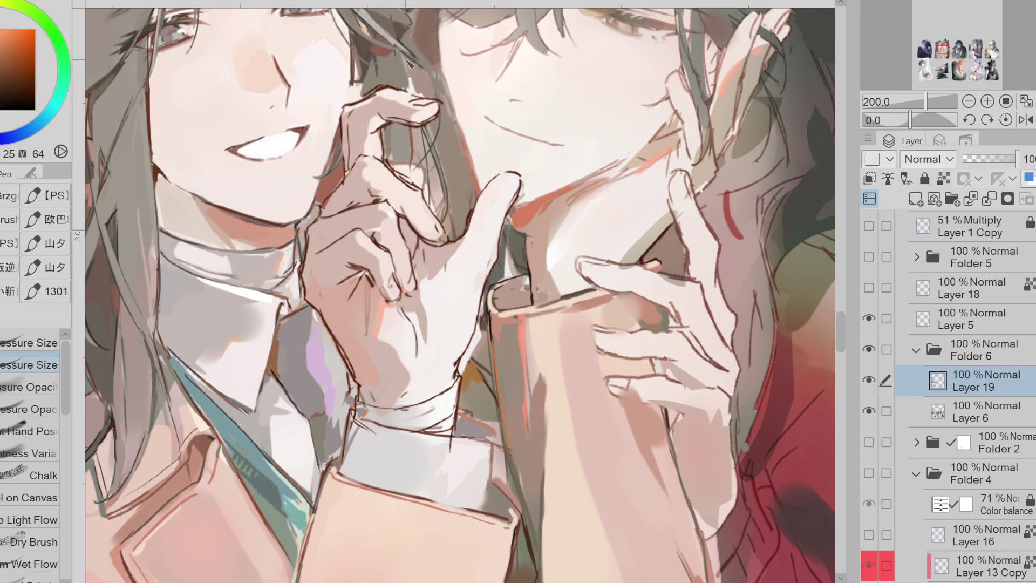
Sample warm, light, highlight and mid skin tones from the central hand
left_click(352, 88, "alt")
left_click(352, 134, "alt")
left_click(339, 195, "alt")
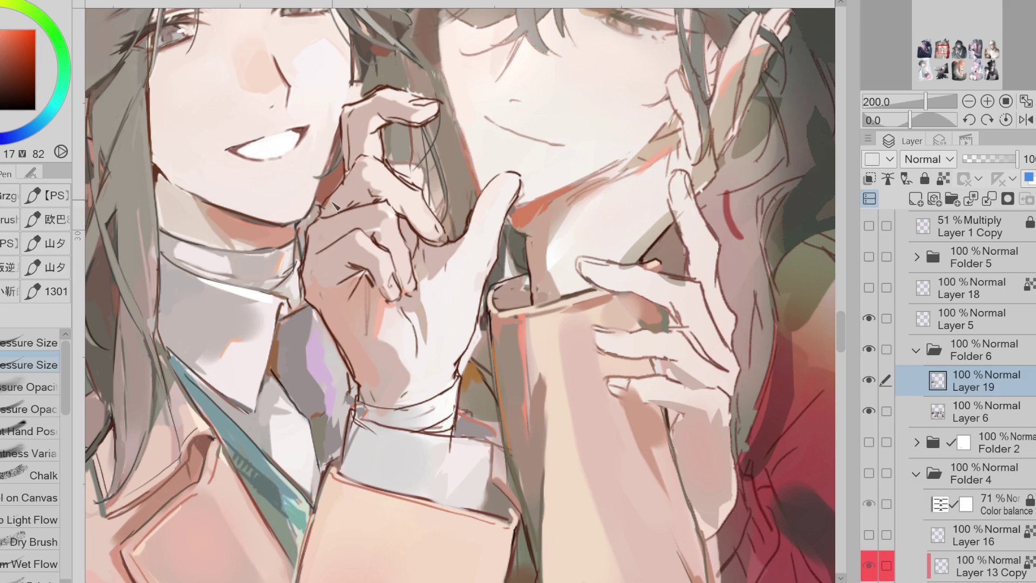
left_click(328, 292, "alt")
left_click(364, 318, "alt")
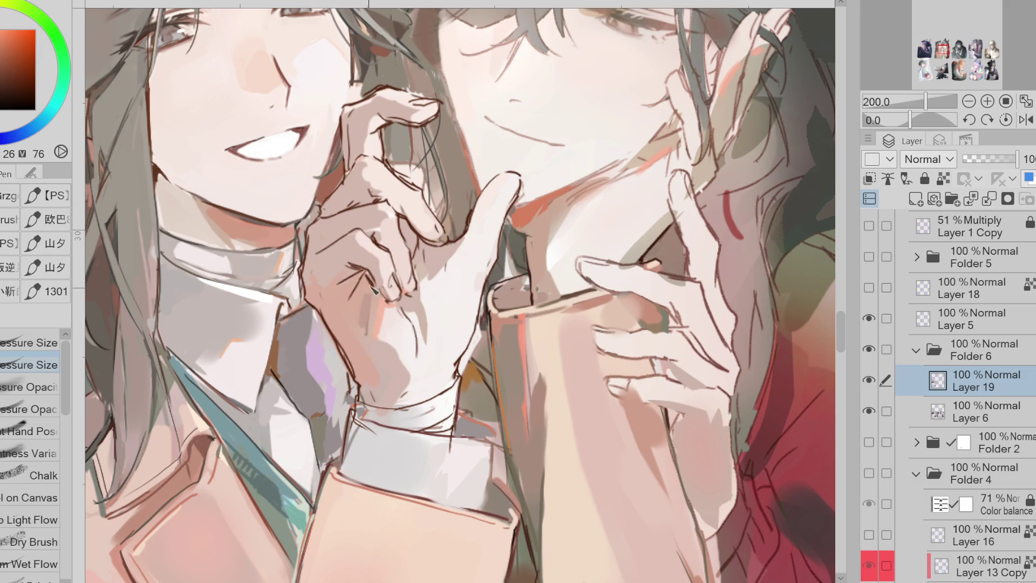
left_click(331, 276, "alt")
left_click(384, 230, "alt")
left_click(370, 175, "alt")
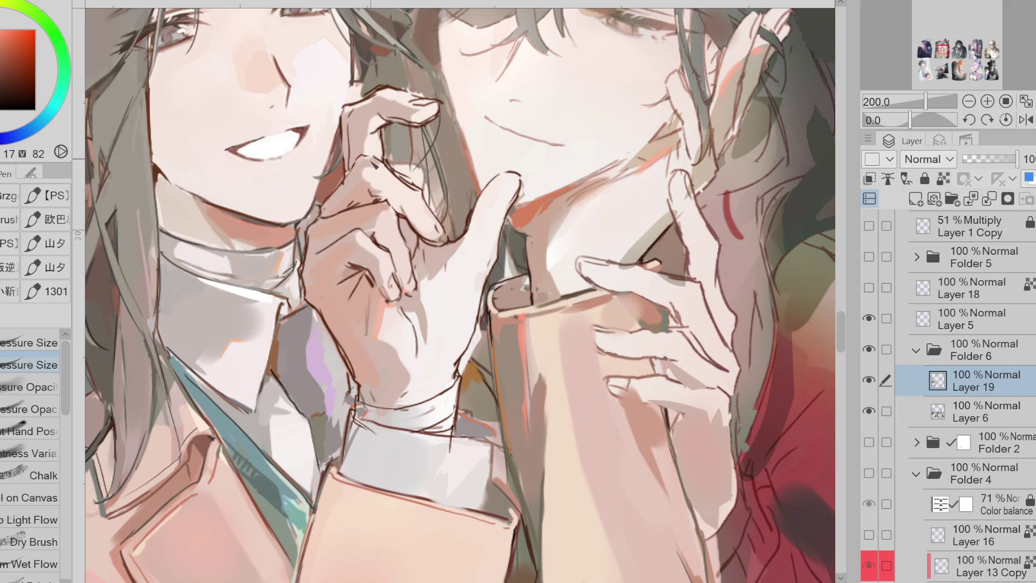
left_click(334, 241, "alt")
Darken the central hand's fingertips with two short strokes in eyedropped darker tones
scroll(350, 154, "down", 1)
scroll(356, 142, "up", 1)
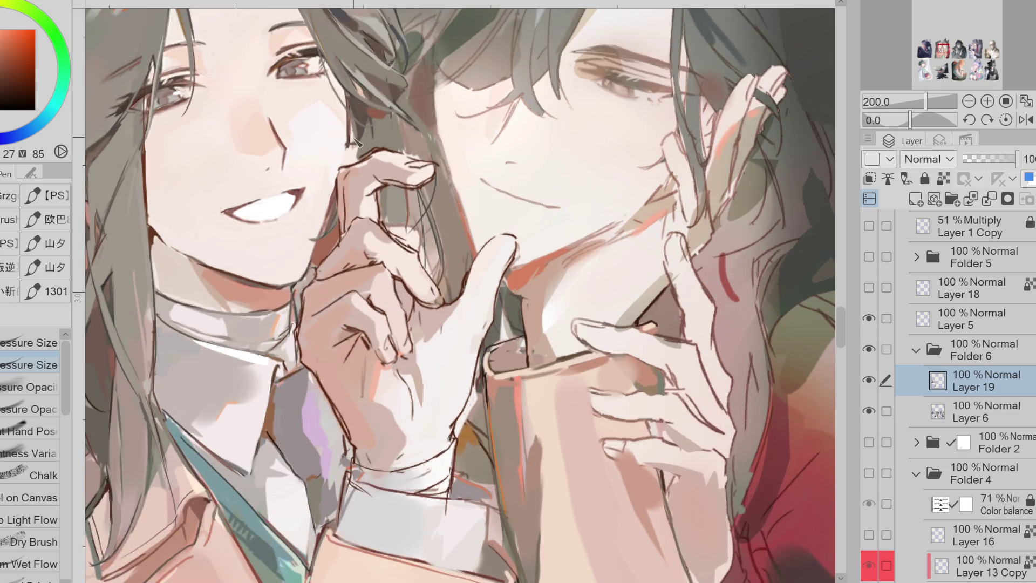
left_click(359, 144, "alt")
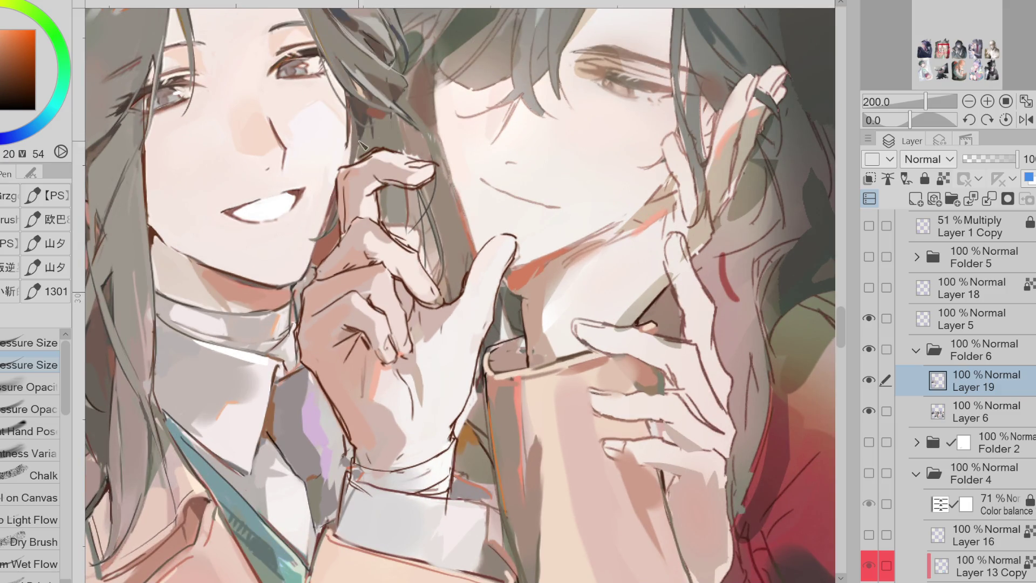
left_click(348, 146, "alt")
left_click(375, 143, "alt")
left_click(420, 147, "alt")
left_click_drag(408, 165, 430, 157)
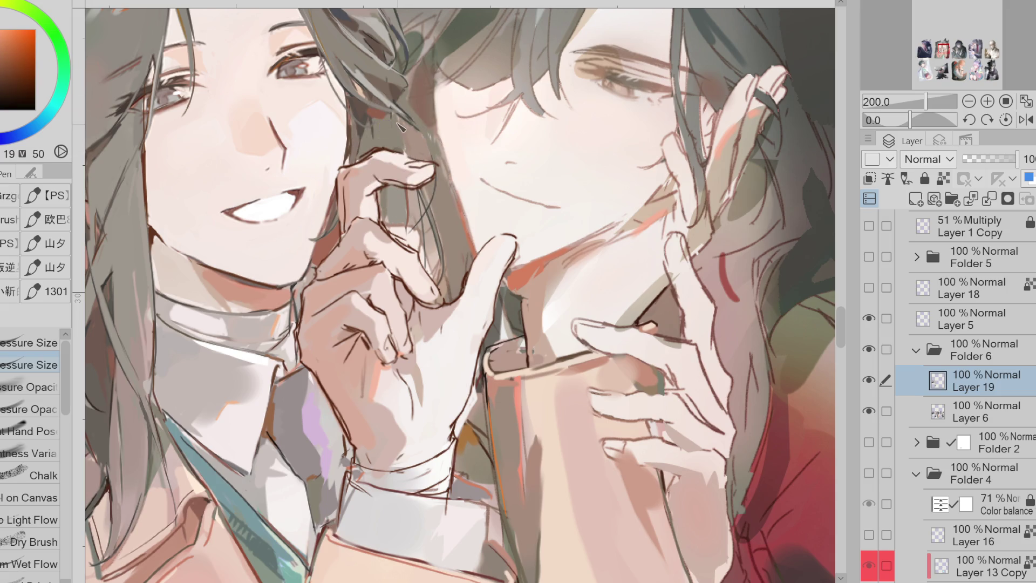
left_click(417, 190, "alt")
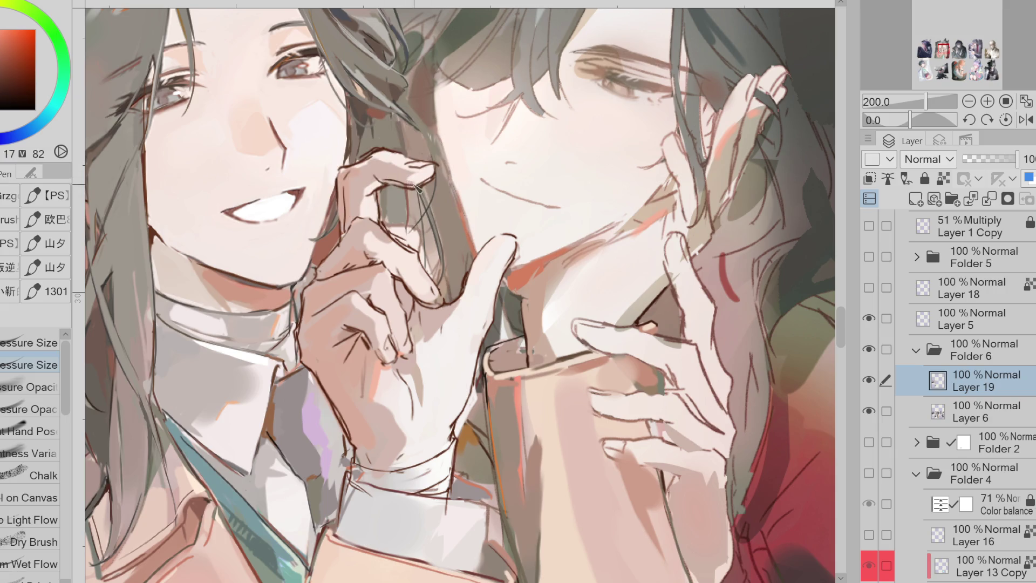
left_click_drag(419, 191, 416, 183)
Sample light, pale and mid skin tones from the hand and palm
left_click(372, 237, "alt")
left_click(387, 262, "alt")
left_click(387, 264, "alt")
left_click(405, 338, "alt")
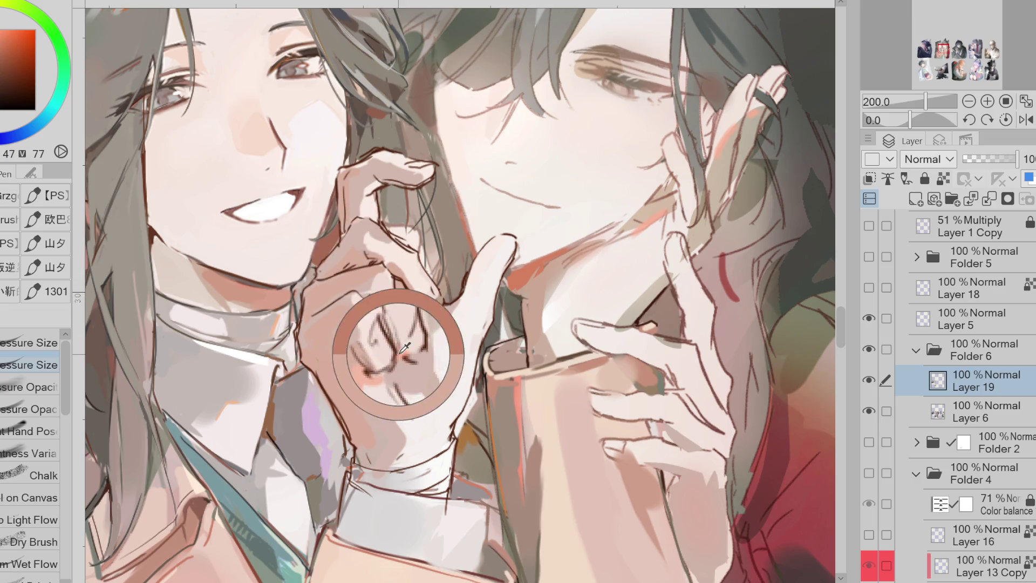
left_click(409, 339, "alt")
left_click(410, 350, "alt")
left_click(381, 302, "alt")
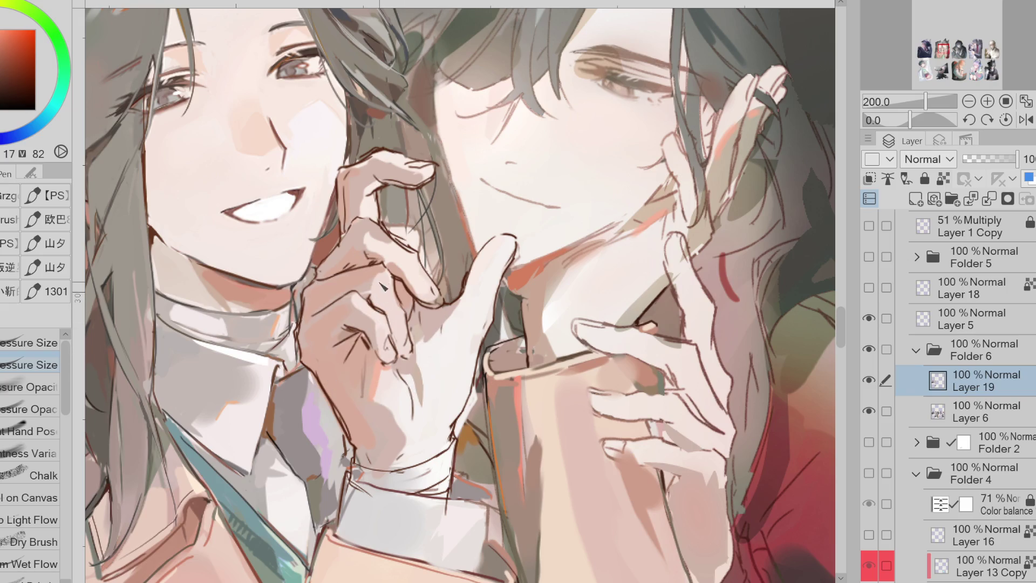
left_click(372, 273, "alt")
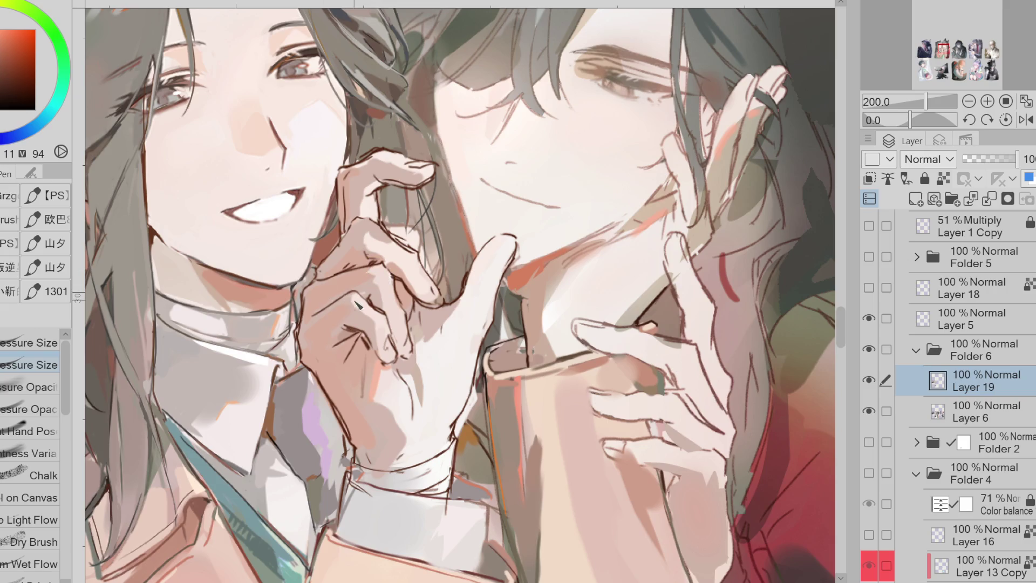
Flip the canvas horizontally and paint a soft pink palm shadow with the Pressure Opacity brush
left_click(1026, 120)
left_click(492, 324, "alt")
left_click(54, 387)
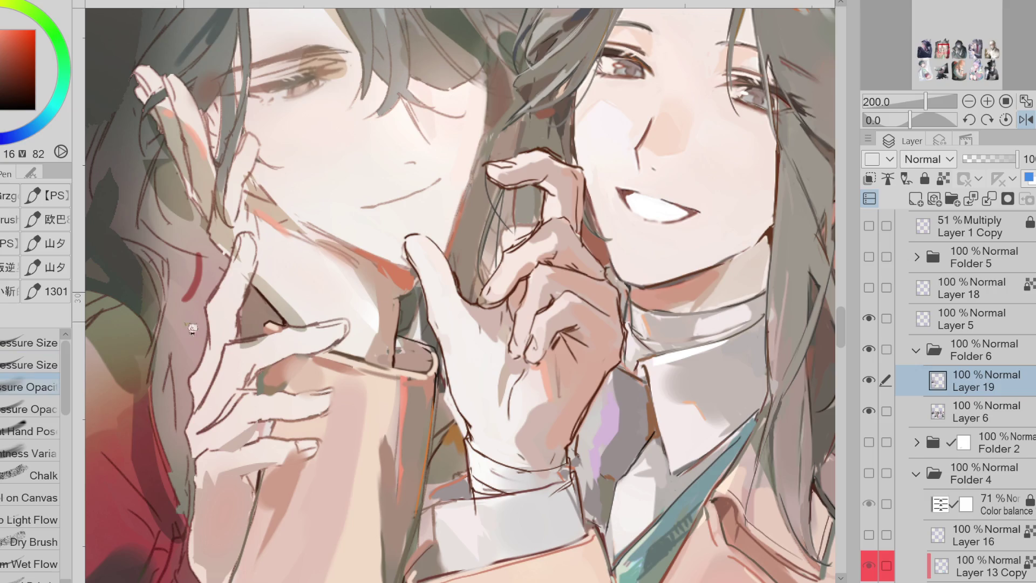
left_click(469, 319, "alt")
mouse_move(472, 324)
left_mouse_down()
mouse_move(465, 339)
mouse_move(485, 333)
left_mouse_up()
left_click(477, 330, "alt")
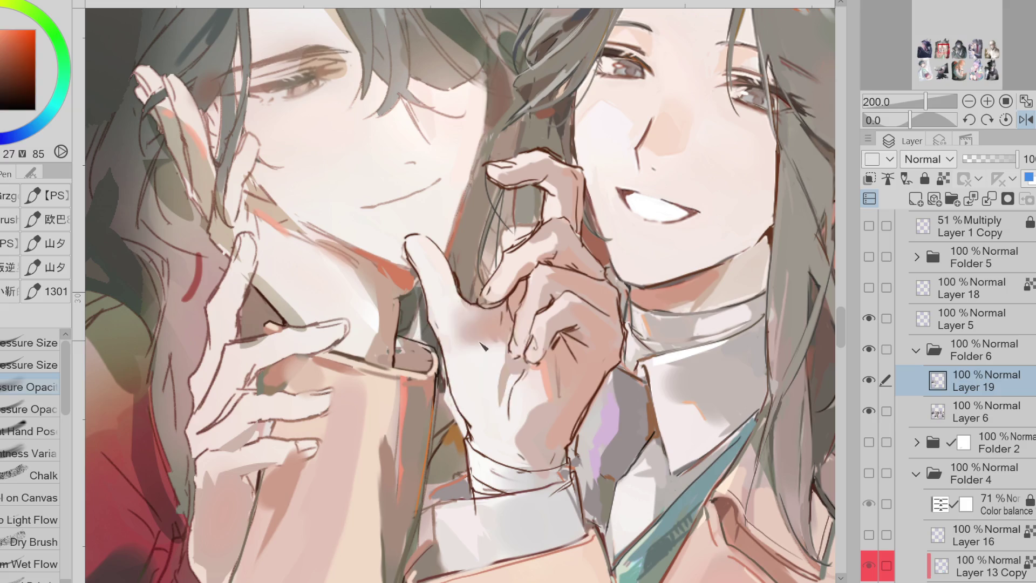
left_click(434, 337, "alt")
left_click(33, 364)
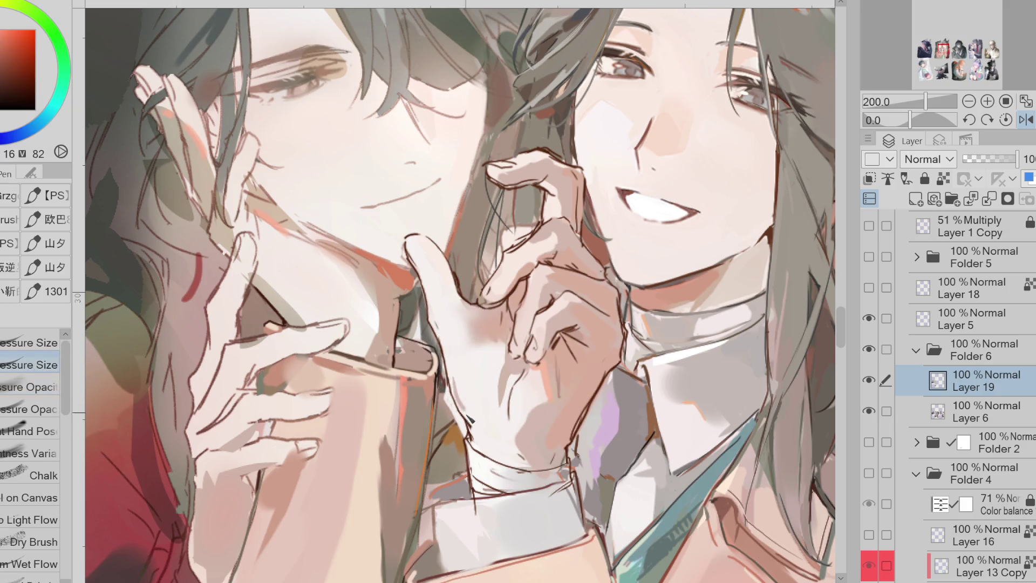
Sample orange, bright and near-white highlight tones from the hand, then flip the canvas back
left_click(453, 421, "alt")
left_click(445, 378, "alt")
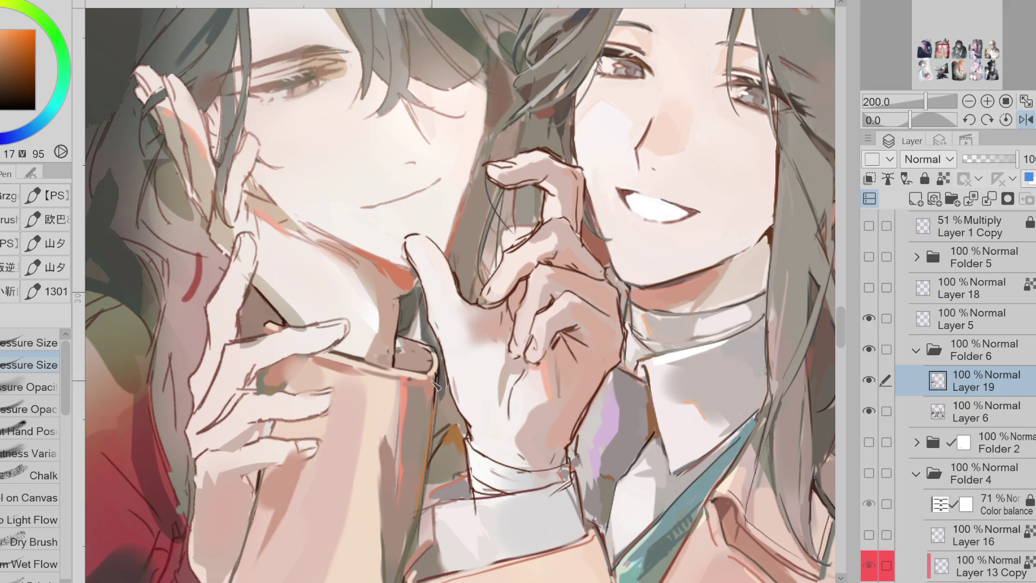
left_click(443, 386, "alt")
left_click(444, 362, "alt")
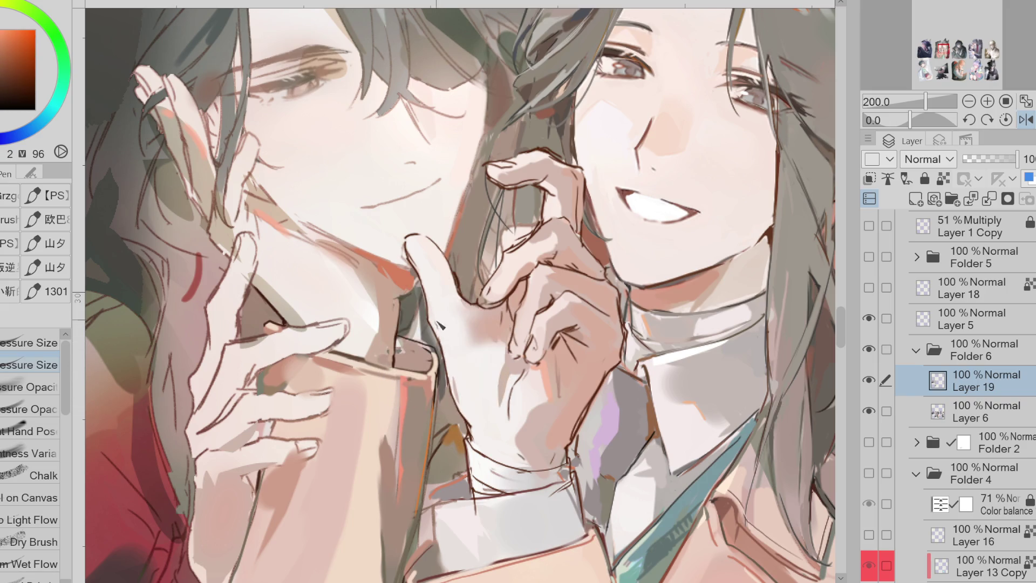
left_click(486, 298, "alt")
left_click(502, 303, "alt")
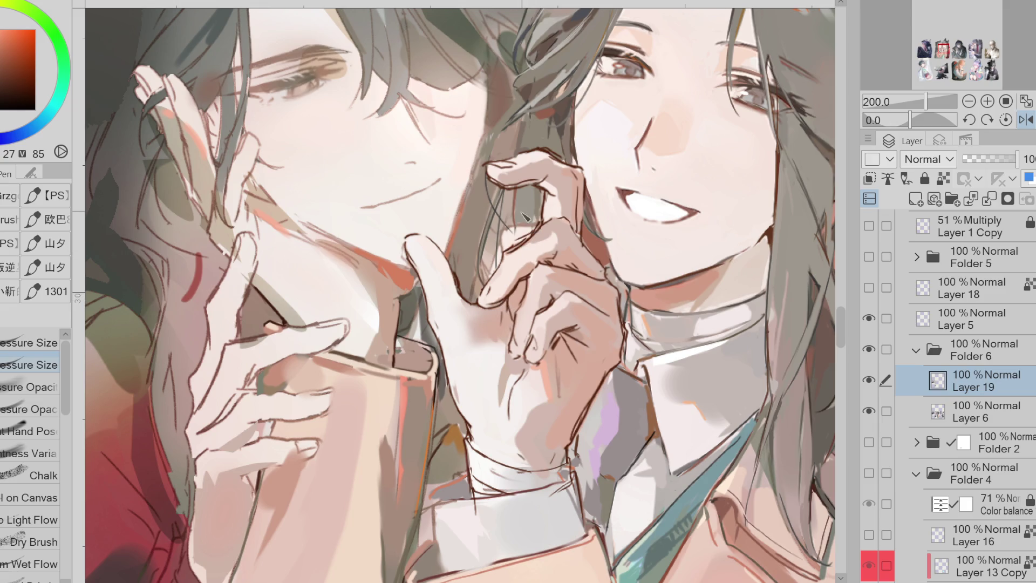
left_click(1026, 120)
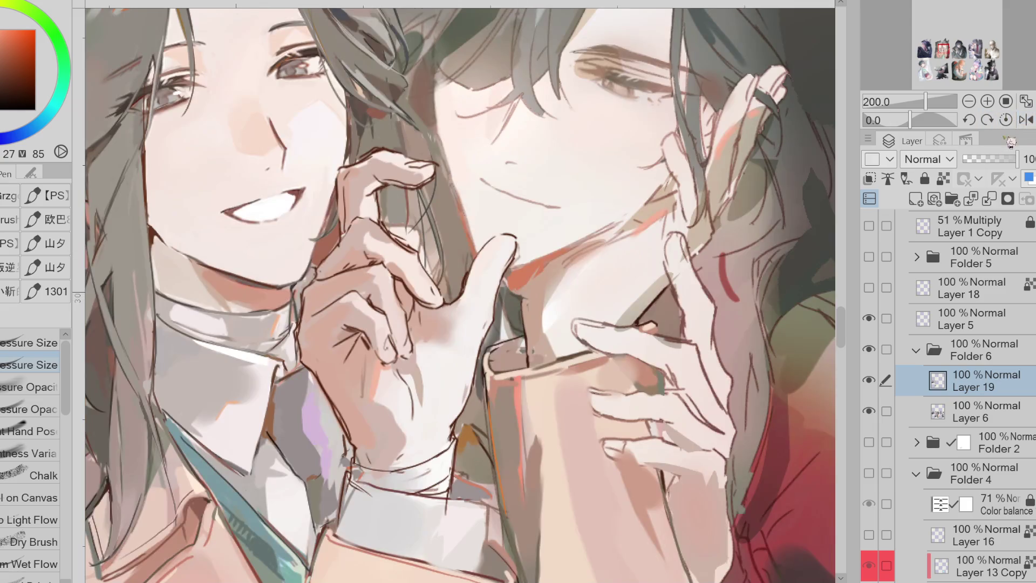
Sample yellowish, warm and pink skin tones from the hand, returning to the pen brushes
key("g")
left_click(431, 237, "alt")
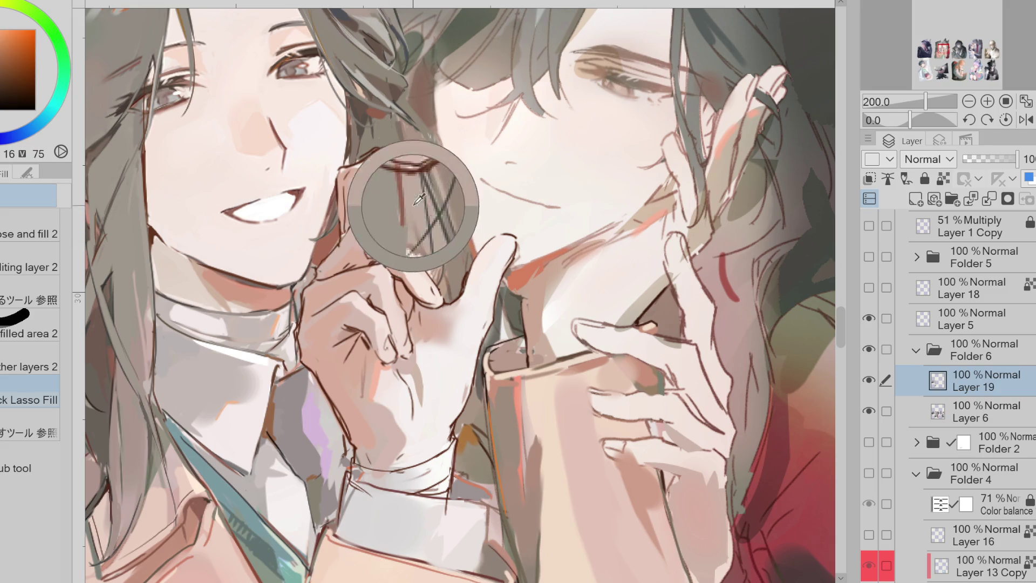
left_click(400, 214, "alt")
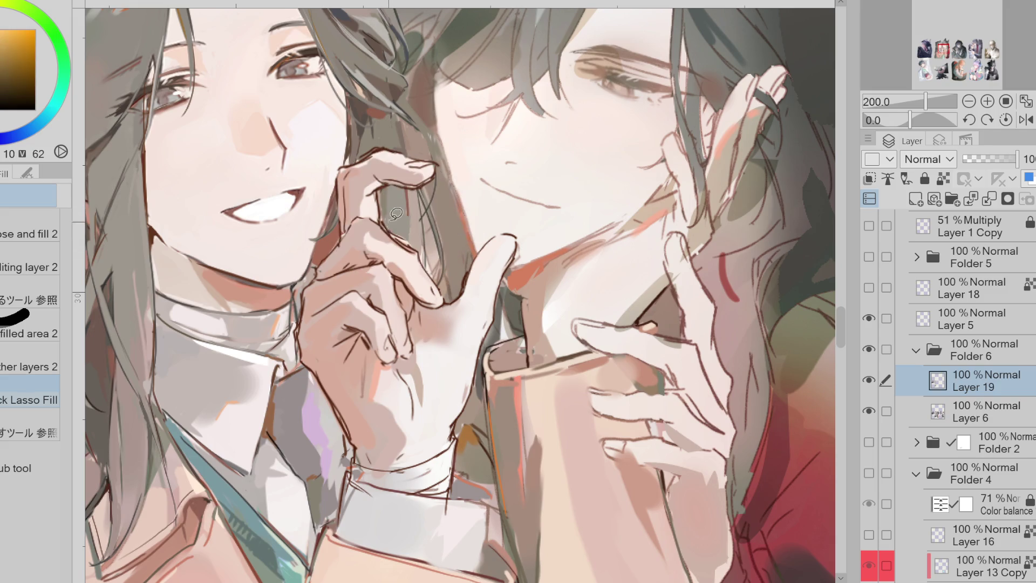
left_click(396, 194, "alt")
key("p")
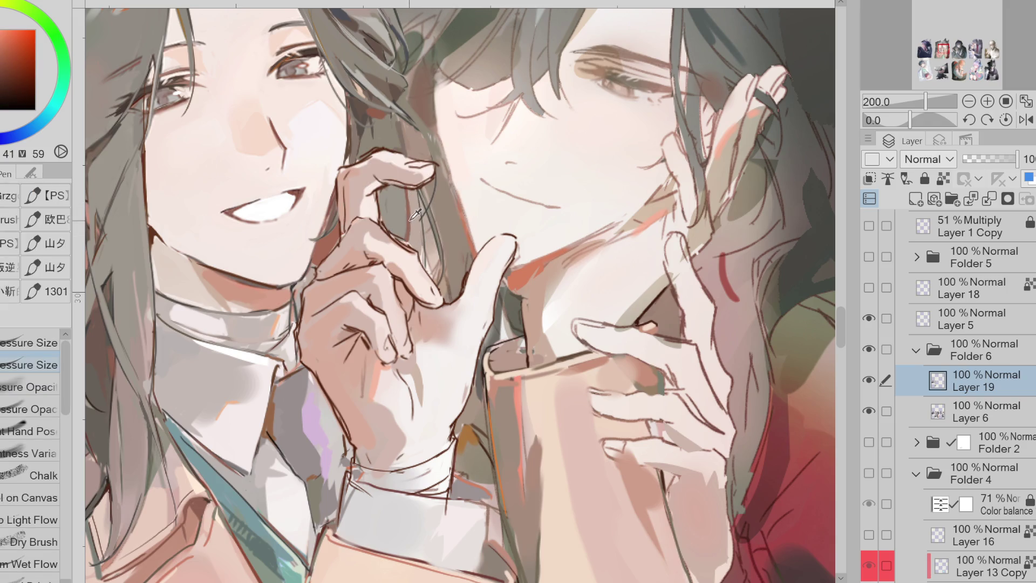
left_click(464, 300, "alt")
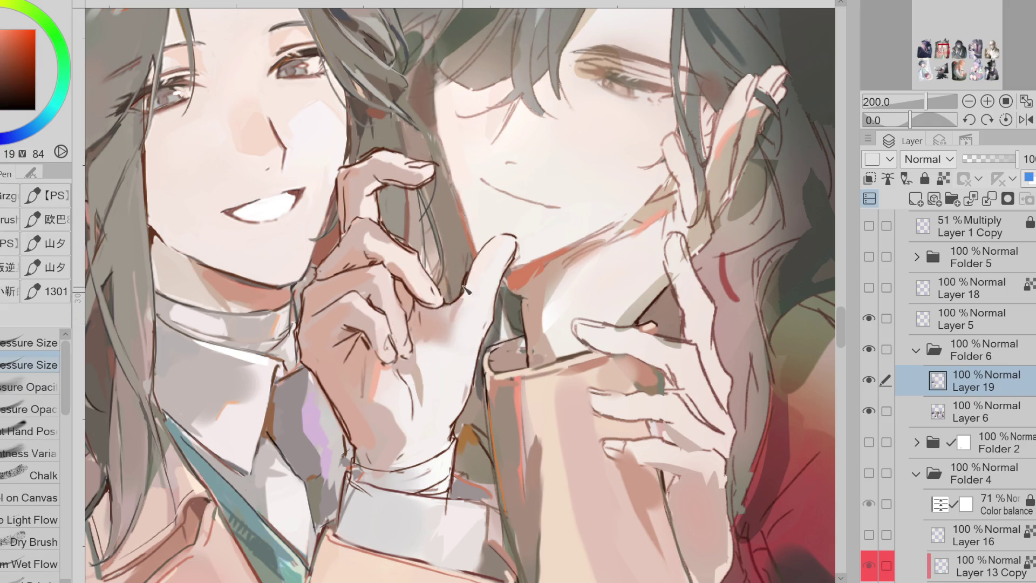
left_click(458, 312, "alt")
Repaint the raised fingertip with lighter strokes and darken its top edge with pink
left_click(348, 231, "alt")
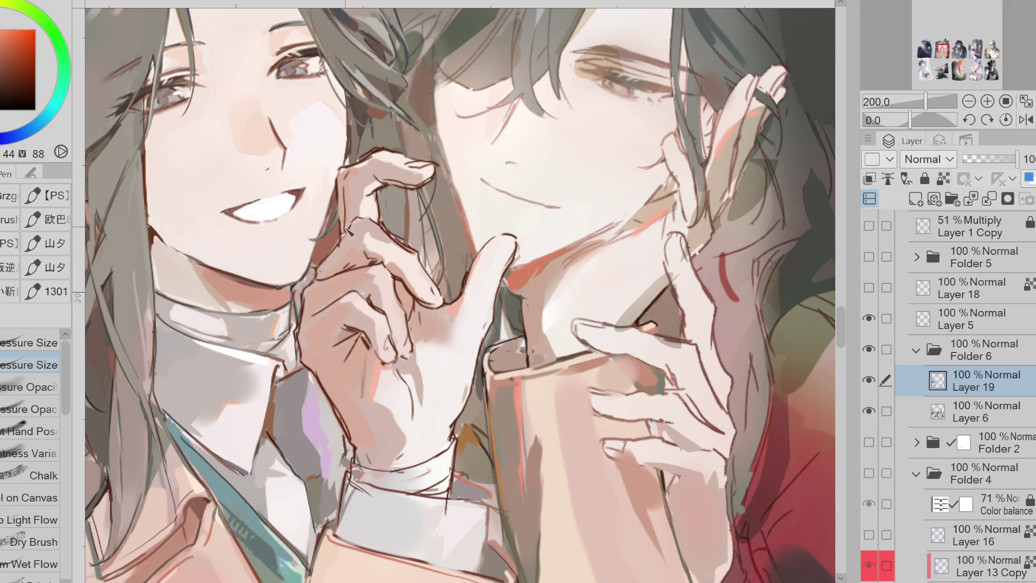
left_click(369, 207, "alt")
left_click(355, 227, "alt")
left_click_drag(380, 186, 357, 206)
left_click(367, 189, "alt")
left_click(368, 193, "alt")
left_click_drag(386, 155, 350, 178)
key("alt+bracketright")
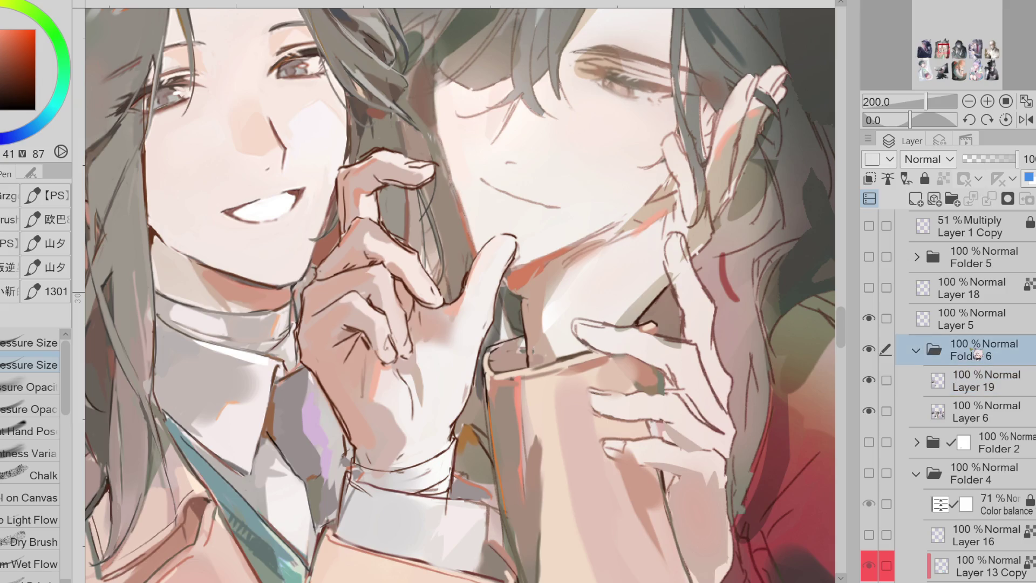
Select Layer 5, lock its transparent pixels, and try recolouring the hand's line art dark red, then undo
key("alt+bracketright")
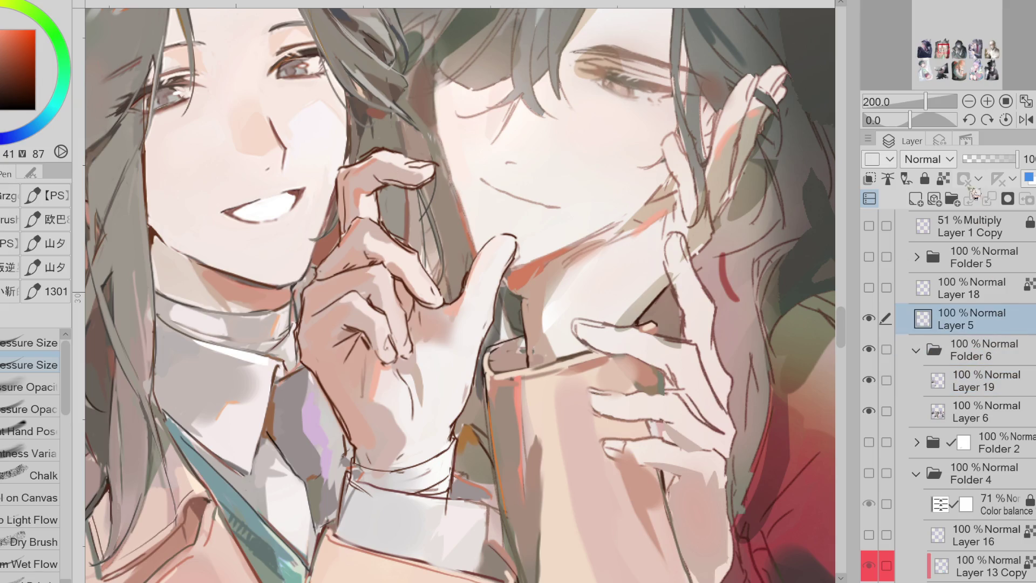
left_click(942, 180)
left_click(154, 232, "alt")
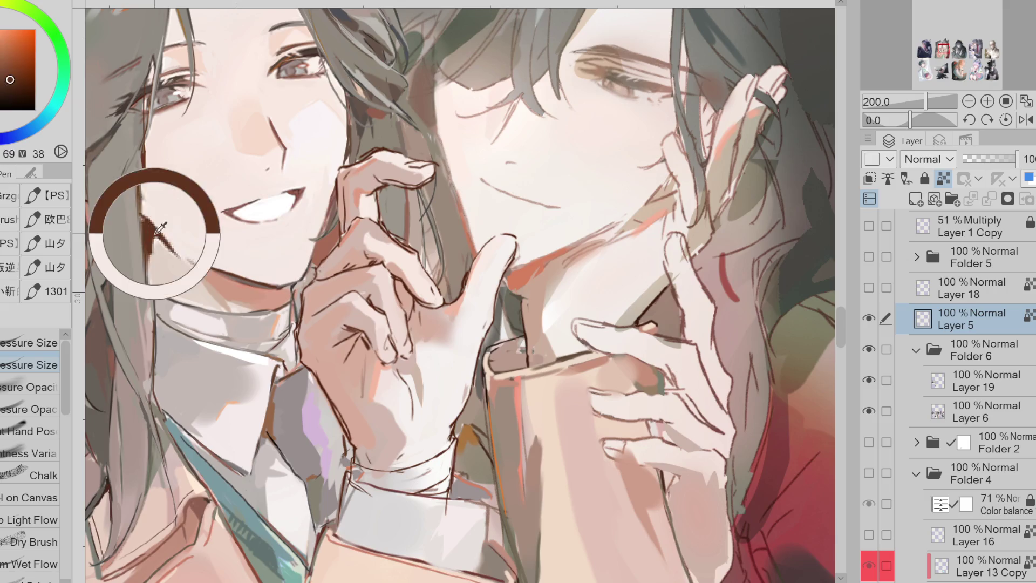
left_click(615, 237, "alt")
left_click_drag(305, 367, 354, 512)
key("ctrl+z")
Switch to the soft airbrush and pick orange-brown, darker brown and reddish skin tones
left_click(3, 79)
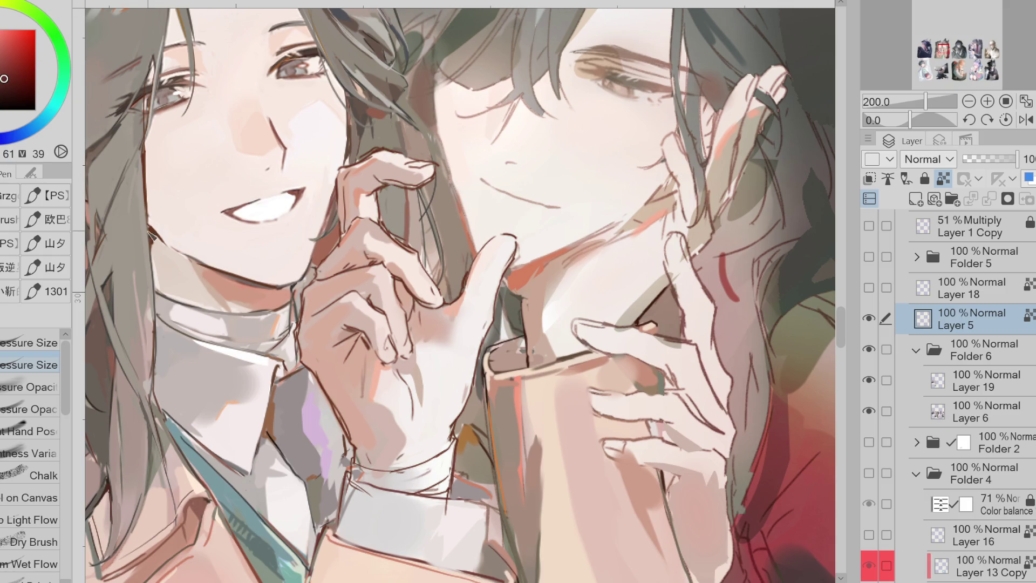
left_click(132, 224, "alt")
key("b")
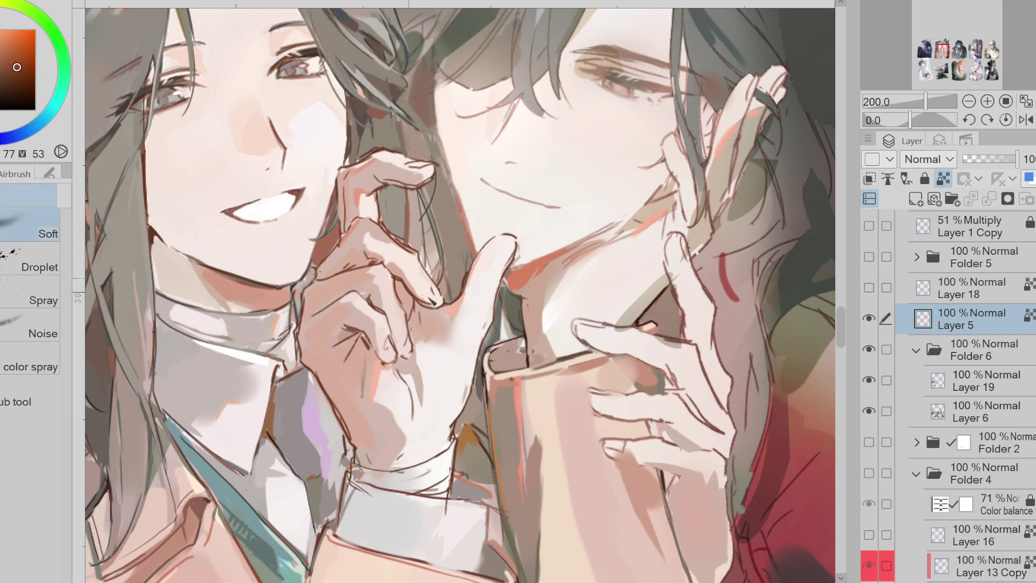
left_click(444, 225, "alt")
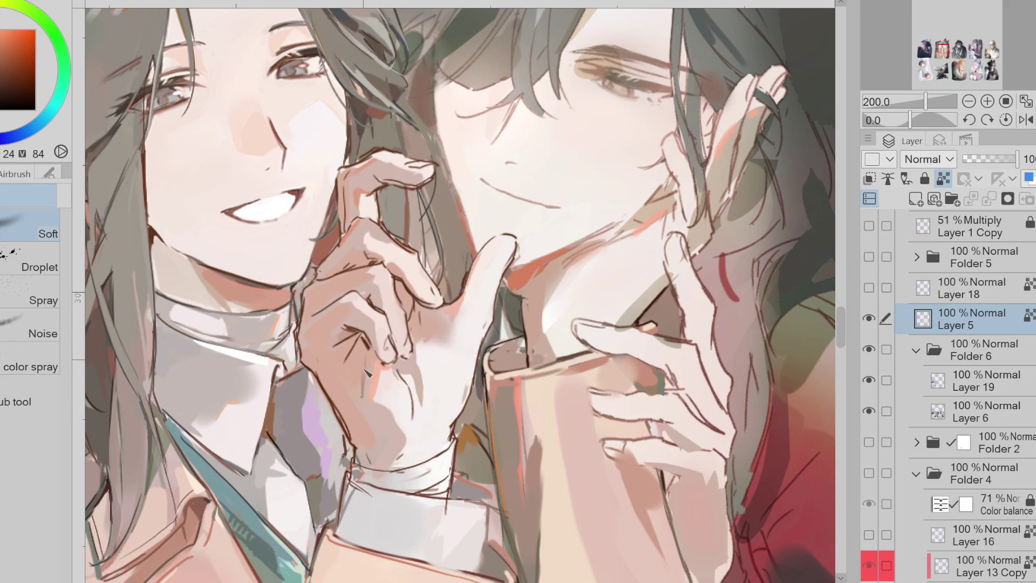
left_click(273, 273, "alt")
left_click(358, 273, "alt")
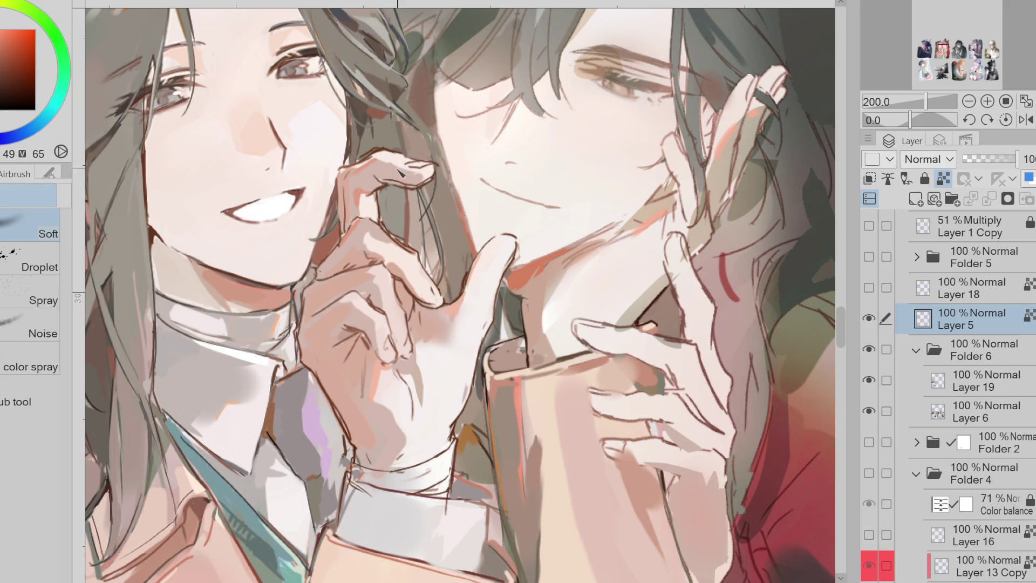
scroll(478, 185, "down", 2)
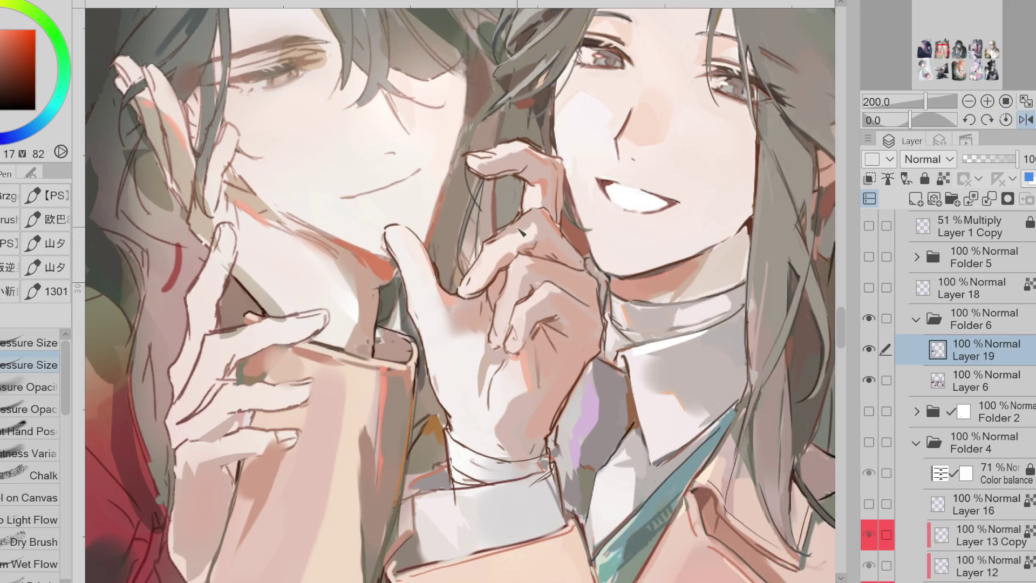
Sample dark line and finger tones, then unflip the canvas view
left_click(510, 225, "alt")
left_click(508, 240, "alt")
left_click(534, 251, "alt")
left_click(537, 251, "alt")
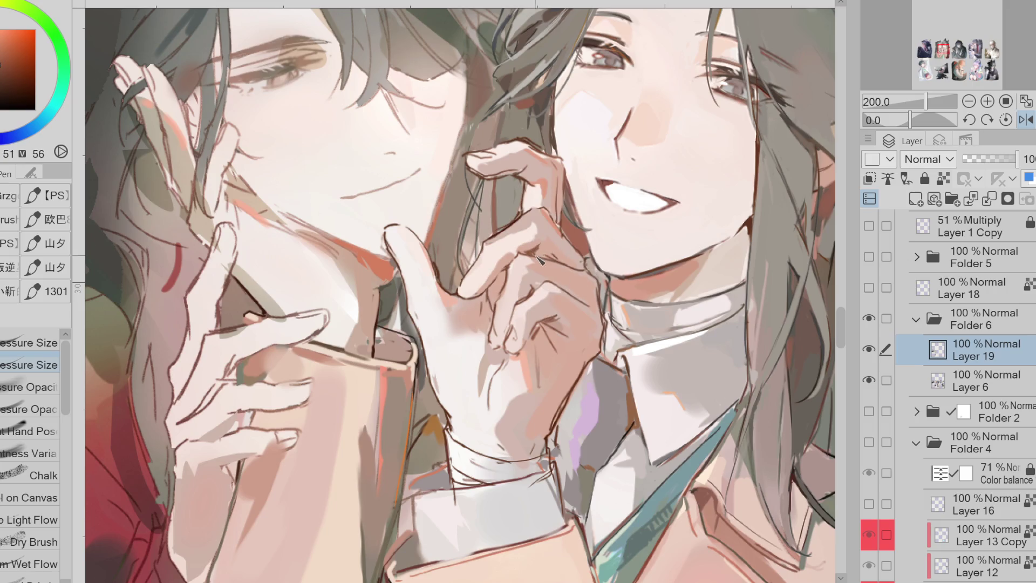
left_click(1027, 120)
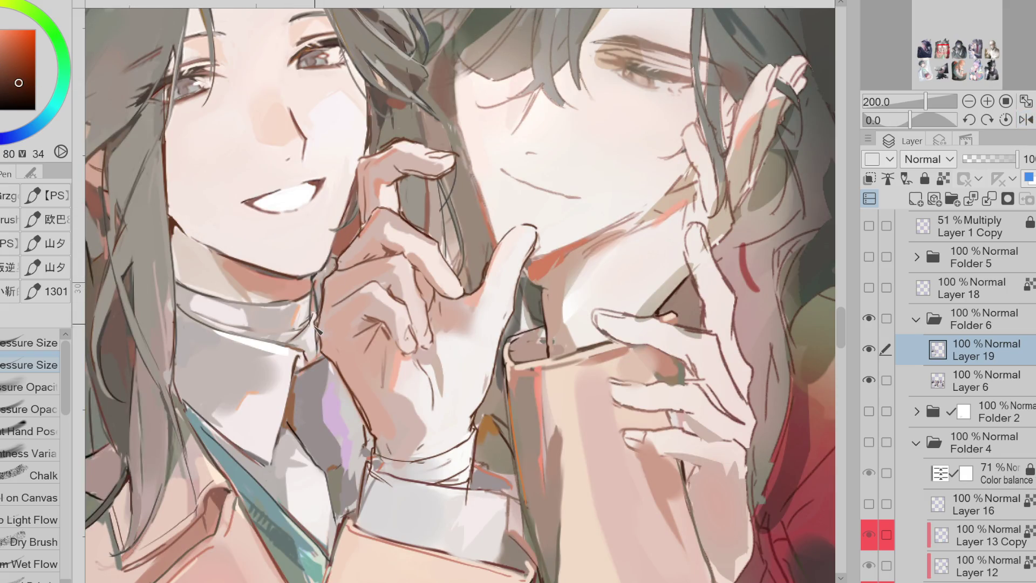
Sample light skin tones from the hand and warm tones from the hair
left_click(377, 292, "alt")
left_click(366, 265, "alt")
left_click(376, 212, "alt")
left_click(374, 177, "alt")
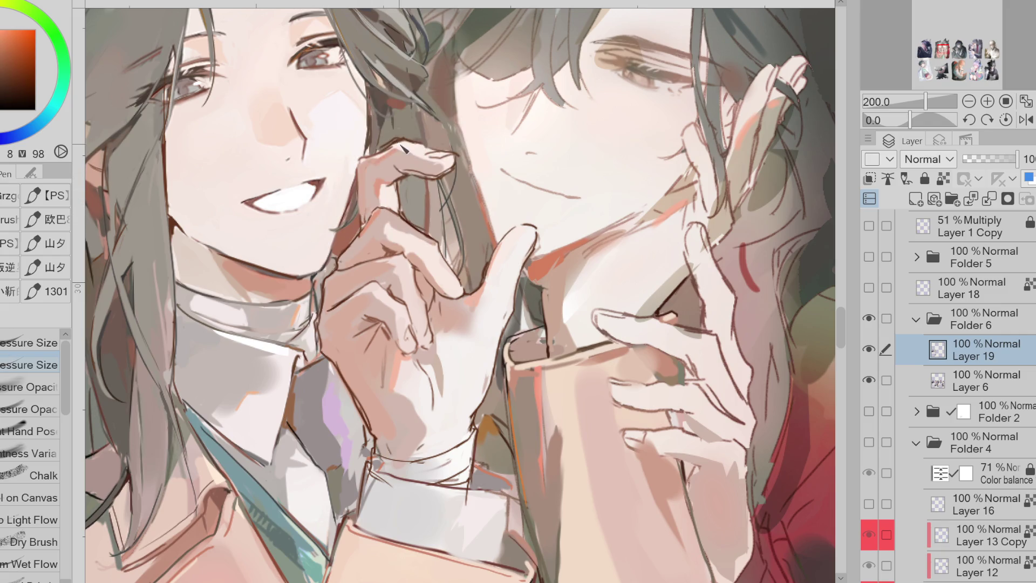
left_click(386, 154, "alt")
left_click(417, 142, "alt")
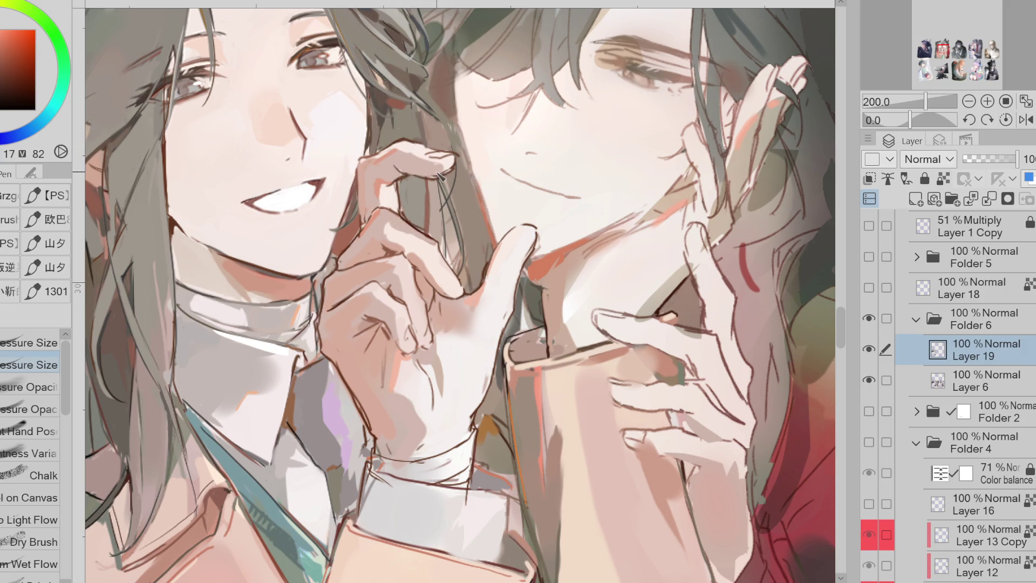
Shade the fingernail with a dark stroke using a sampled dark tone near the hand
left_click(405, 179, "alt")
left_click(400, 187, "alt")
left_click(397, 178, "alt")
left_click(398, 184, "alt")
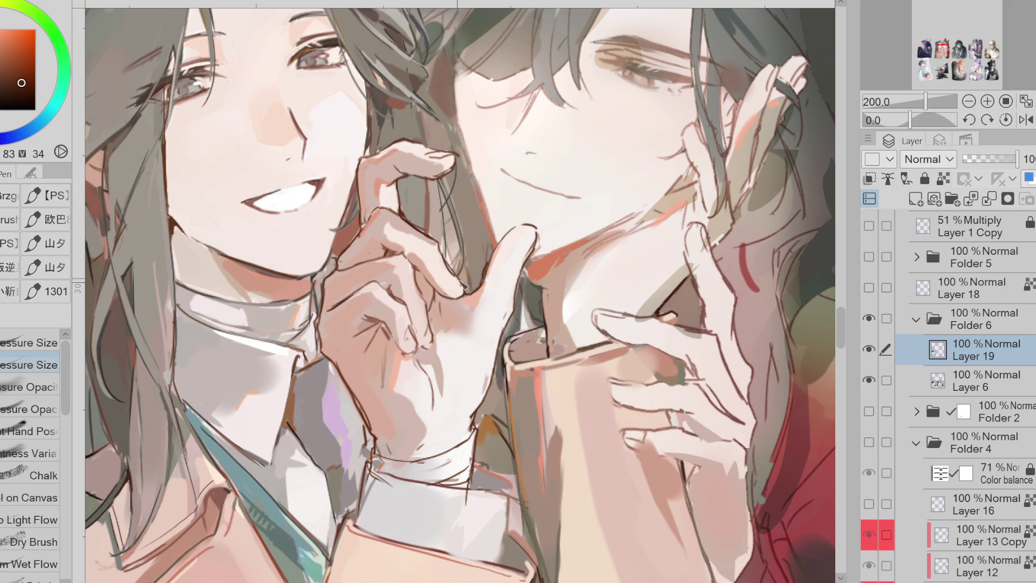
left_click_drag(460, 280, 448, 282)
left_click(410, 263, "alt")
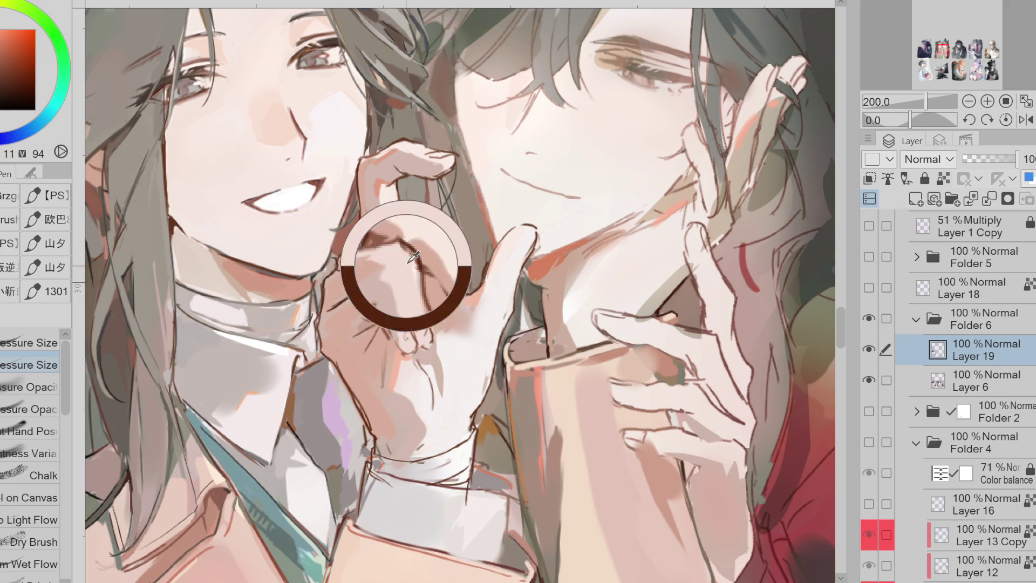
Pick hand skin tones and lighten the paint colour for touch-ups on the hand
left_click(409, 264, "alt")
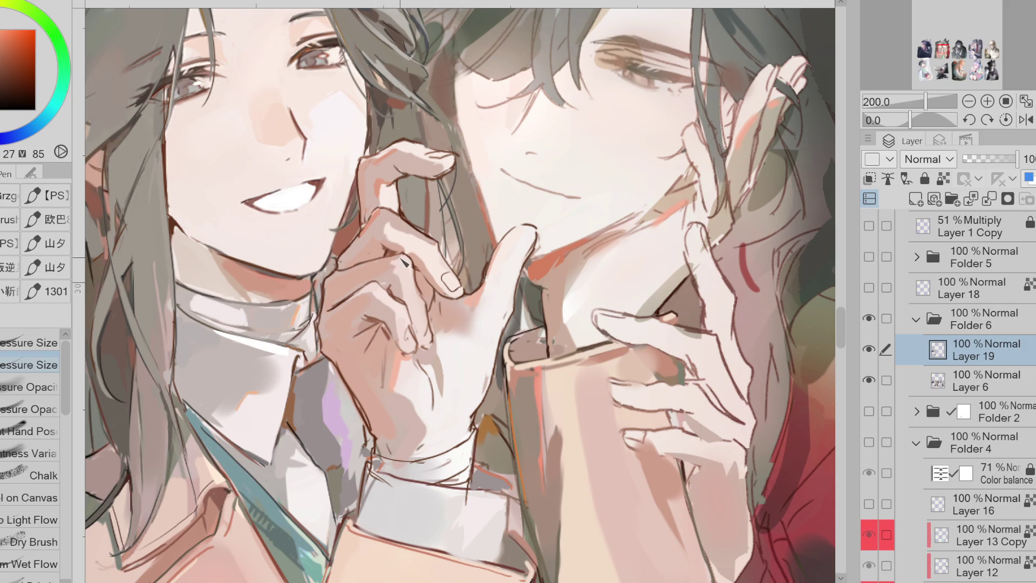
left_click(142, 109, "alt")
left_click(411, 330, "alt")
left_click(413, 317, "alt")
left_click(399, 310, "alt")
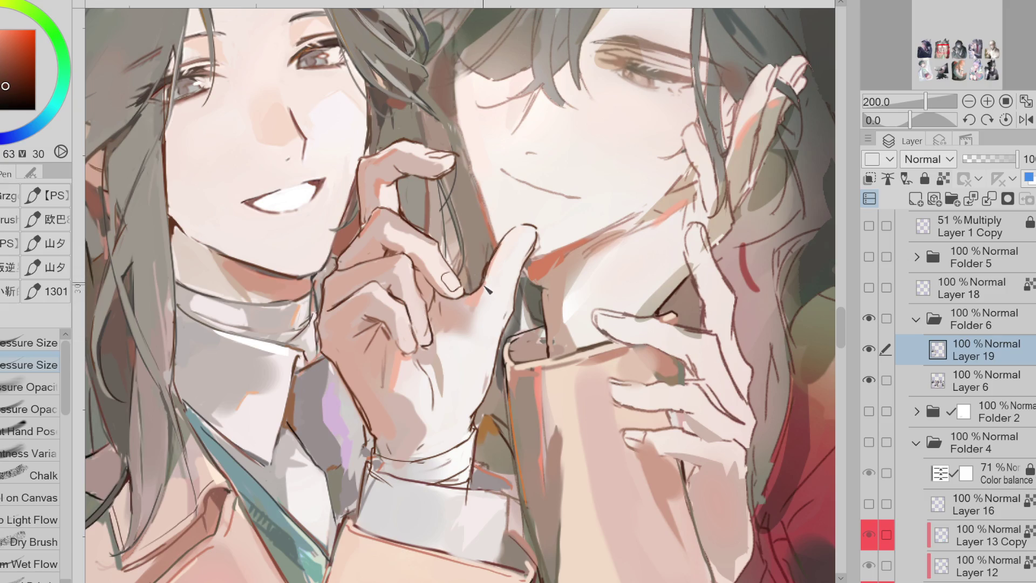
left_click(5, 50)
left_click(389, 331, "alt")
left_click(380, 326, "alt")
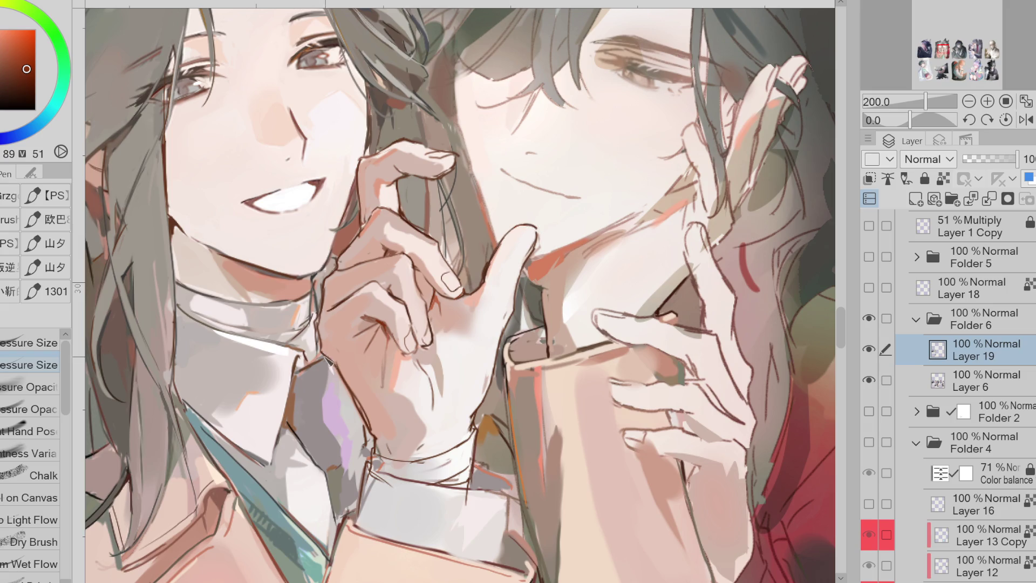
left_click(359, 388, "alt")
Sample light, red and orange skin tones around the wrist
left_click(408, 447, "alt")
left_click(451, 463, "alt")
left_click(431, 468, "alt")
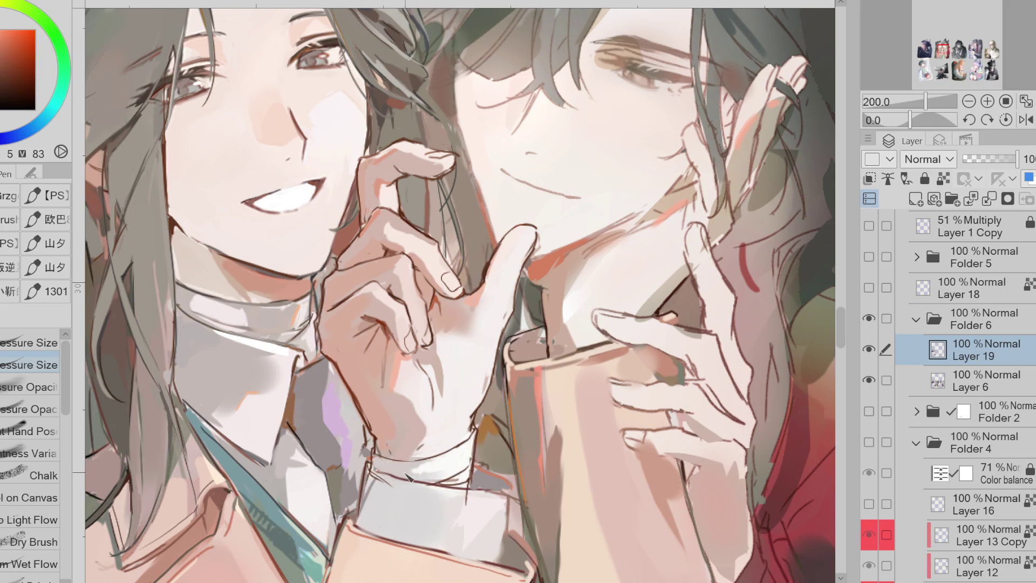
left_click(474, 466, "alt")
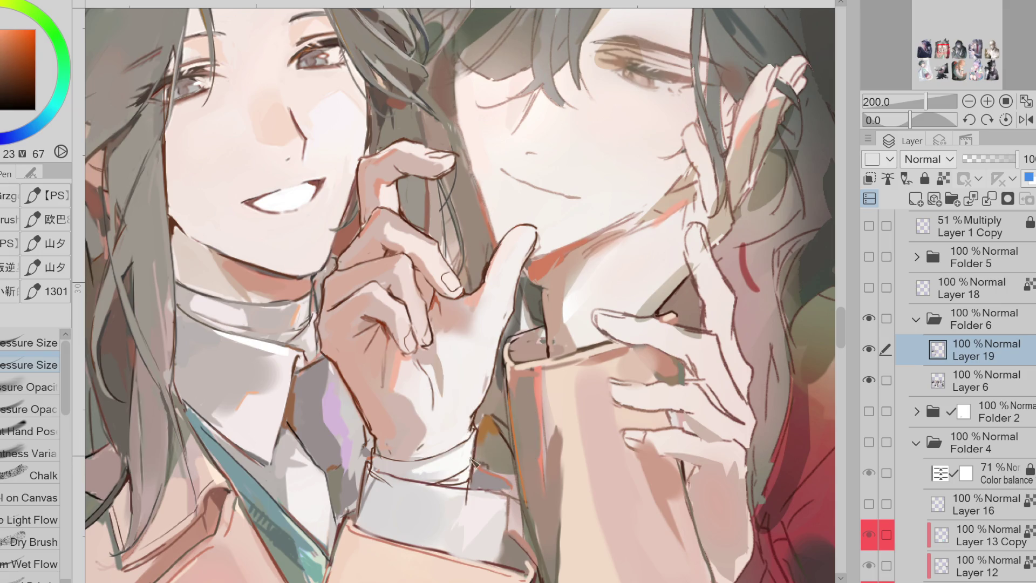
left_click(463, 476, "alt")
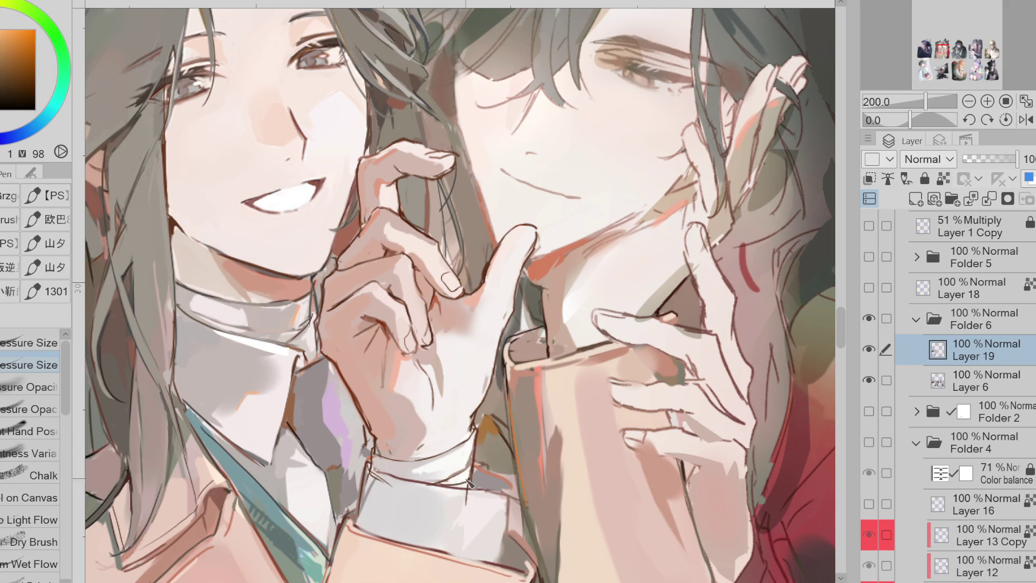
left_click(472, 470, "alt")
left_click(474, 463, "alt")
left_click(390, 482, "alt")
left_click(372, 474, "alt")
left_click(499, 489, "alt")
left_click(471, 508, "alt")
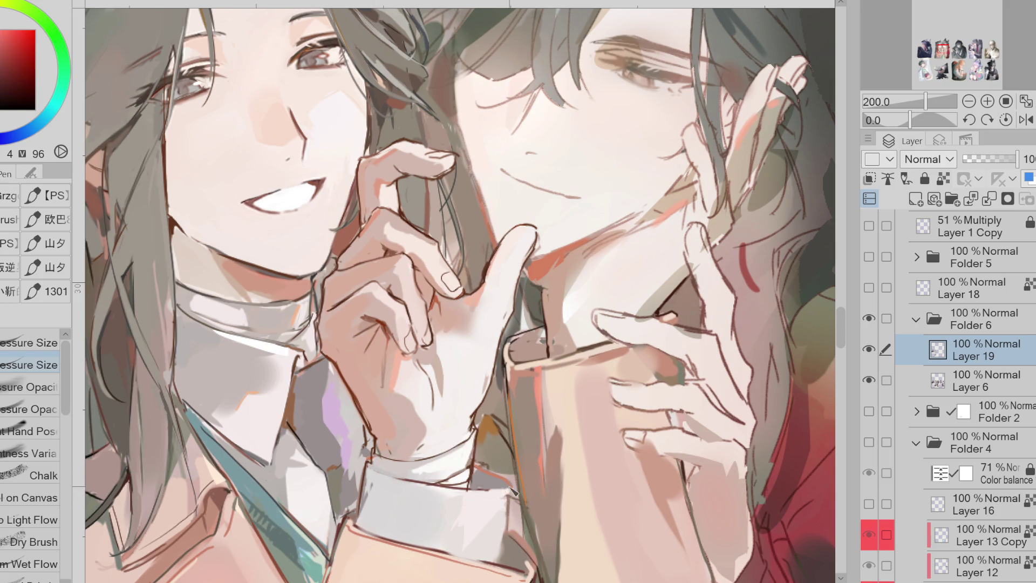
Sample darker, brighter and muted tones near the wrist and a colour from the tie
left_click(415, 472, "alt")
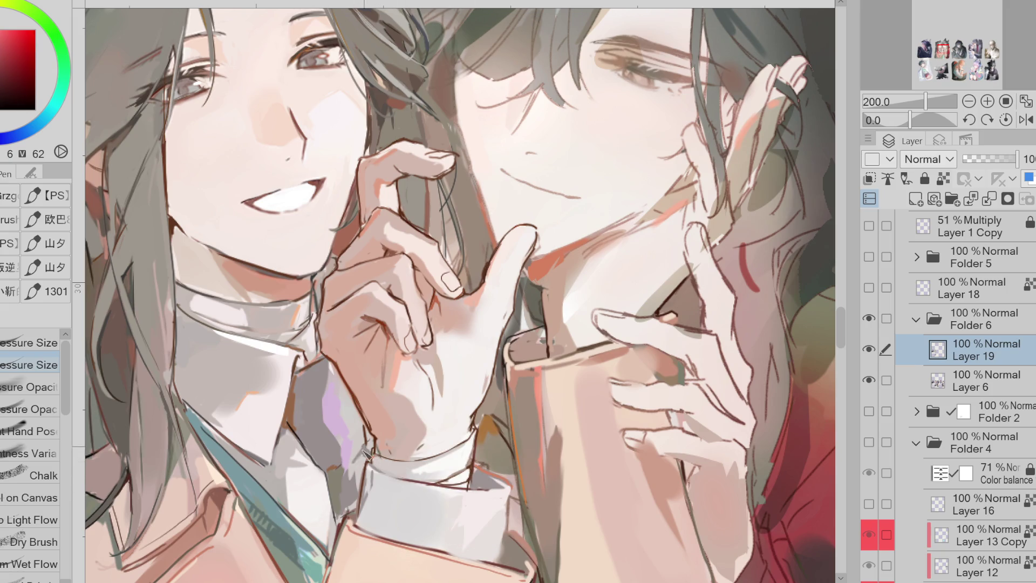
left_click(358, 471, "alt")
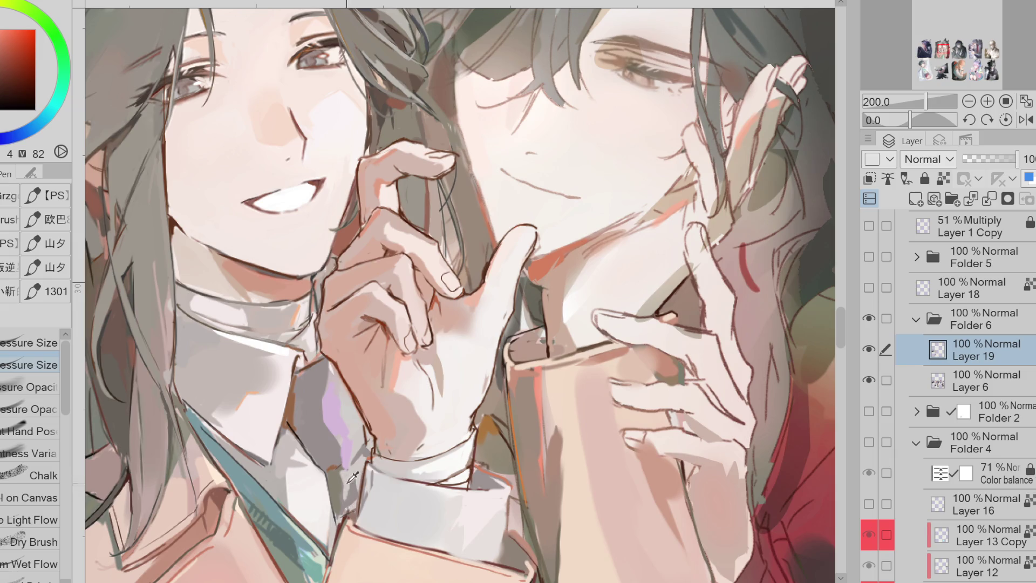
left_click(352, 489, "alt")
left_click(346, 464, "alt")
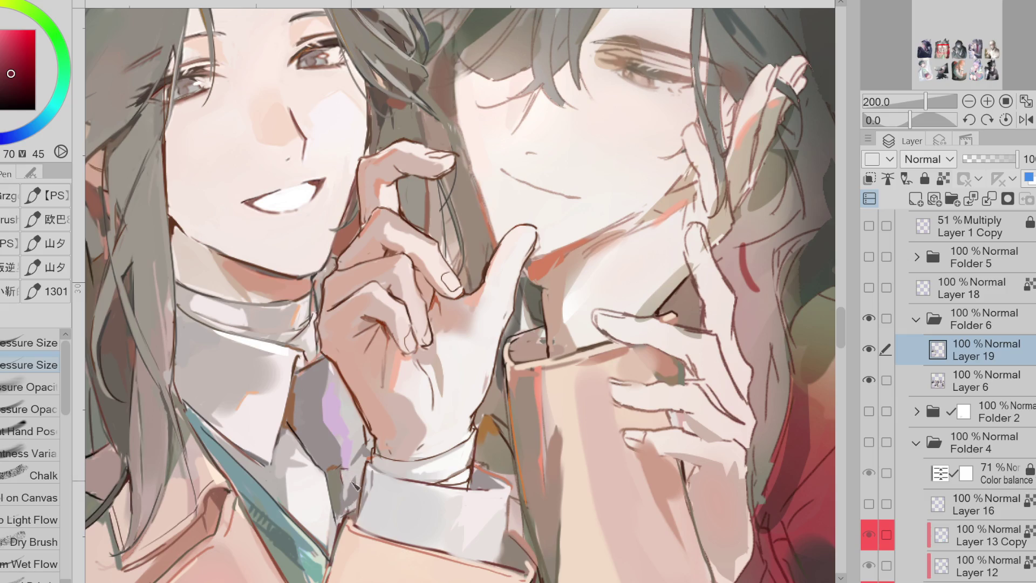
left_click(321, 383, "alt")
scroll(305, 392, "up", 3)
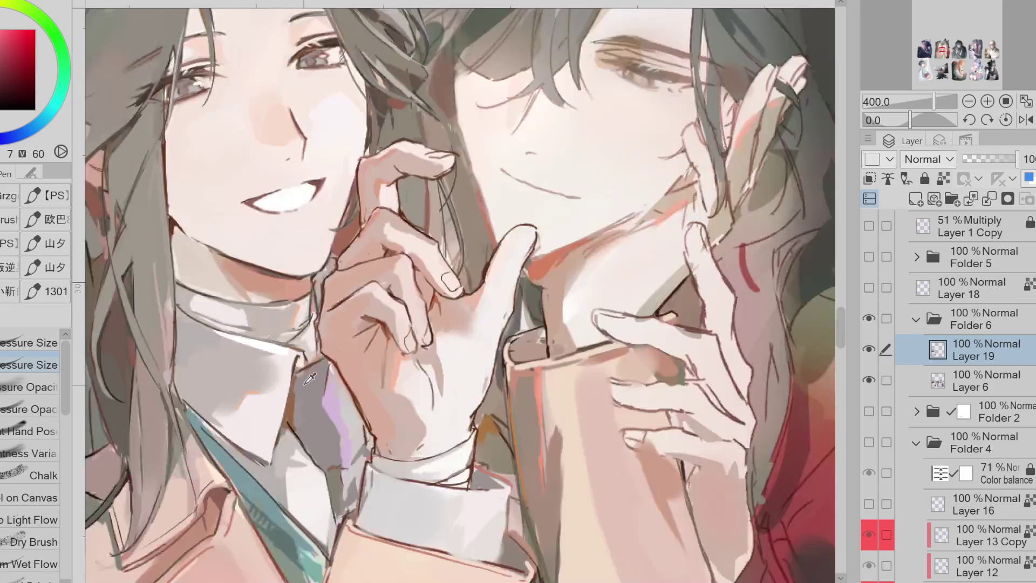
Brush a pale skin-tone stroke over the thumb resting against the chin
scroll(306, 392, "down", 4)
scroll(475, 274, "up", 2)
left_click(471, 296, "alt")
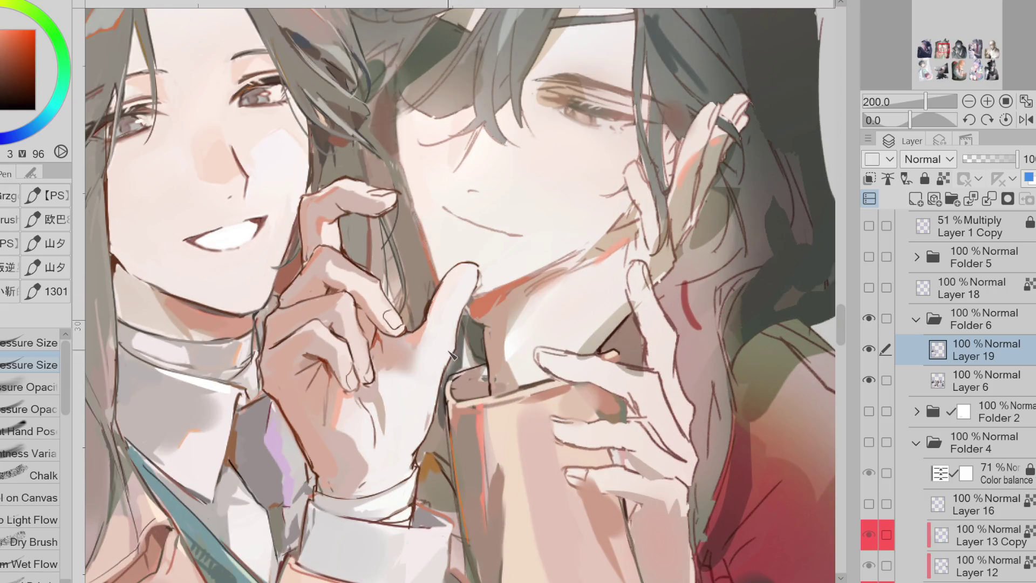
left_click(416, 355, "alt")
left_click_drag(456, 277, 445, 327)
Sample colours from the hand and raised finger and choose a darker, muted paint colour
left_click(315, 241, "alt")
left_click(315, 251, "alt")
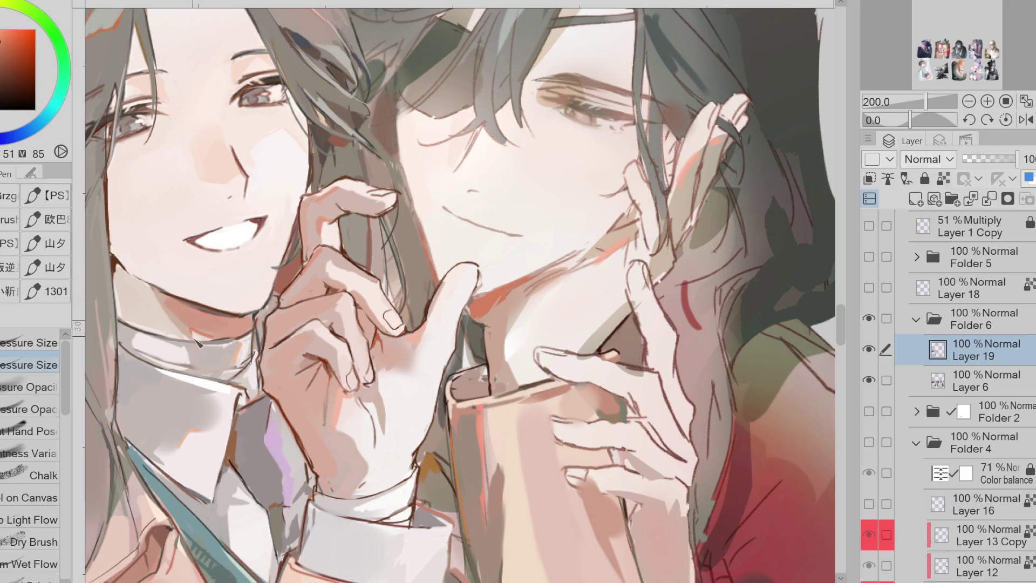
left_click(325, 191, "alt")
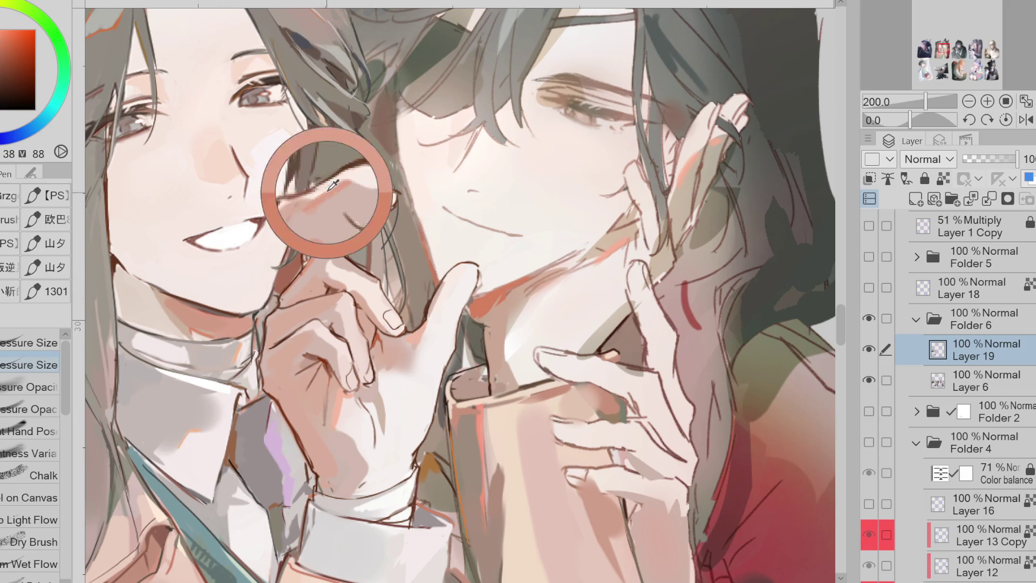
left_click(310, 244, "alt")
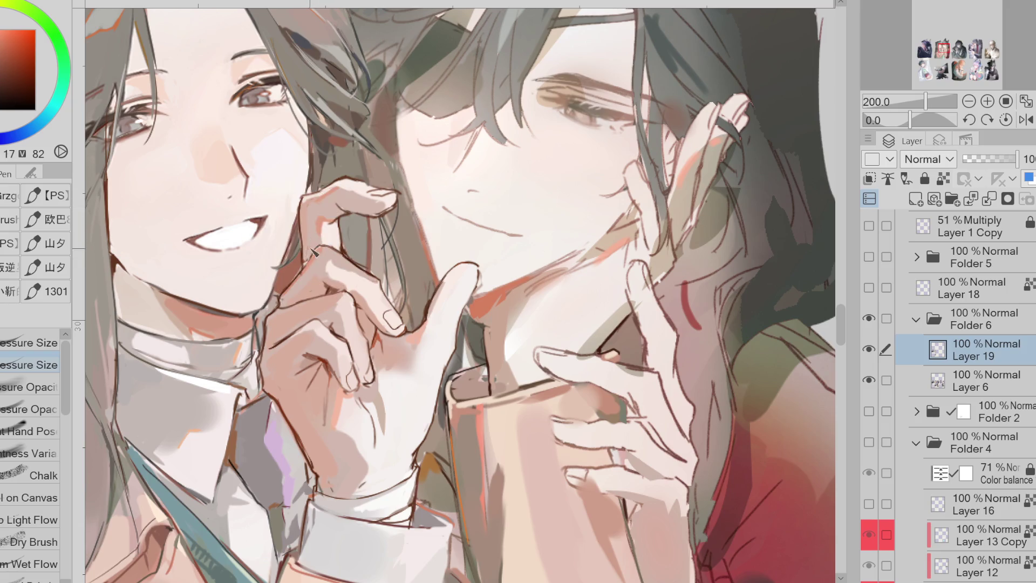
left_click(309, 264, "alt")
left_click(20, 85)
left_click(294, 291, "alt")
left_click(289, 305, "alt")
left_click(281, 302, "alt")
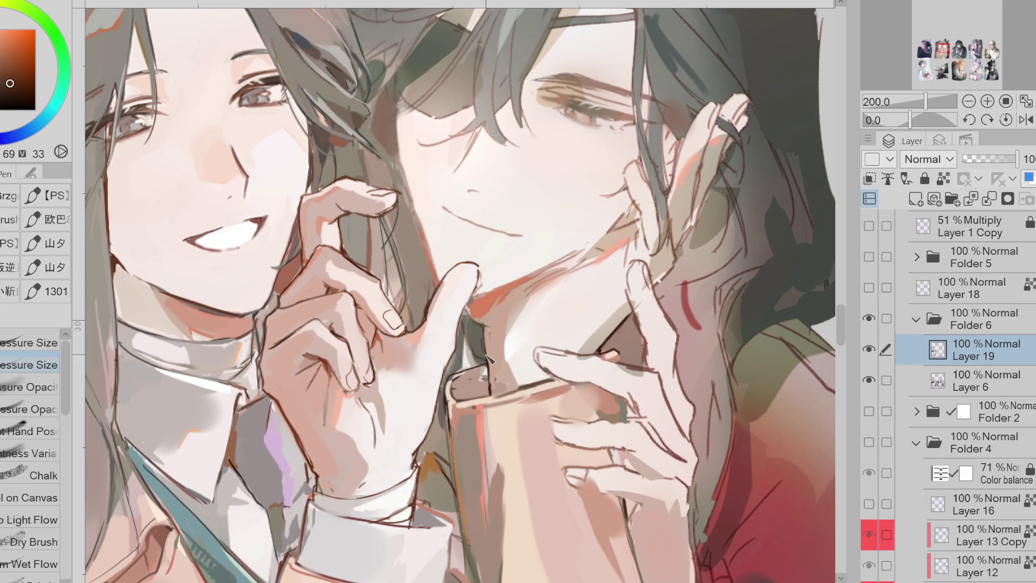
left_click(915, 200)
Draw dark red lines down the neck and along the jaw, undoing rejected strokes
left_click(526, 302, "alt")
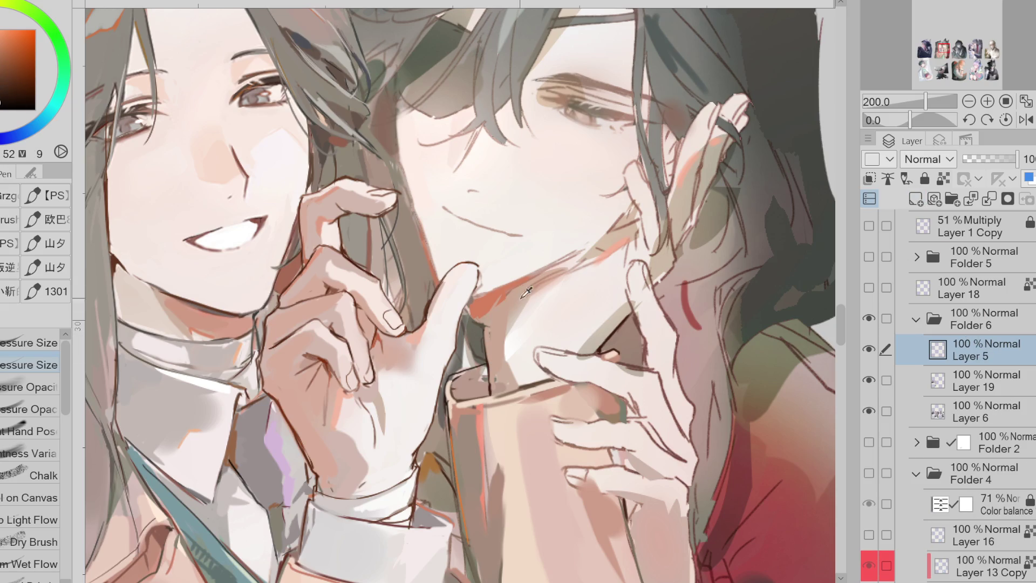
left_click(504, 283, "alt")
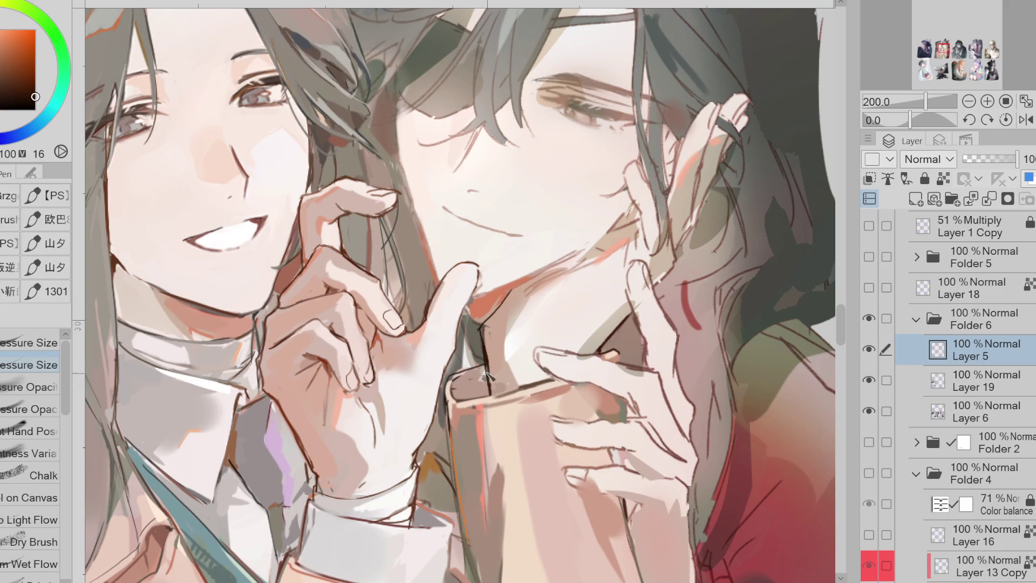
key("ctrl+e")
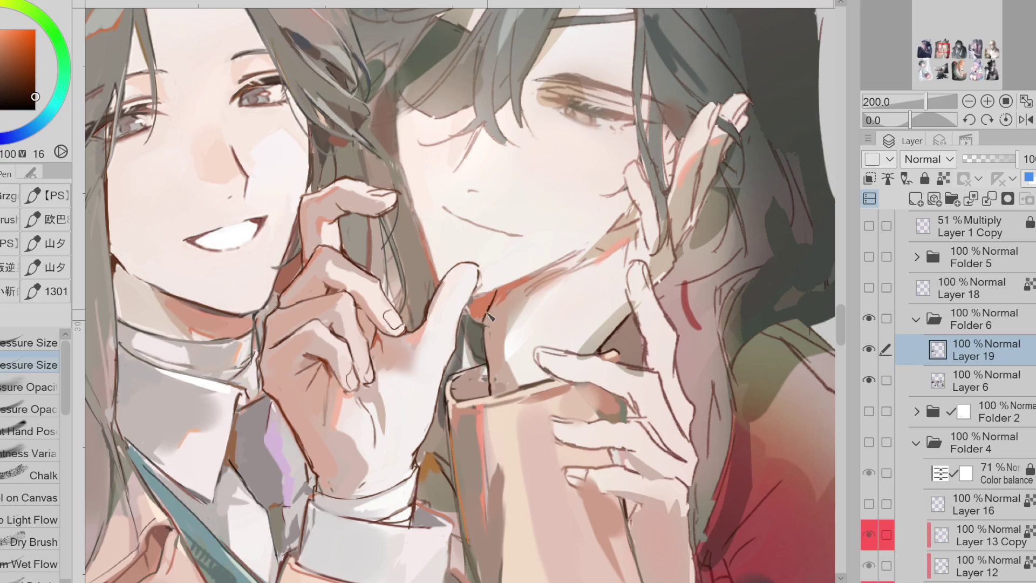
left_click_drag(491, 307, 489, 385)
left_click_drag(525, 292, 507, 334)
key("ctrl+z")
left_click(548, 295, "alt")
left_click_drag(528, 290, 508, 330)
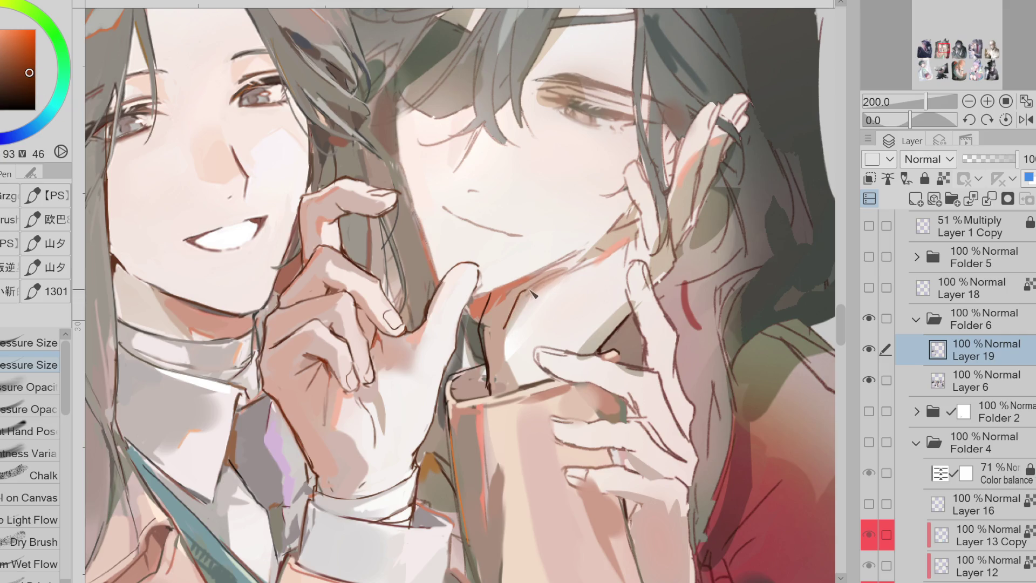
key("ctrl+z")
mouse_move(641, 230)
left_mouse_down()
mouse_move(624, 258)
mouse_move(519, 292)
mouse_move(502, 338)
left_mouse_up()
Add a layer above Layer 19, pick a darker line colour, and move Layer 5 above Folder 6
scroll(646, 254, "down", 2)
scroll(631, 233, "up", 1)
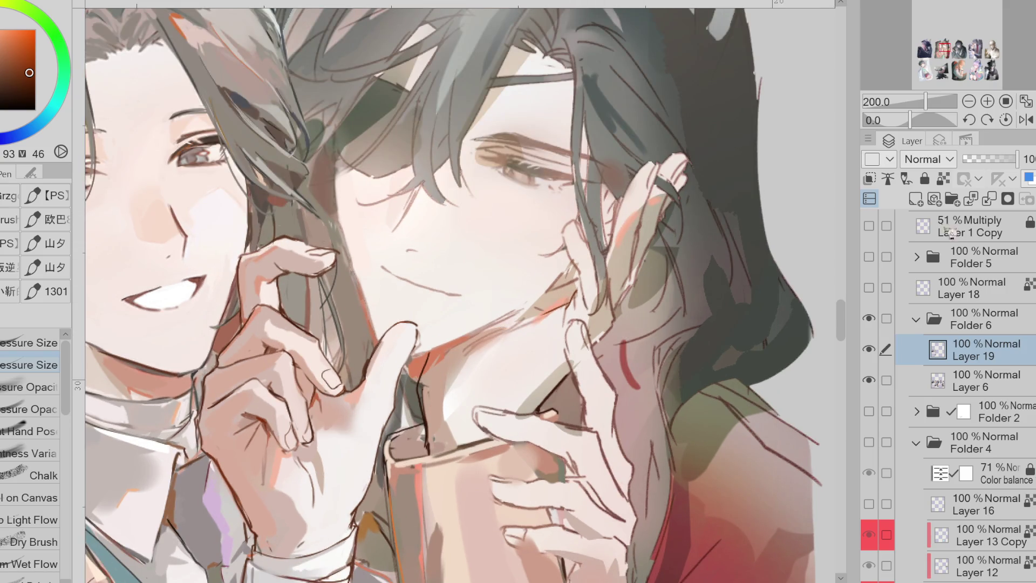
left_click(916, 199)
left_click(35, 92)
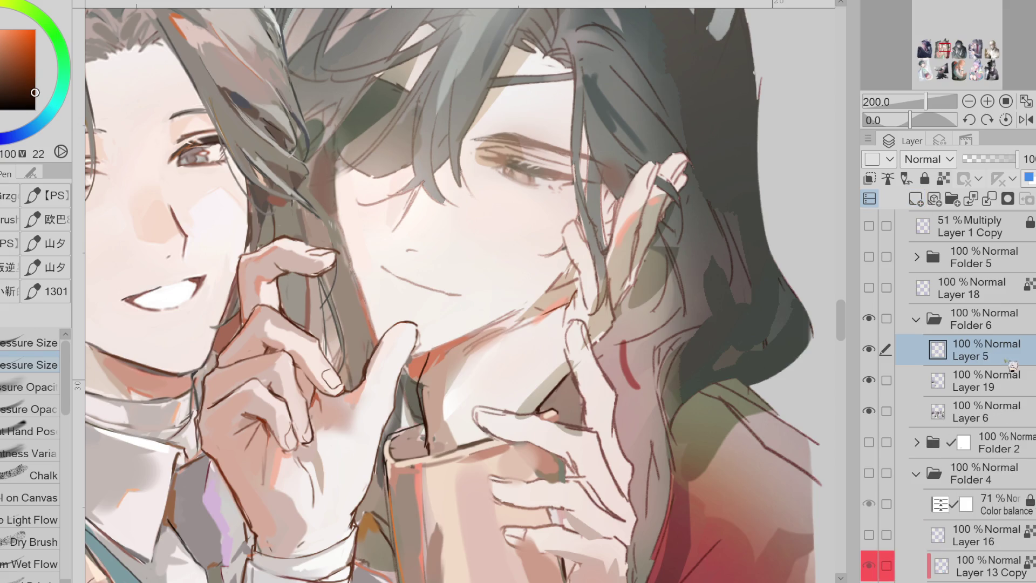
left_click_drag(1007, 370, 1013, 321)
left_click(995, 345)
Fade Folder 6 to 54% and sketch a dark jaw line down the chin on Layer 5
left_click(915, 350)
left_click(992, 159)
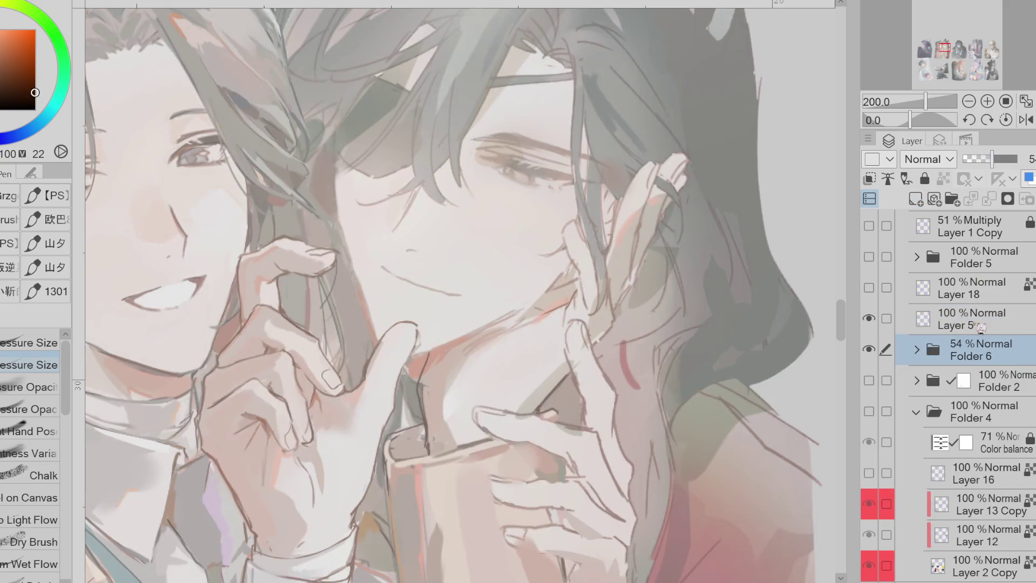
left_click(977, 322)
left_click_drag(430, 348, 424, 437)
key("ctrl+z")
left_click_drag(428, 359, 425, 399)
left_click_drag(424, 348, 420, 450)
key("ctrl+z")
key("ctrl+z")
mouse_move(430, 346)
left_mouse_down()
mouse_move(418, 394)
mouse_move(428, 445)
left_mouse_up()
Draw the hand's long edge toward the cheek and a finger curling up it on a mirrored canvas
mouse_move(502, 421)
left_mouse_down()
mouse_move(561, 383)
mouse_move(605, 333)
left_mouse_up()
mouse_move(573, 288)
left_mouse_down()
mouse_move(449, 352)
mouse_move(566, 290)
left_mouse_up()
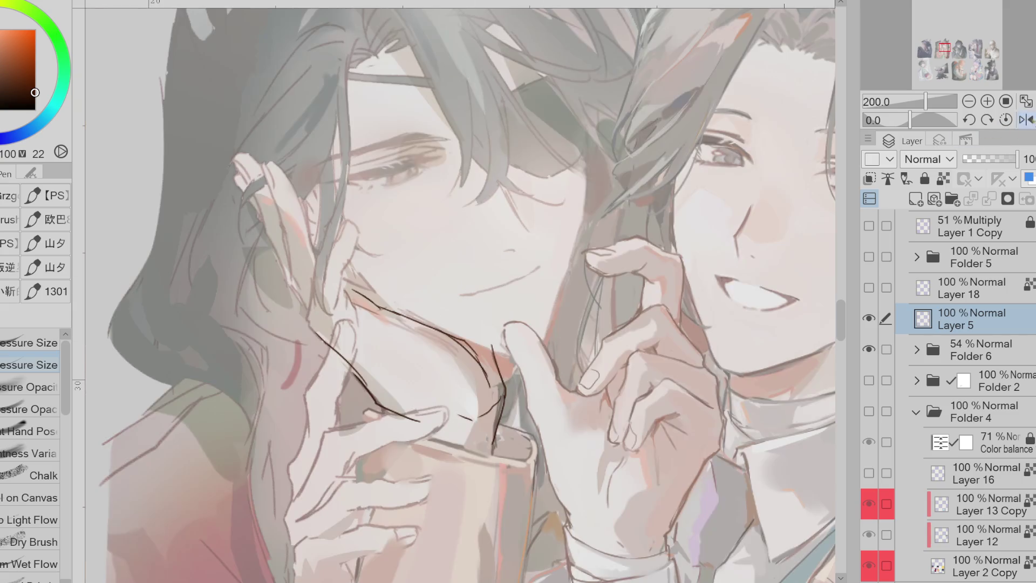
left_click(1026, 120)
key("ctrl+z")
left_click_drag(318, 276, 310, 323)
mouse_move(321, 266)
left_mouse_down()
mouse_move(355, 225)
mouse_move(368, 246)
mouse_move(345, 313)
left_mouse_up()
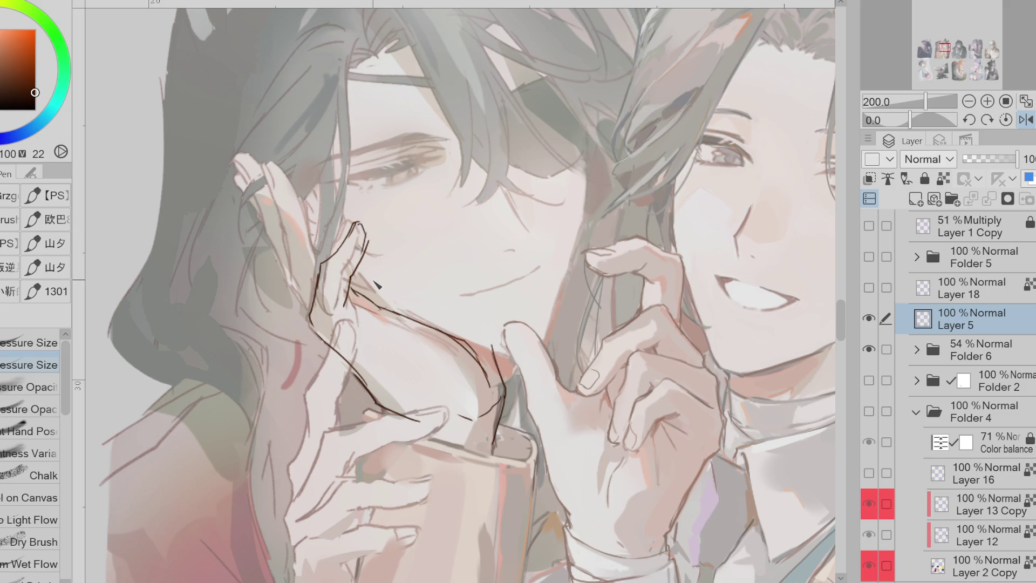
Flip the canvas back and extend the hand line with another finger
key("h")
key("e")
key("p")
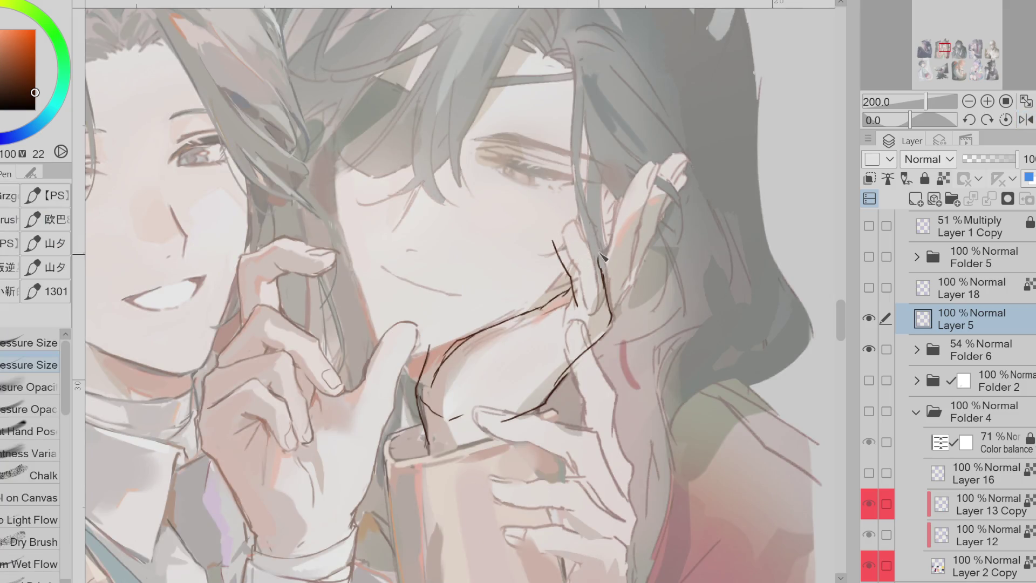
mouse_move(609, 294)
left_mouse_down()
mouse_move(603, 254)
mouse_move(573, 272)
mouse_move(577, 230)
mouse_move(561, 254)
mouse_move(575, 292)
left_mouse_up()
key("e")
key("p")
key("ctrl+z")
Erase the small stray strokes near the cheek
key("e")
left_click_drag(556, 237, 569, 263)
key("p")
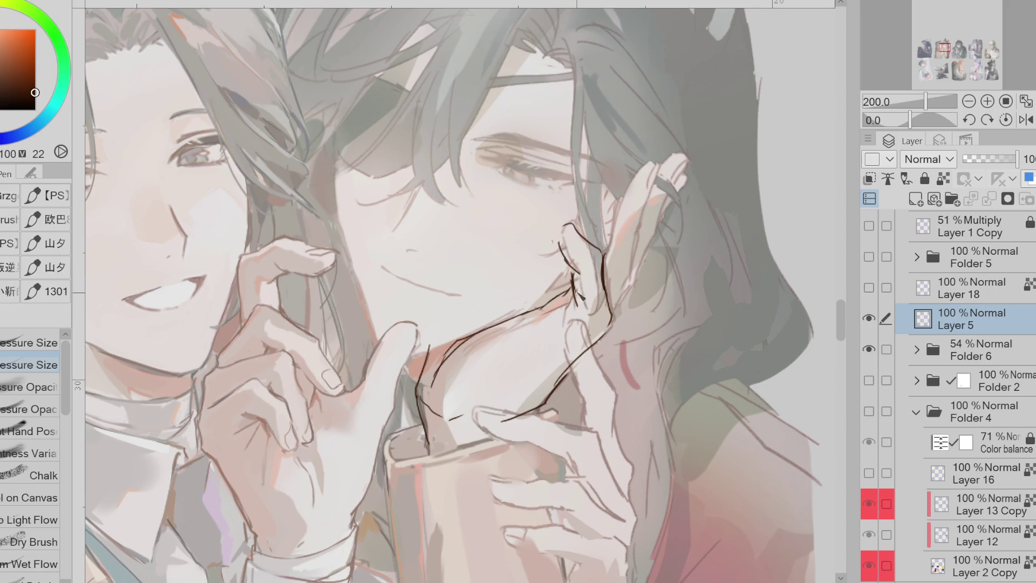
key("e")
key("p")
key("e")
key("p")
key("e")
key("p")
key("e")
key("p")
Draw a line along the top of the hand
mouse_move(620, 294)
left_mouse_down()
mouse_move(622, 305)
mouse_move(665, 171)
mouse_move(630, 175)
mouse_move(612, 227)
left_mouse_up()
key("ctrl+z")
key("e")
key("p")
left_click_drag(653, 150, 607, 249)
scroll(611, 236, "down", 3)
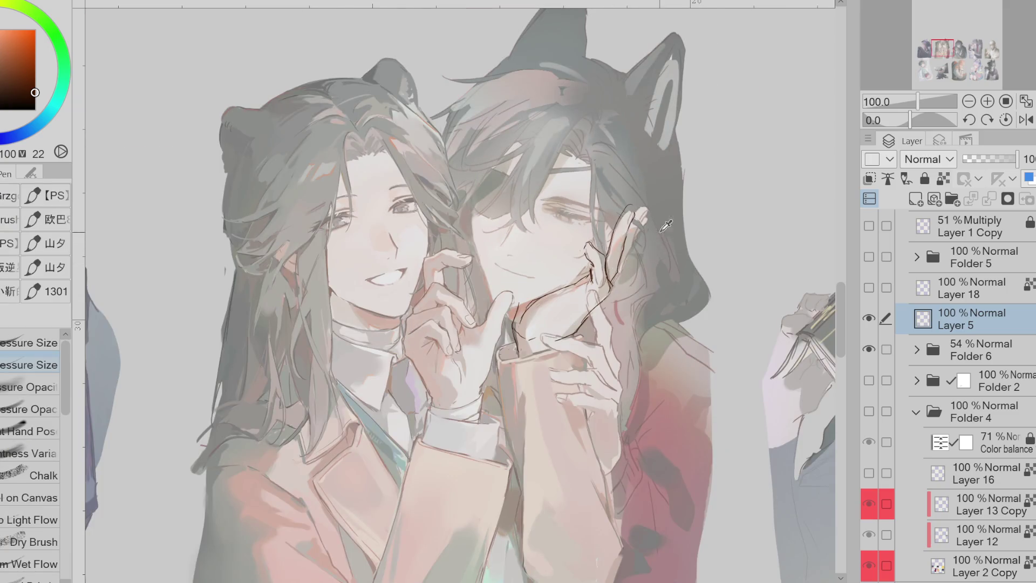
scroll(666, 226, "up", 2)
Freehand-select the area around the hand and jaw sketch lines
key("g")
mouse_move(493, 302)
left_mouse_down()
mouse_move(597, 368)
mouse_move(606, 211)
left_mouse_up()
key("ctrl+z")
key("e")
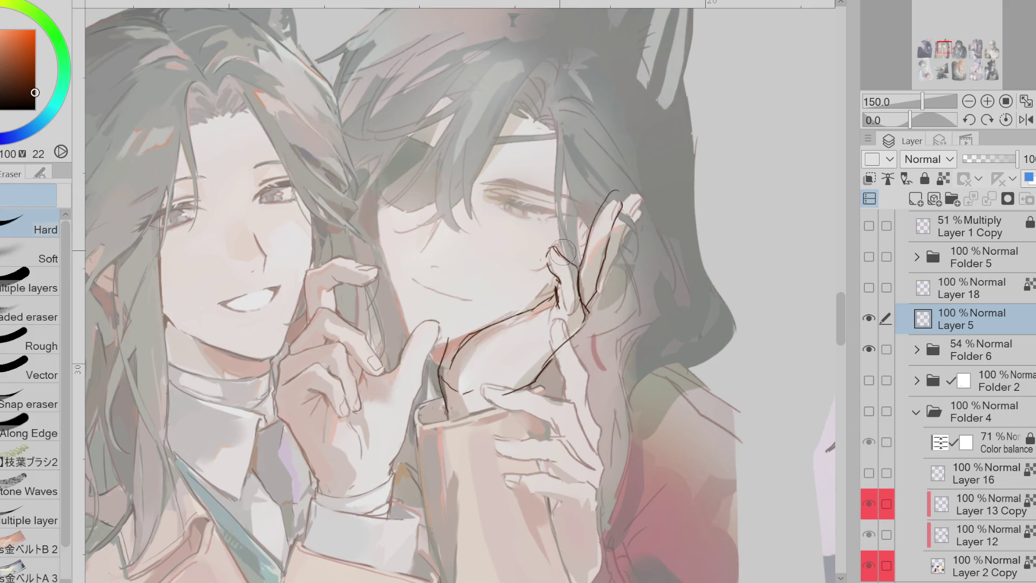
key("m")
mouse_move(496, 302)
left_mouse_down()
mouse_move(445, 377)
mouse_move(663, 177)
mouse_move(486, 307)
left_mouse_up()
left_click_drag(443, 348, 443, 348)
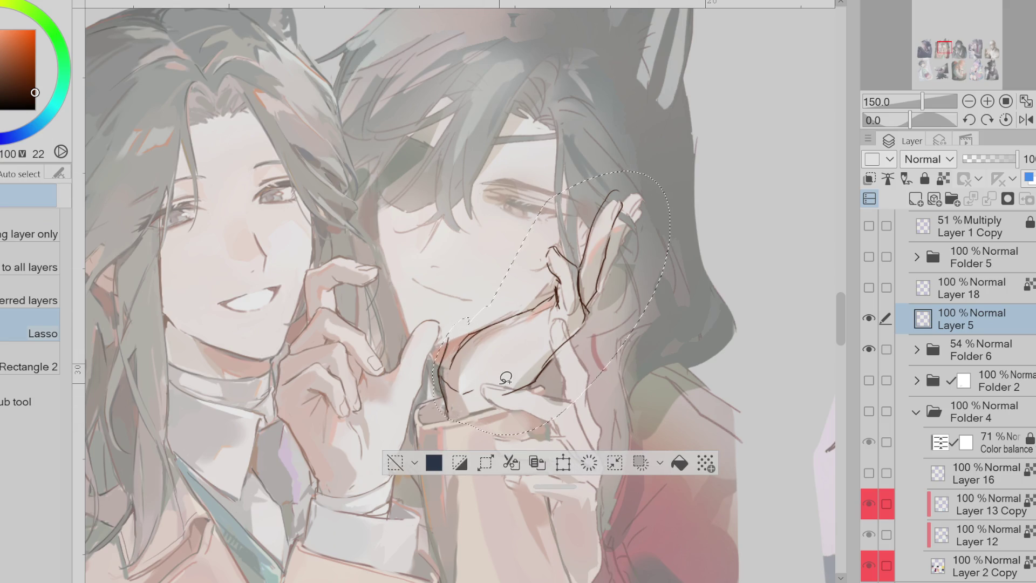
Transform the selected hand sketch, slightly rotating and shifting it into place
key("ctrl+t")
left_click_drag(674, 359, 620, 379)
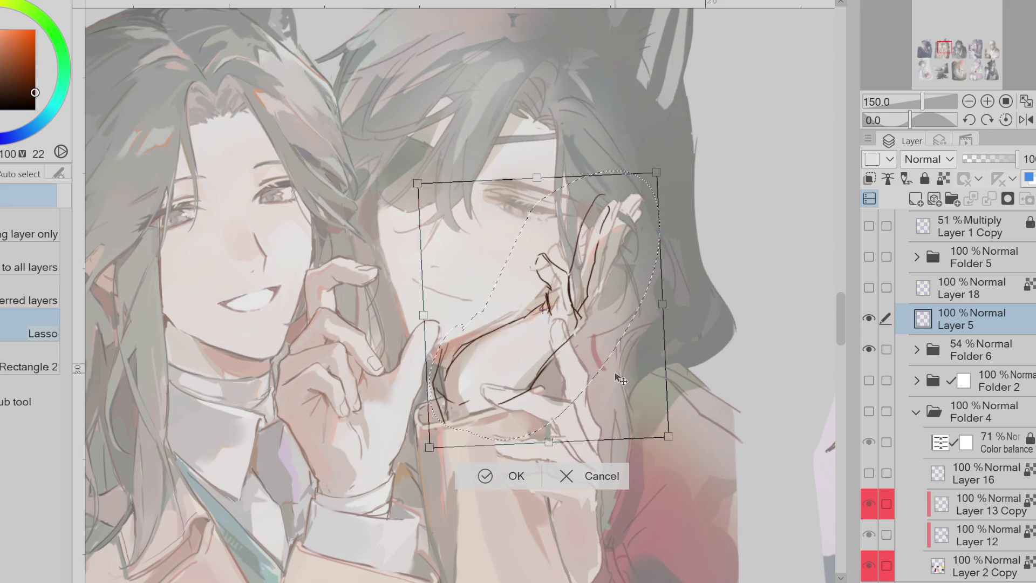
left_click(485, 476)
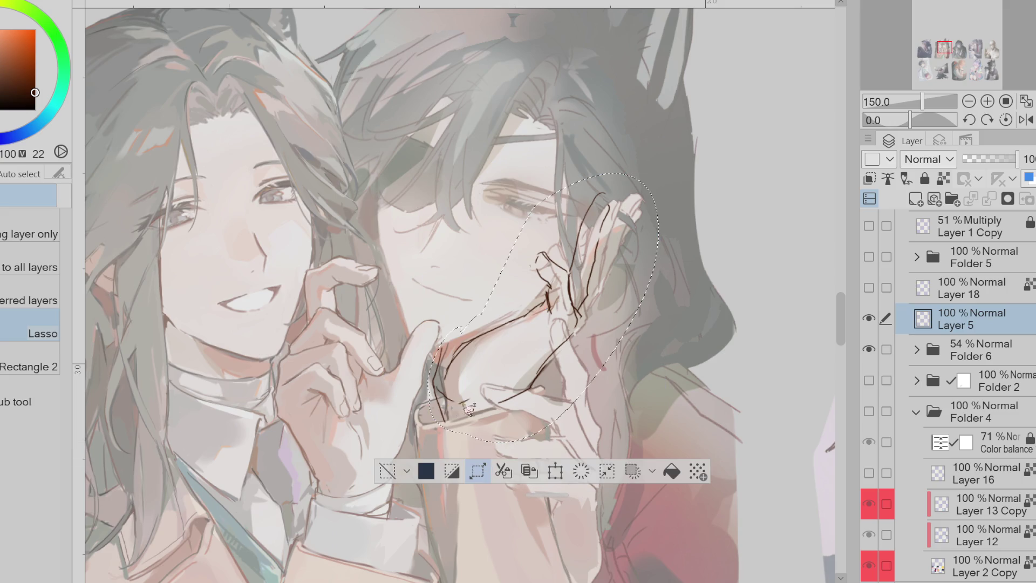
Deselect, then erase the stray chin lines and part of the upper hand line
key("e")
key("ctrl+d")
mouse_move(446, 409)
left_mouse_down()
mouse_move(437, 363)
mouse_move(453, 357)
left_mouse_up()
key("p")
key("e")
key("p")
key("e")
left_click_drag(578, 261, 596, 213)
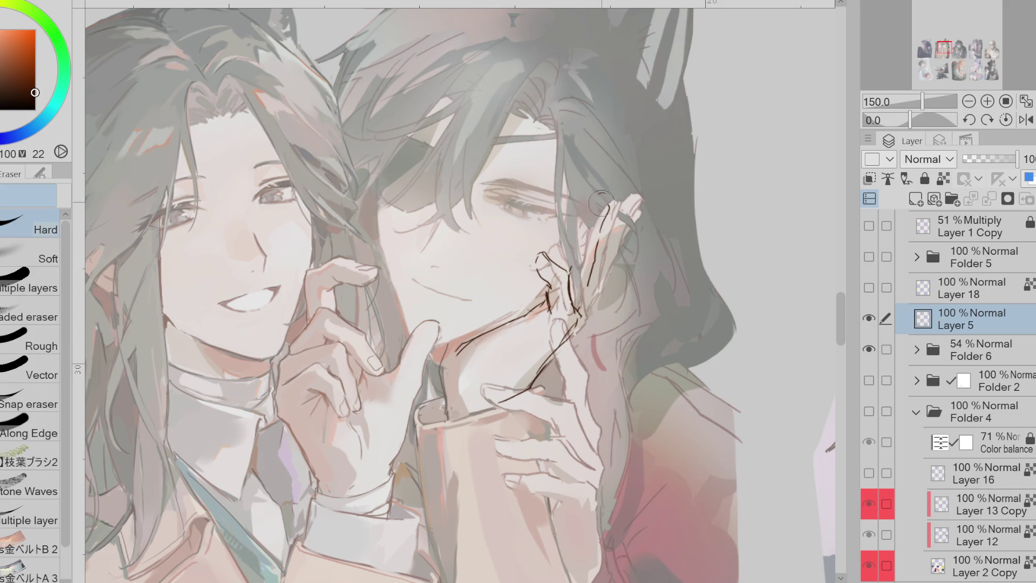
Lighten part of the hand line and try alternative finger strokes along the hand
key("p")
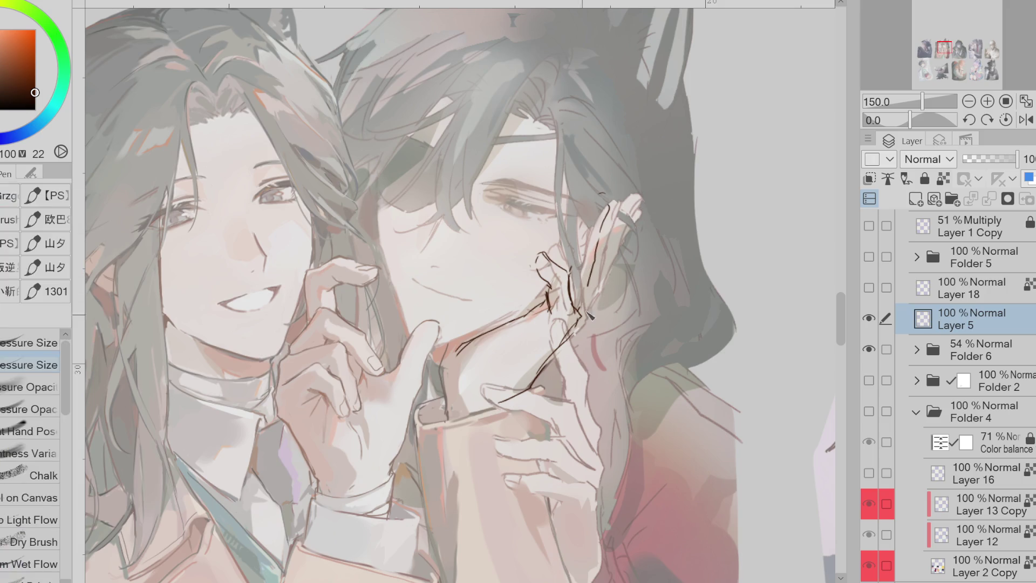
key("e")
mouse_move(589, 286)
left_mouse_down()
mouse_move(602, 254)
mouse_move(597, 229)
mouse_move(587, 259)
left_mouse_up()
key("p")
key("e")
key("p")
key("ctrl+z")
left_click_drag(601, 223, 582, 264)
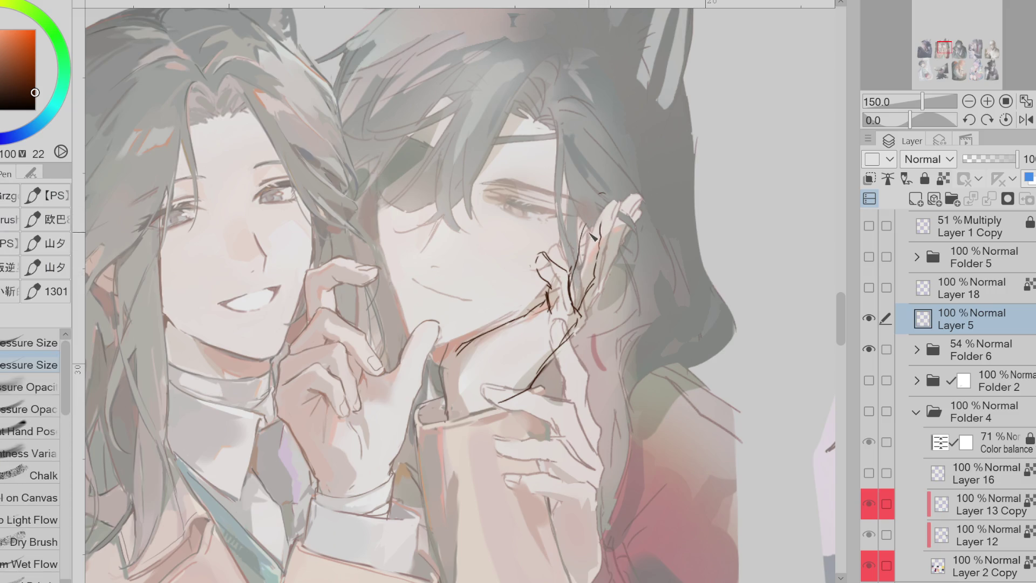
key("ctrl+z")
mouse_move(592, 224)
left_mouse_down()
mouse_move(600, 210)
mouse_move(589, 290)
mouse_move(621, 234)
mouse_move(621, 205)
left_mouse_up()
key("ctrl+z")
Erase the lower part of the long diagonal hand line
key("e")
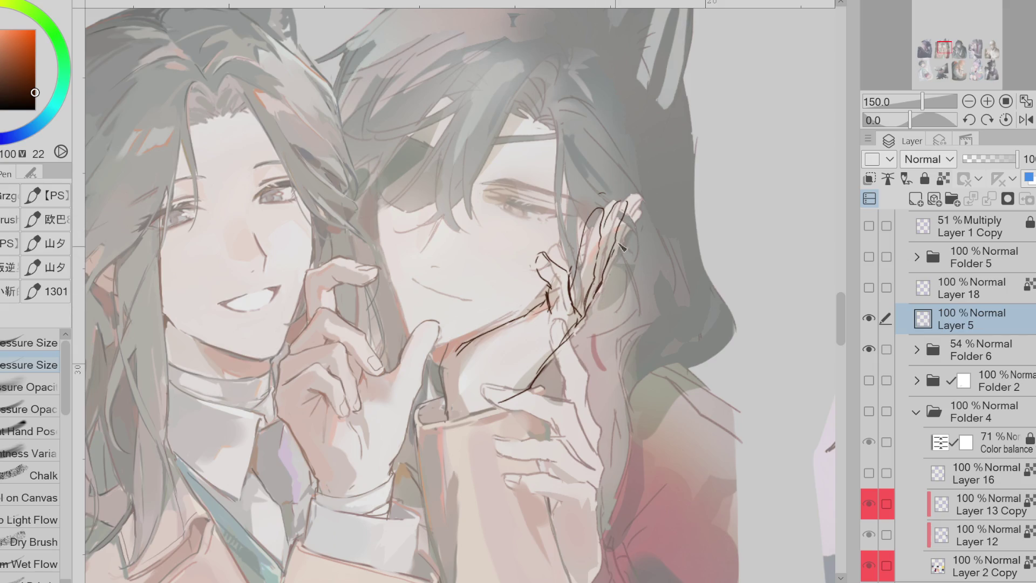
key("e")
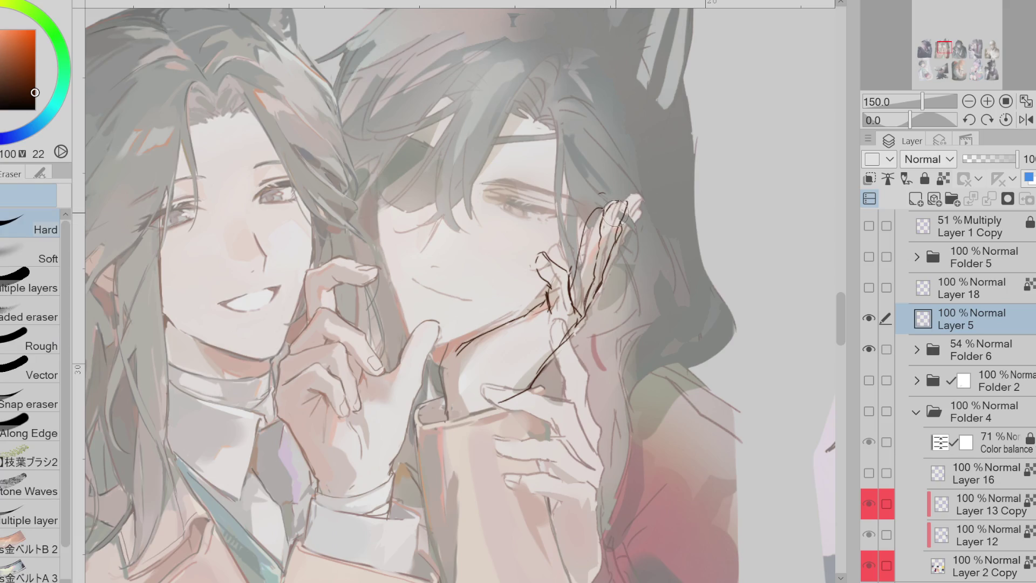
key("e")
key("e")
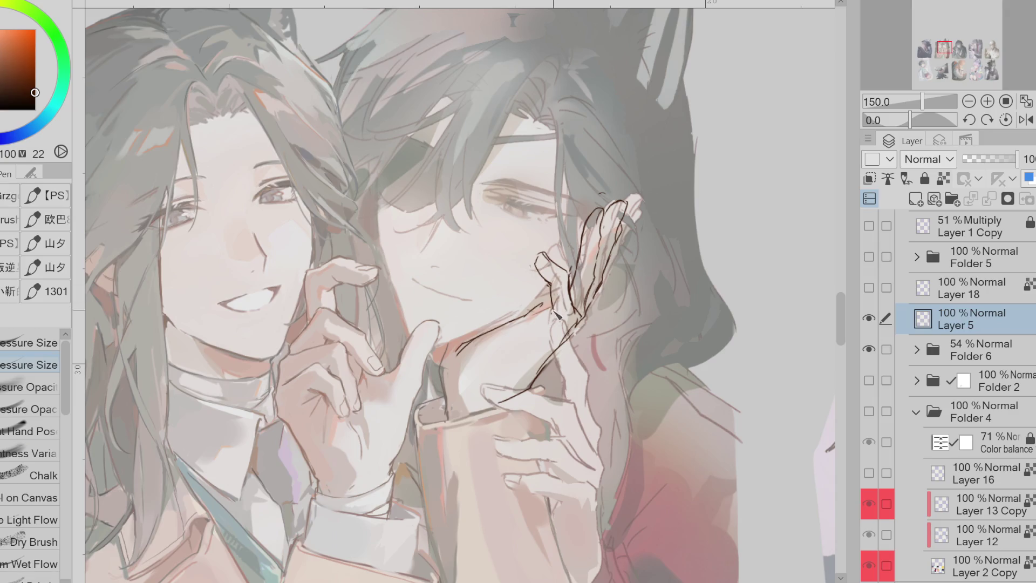
key("e")
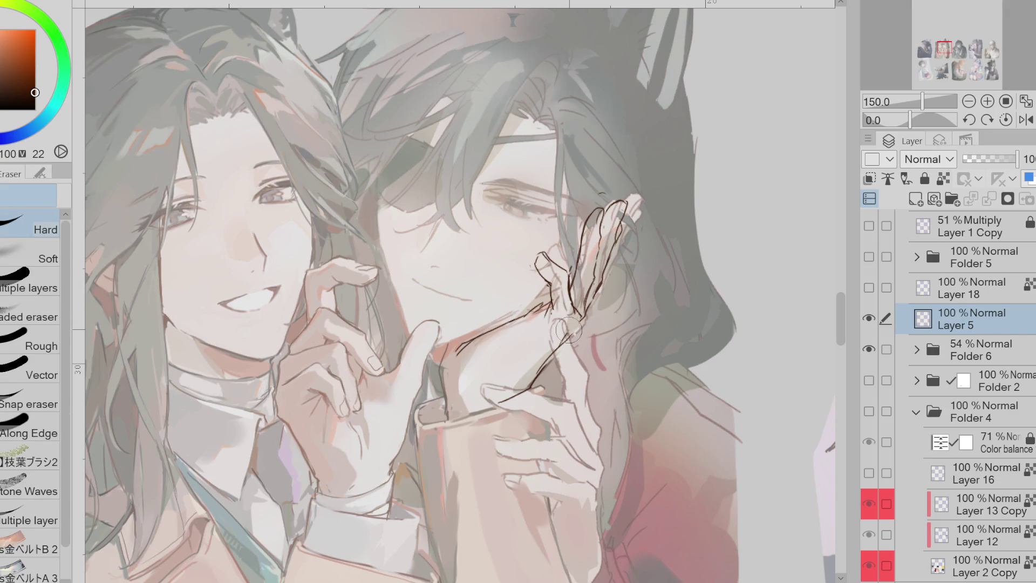
key("e")
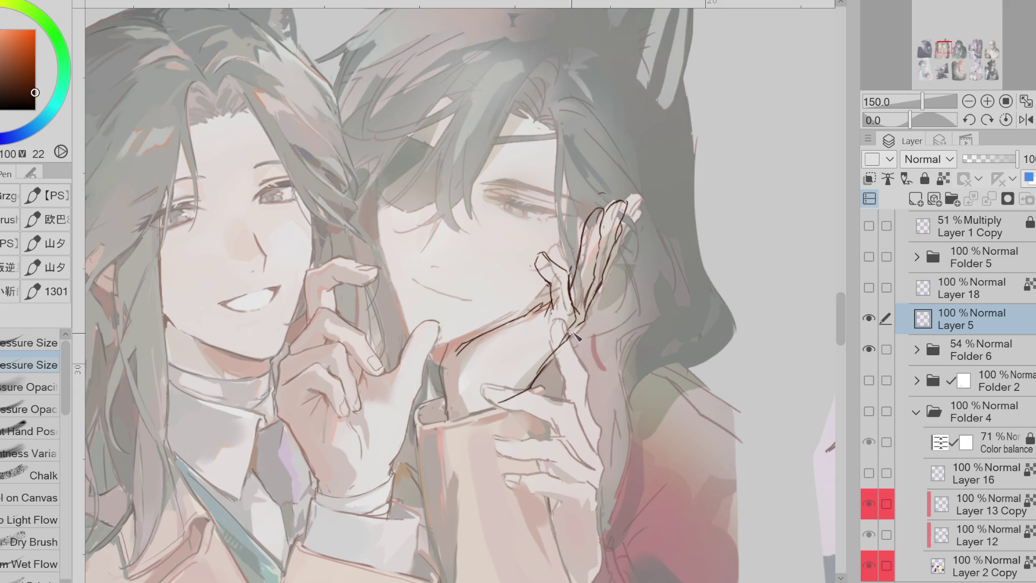
key("e")
left_click_drag(580, 324, 518, 393)
left_click_drag(567, 337, 509, 401)
key("ctrl+z")
Hide Folder 6 and sketch the jaw and wrist lines on Layer 5
left_click(868, 350)
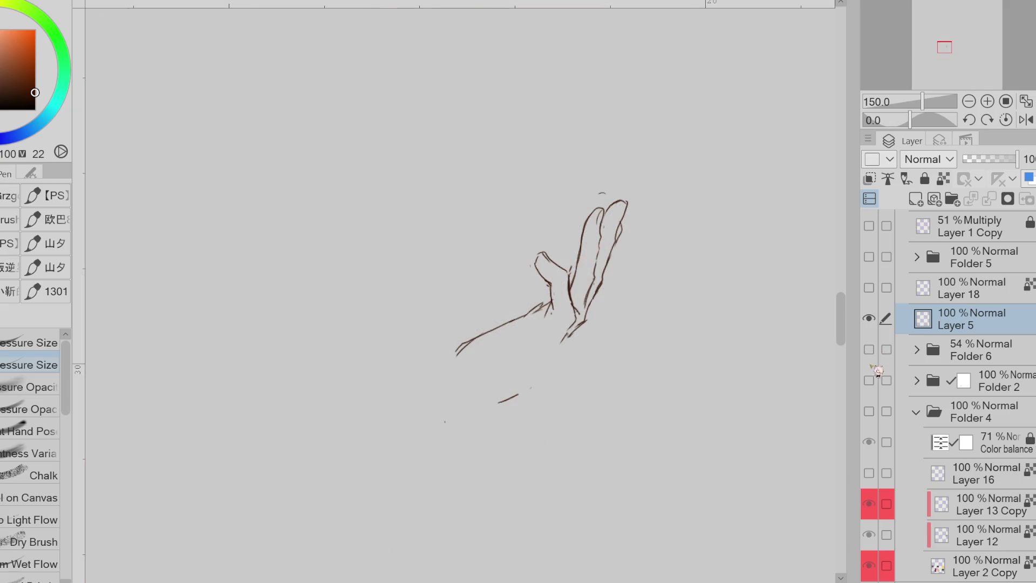
key("e")
left_click(966, 289)
left_click(974, 318)
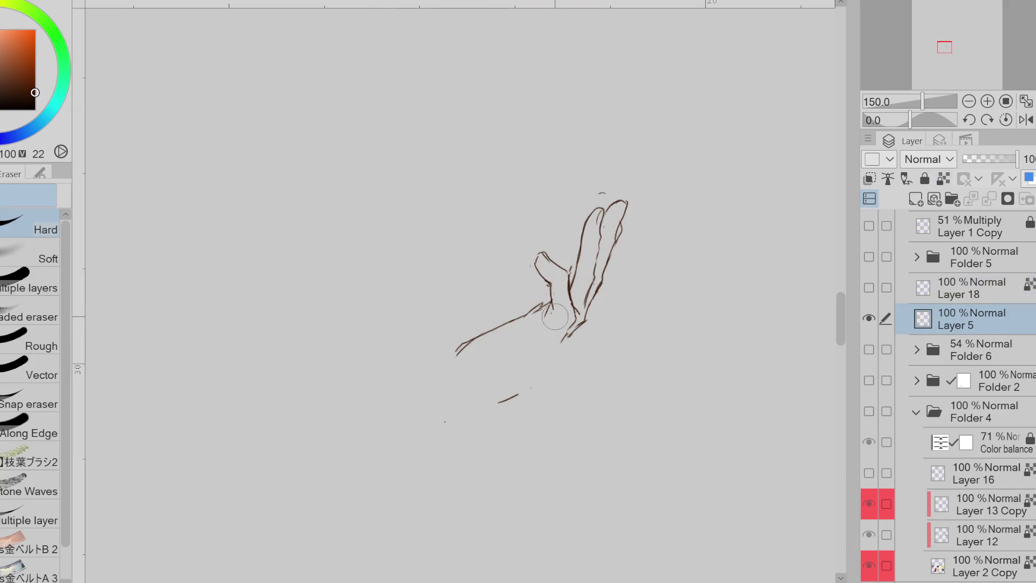
key("p")
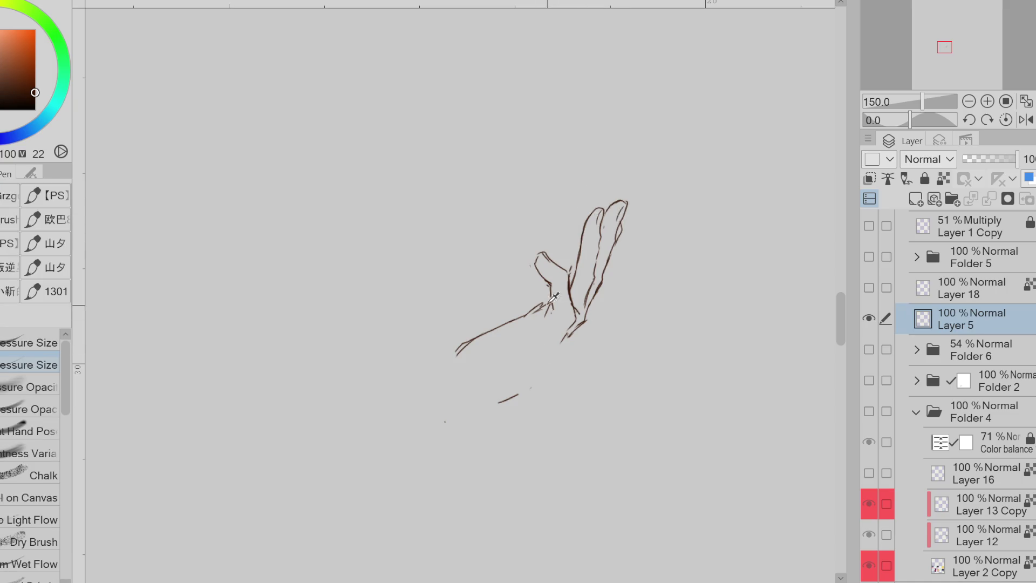
mouse_move(447, 346)
left_mouse_down()
mouse_move(441, 390)
mouse_move(523, 382)
left_mouse_up()
key("ctrl+z")
key("ctrl+z")
Show Folder 6 again, redraw the finger edge, diagonal hand line and jaw strokes, restoring 100% opacity
left_click(869, 287)
left_click(869, 349)
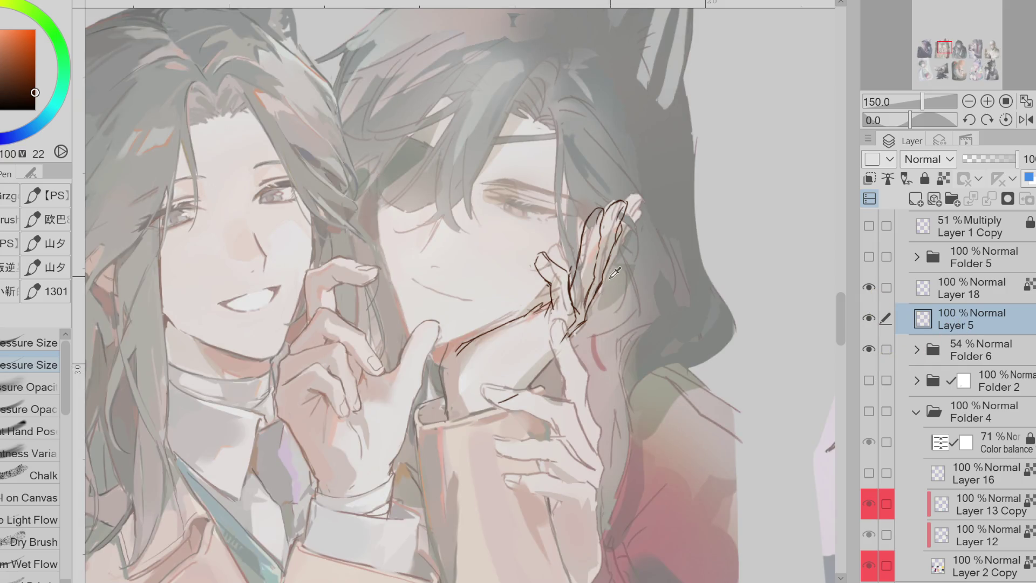
left_click_drag(590, 310, 635, 219)
left_click_drag(563, 345, 505, 406)
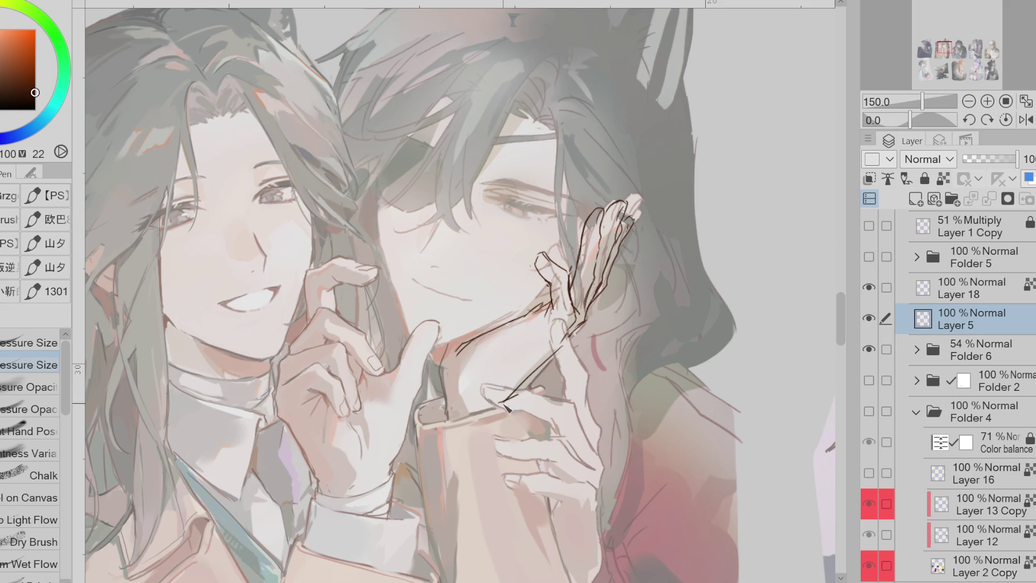
key("ctrl+z")
left_click_drag(588, 326, 511, 405)
left_click_drag(440, 378, 446, 427)
left_click_drag(453, 333, 439, 362)
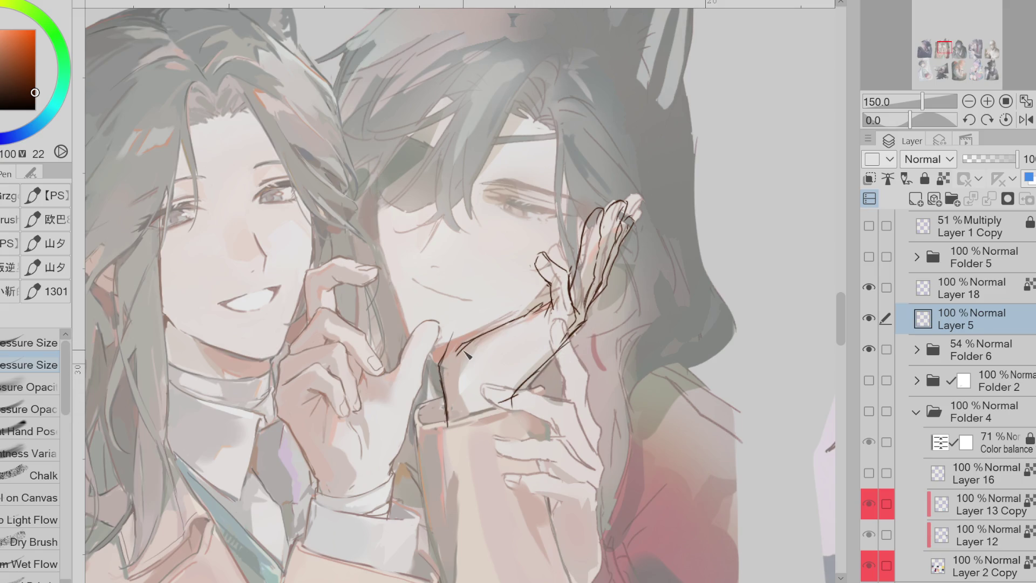
left_click(1001, 356)
left_click(917, 349)
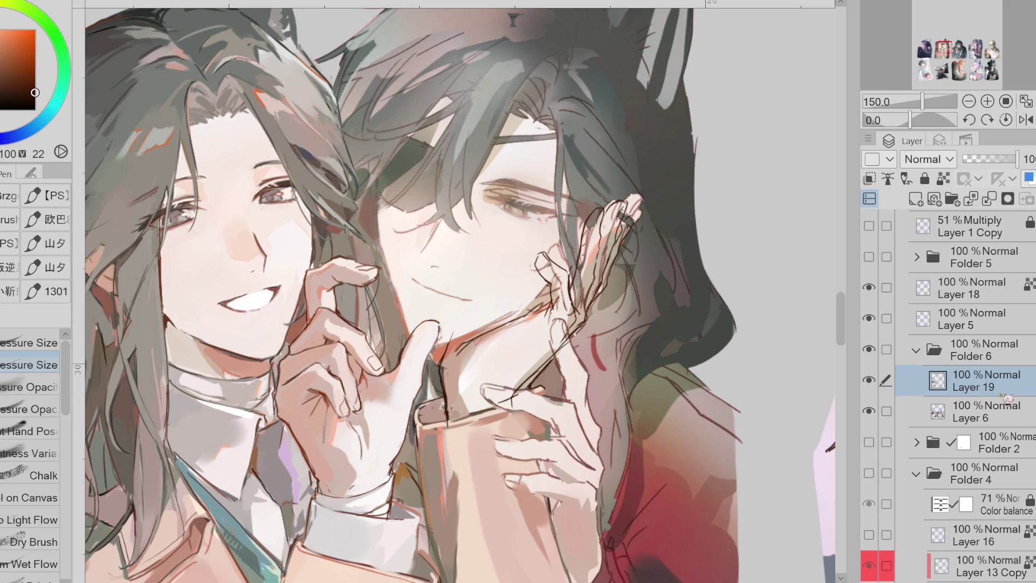
On Layer 6, sample skin colours and paint reddish tones on the fingertips
left_click(988, 411)
left_click(475, 350, "alt")
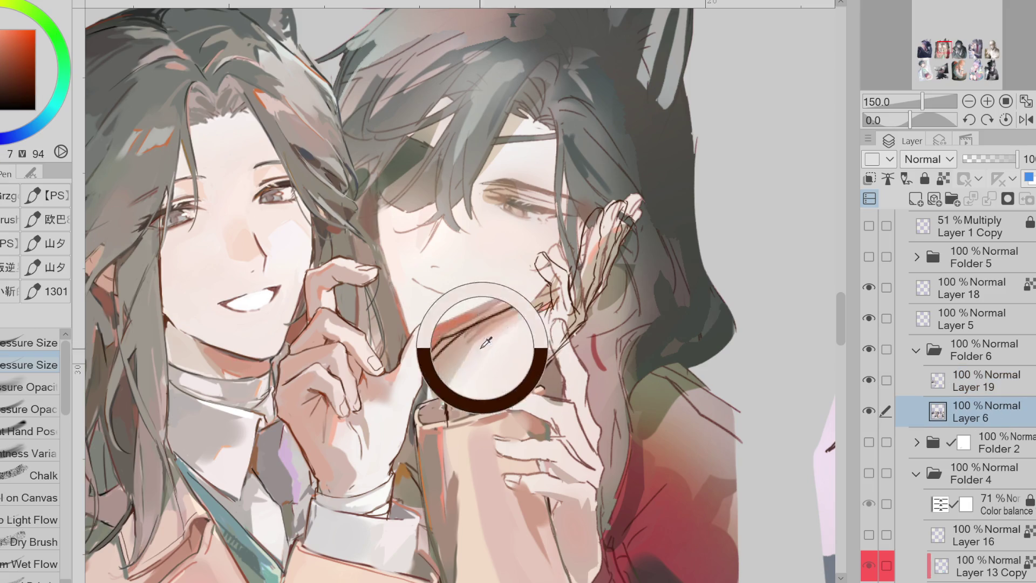
mouse_move(565, 306)
left_mouse_down()
mouse_move(567, 276)
mouse_move(565, 312)
left_mouse_up()
left_click(558, 262, "alt")
left_click(585, 270, "alt")
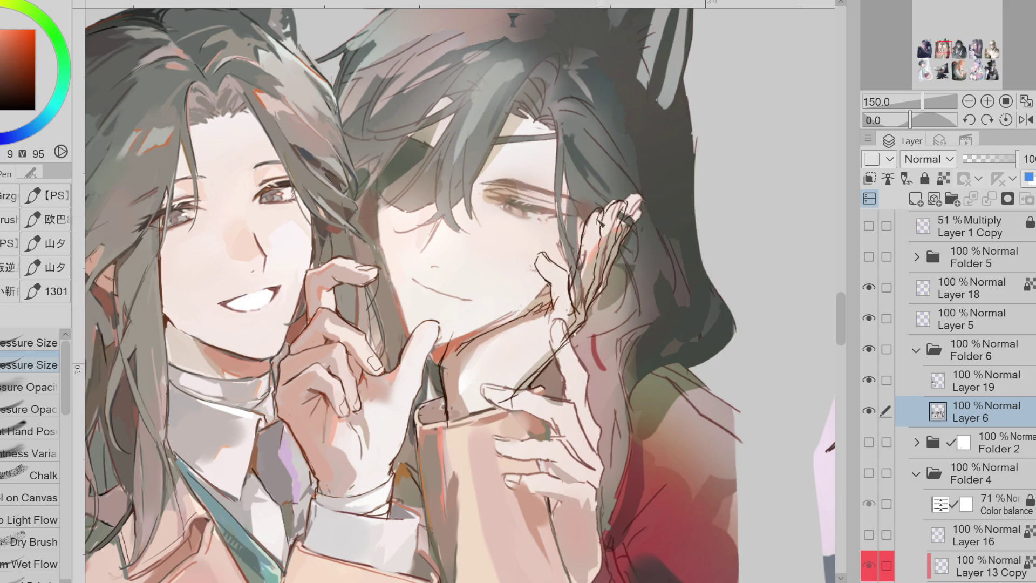
left_click(594, 237, "alt")
mouse_move(618, 232)
left_mouse_down()
mouse_move(608, 208)
mouse_move(631, 210)
left_mouse_up()
left_click(641, 192, "alt")
left_click(459, 327, "alt")
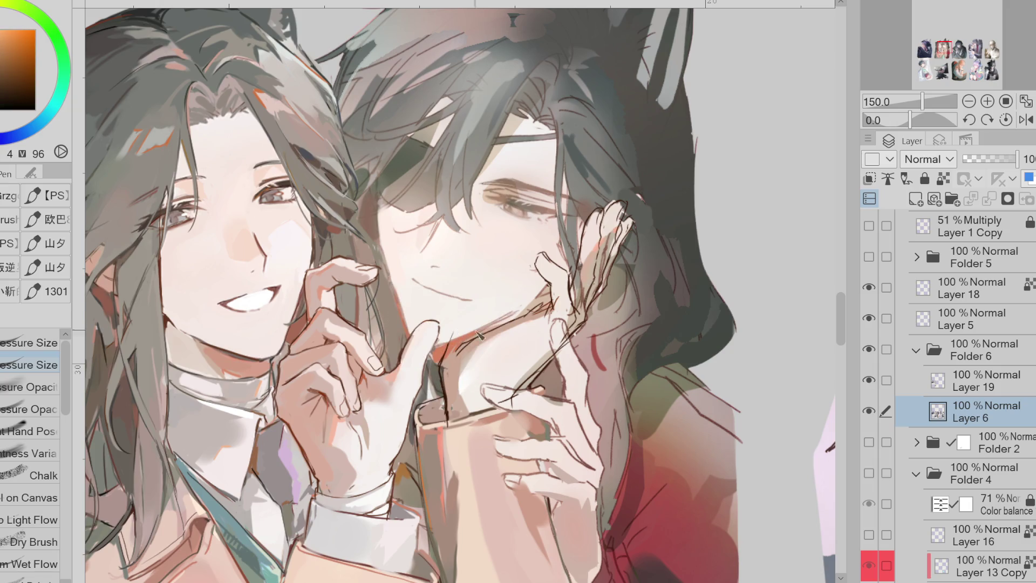
Select Layer 19, toggle its visibility to compare, and sample lighter and yellow skin tones
scroll(471, 331, "down", 5)
scroll(593, 345, "up", 5)
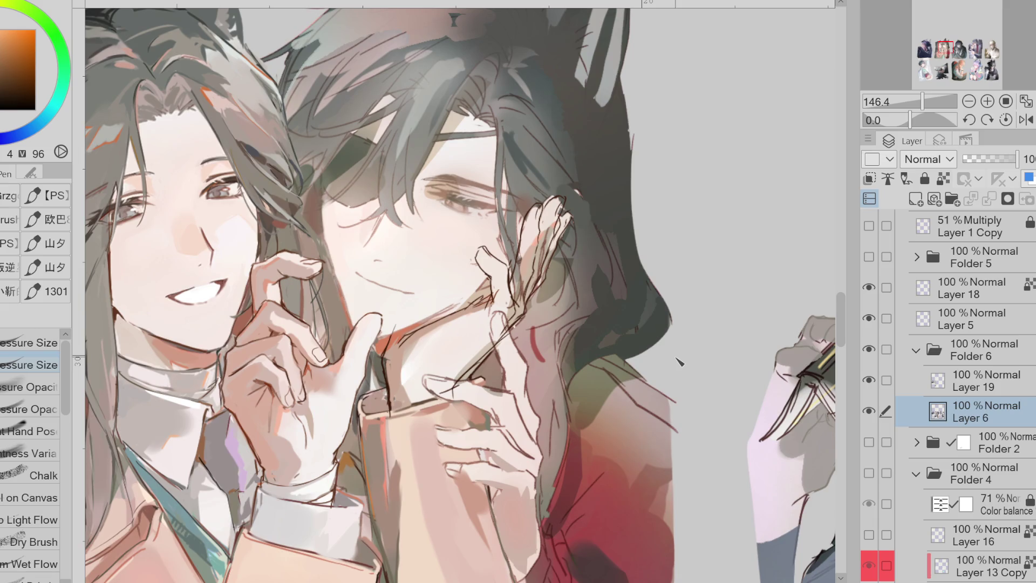
left_click(489, 364, "alt")
left_click(494, 362, "alt")
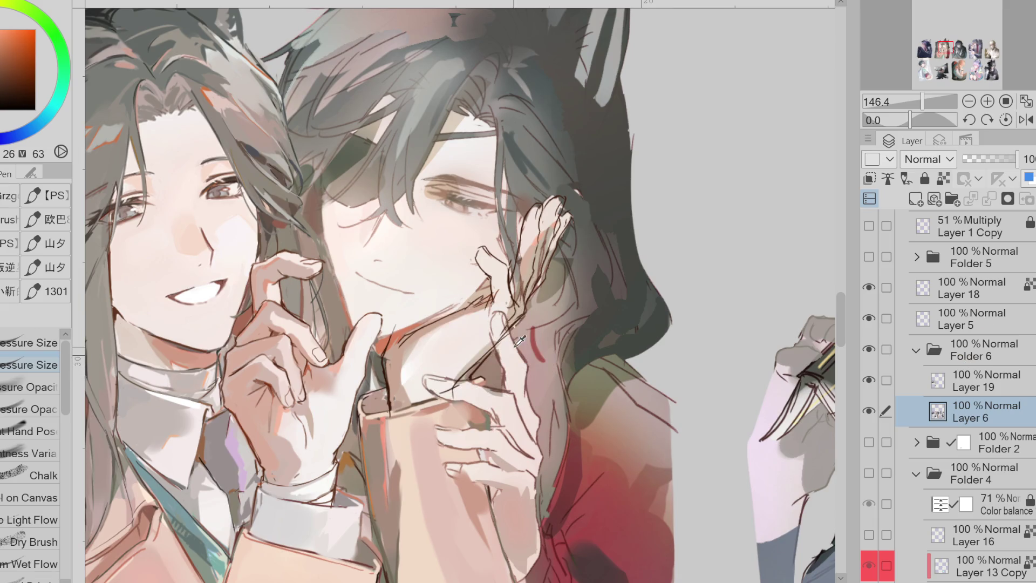
left_click(931, 381)
left_click(870, 380)
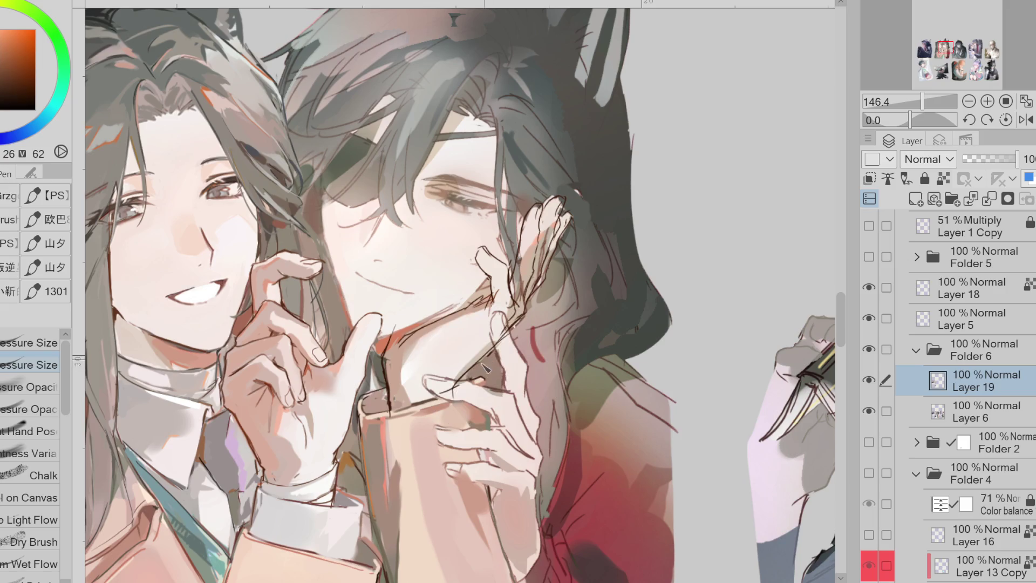
left_click(390, 385)
left_click(521, 267)
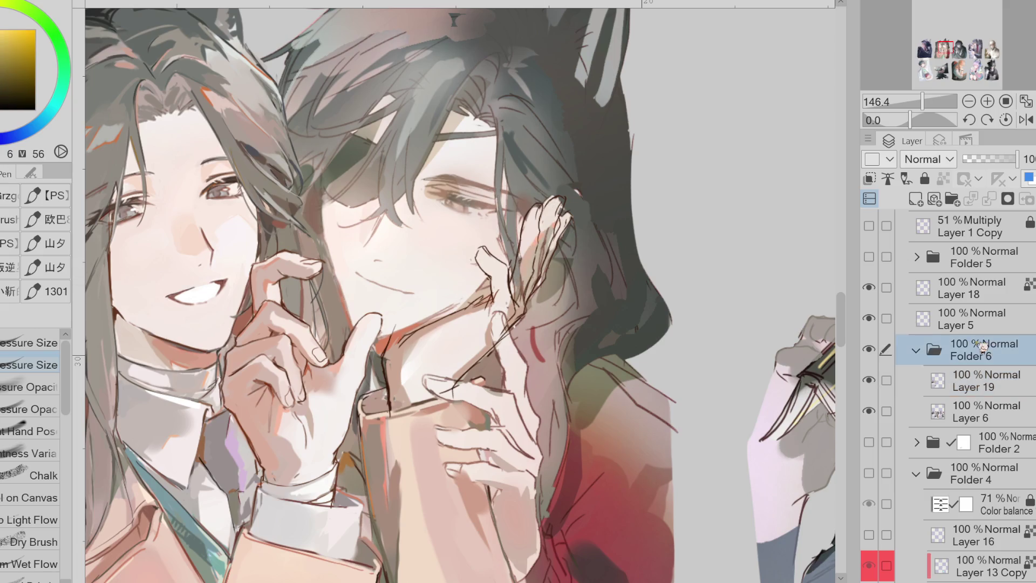
Clean Layer 5's hand lines with the eraser, line correction and liquify tools, then reselect Layer 19
key("e")
left_click(1005, 318)
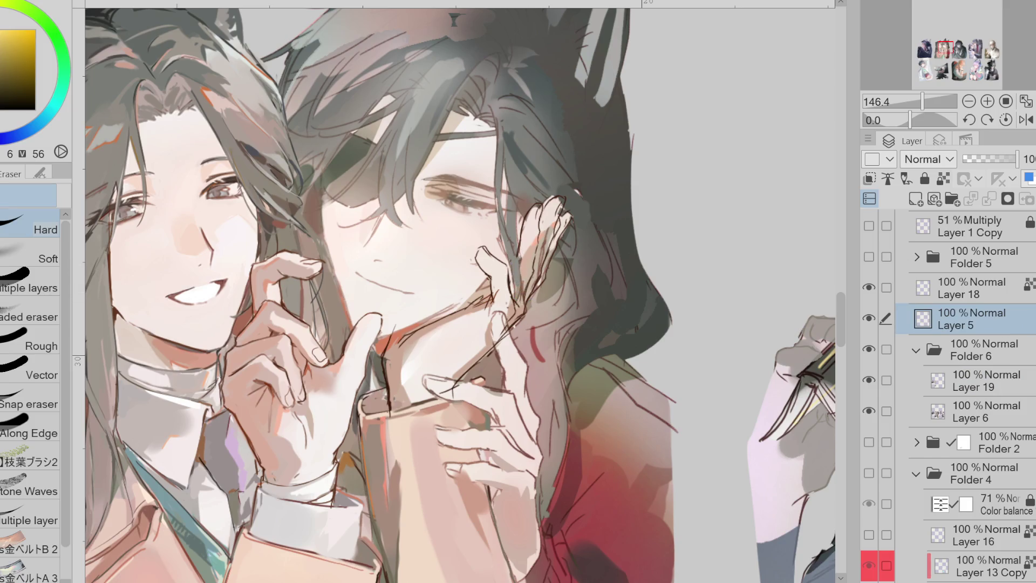
key("y")
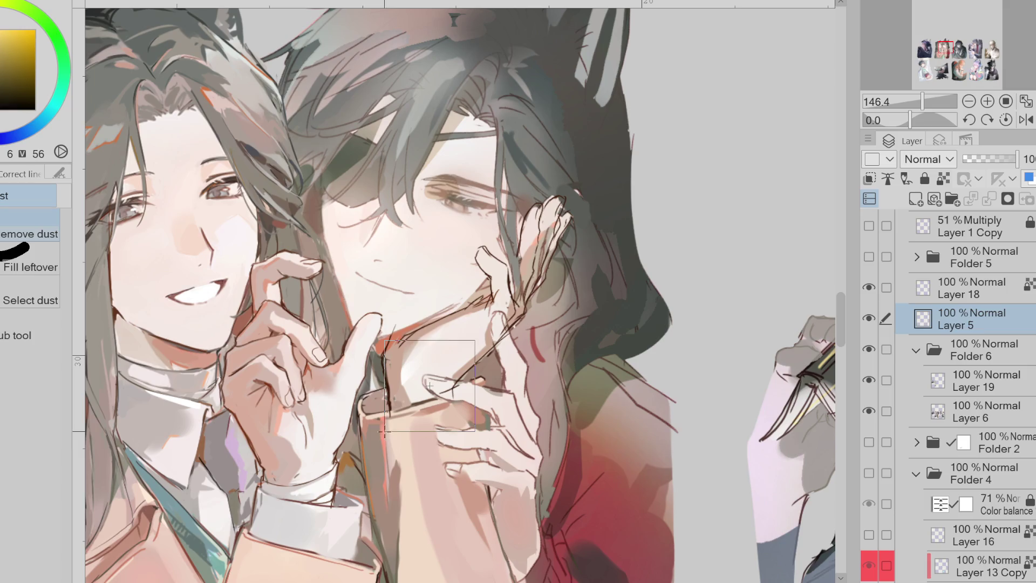
key("e")
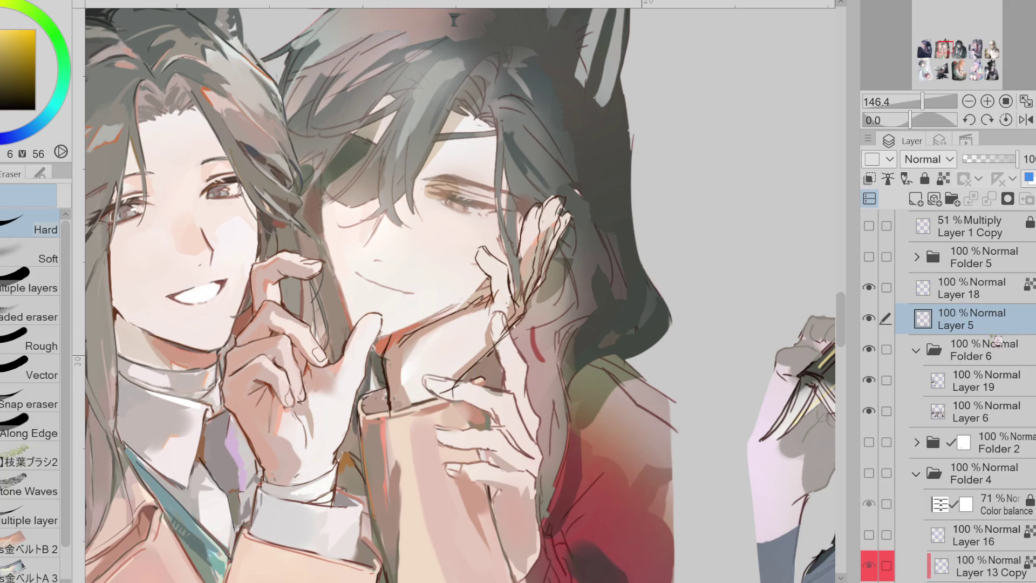
key("j")
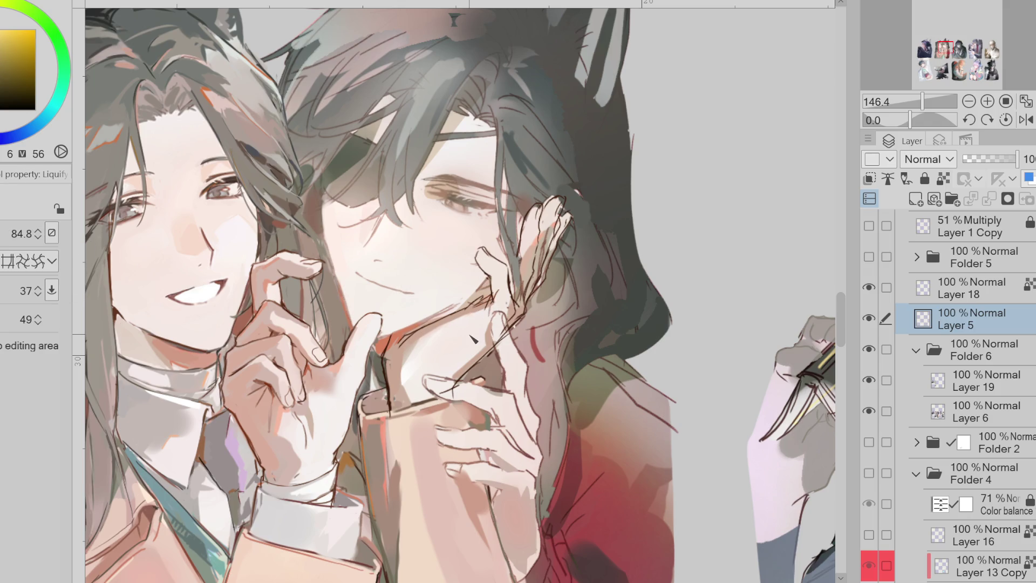
left_click(966, 380)
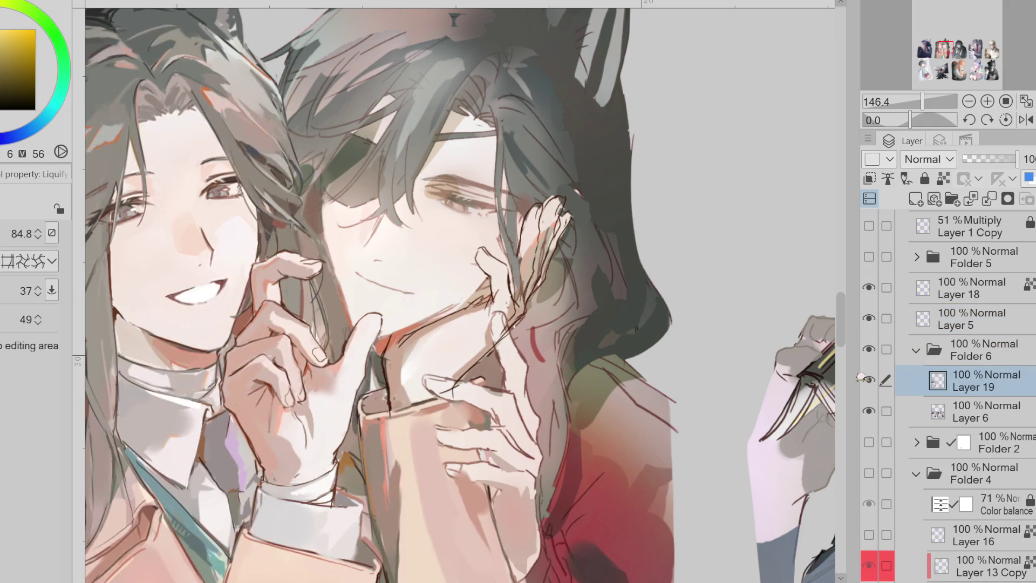
Paint light skin-tone strokes over the raised hand's fingers with the hard pen
key("p")
left_click(517, 313, "alt")
mouse_move(534, 249)
left_mouse_down()
mouse_move(524, 295)
mouse_move(547, 244)
mouse_move(538, 282)
left_mouse_up()
left_click(548, 240, "alt")
left_click_drag(565, 239, 543, 285)
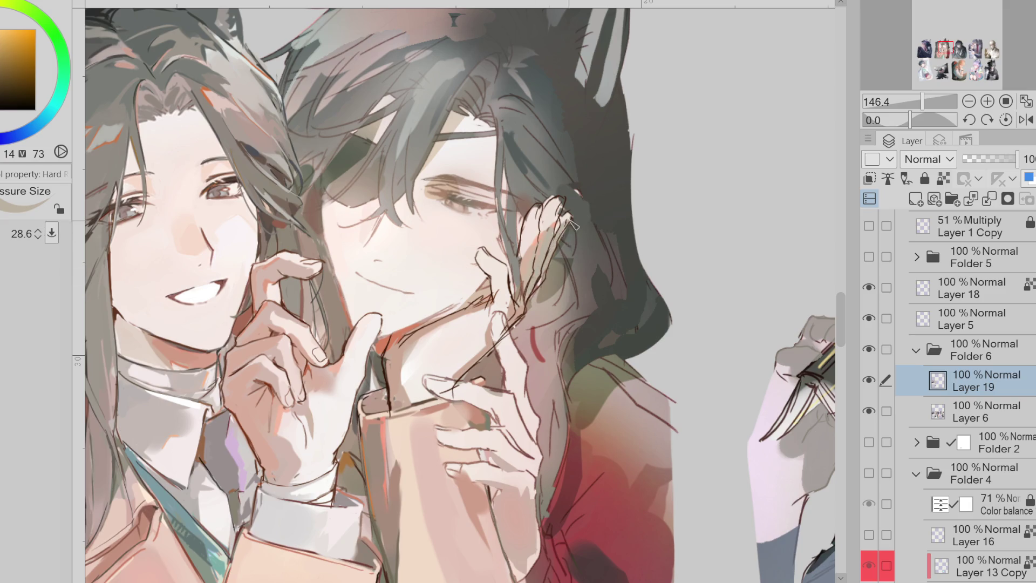
Sample deeper orange and lighter skin tones from the fingertips, hand and face
left_click(563, 209, "alt")
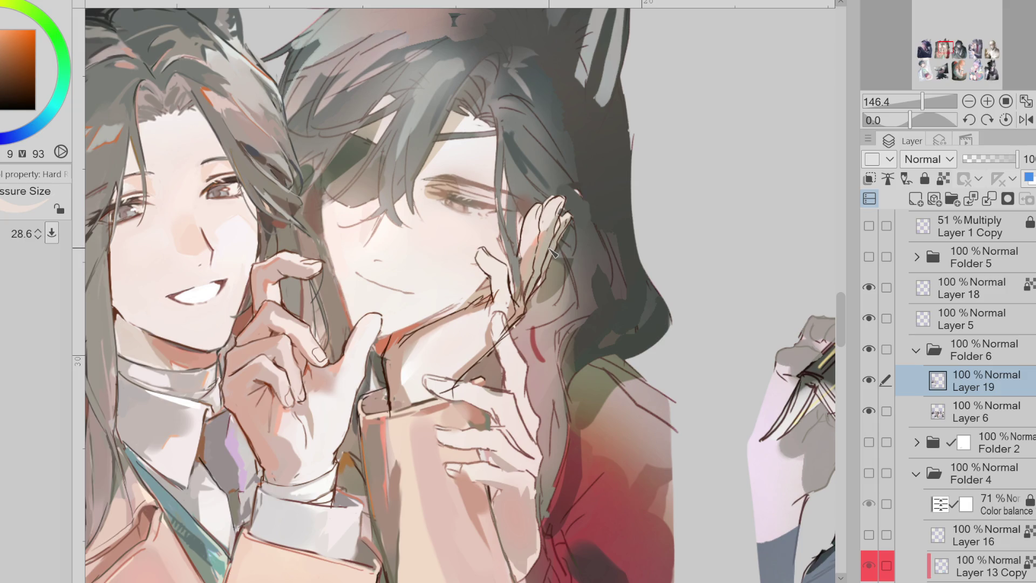
left_click(556, 250, "alt")
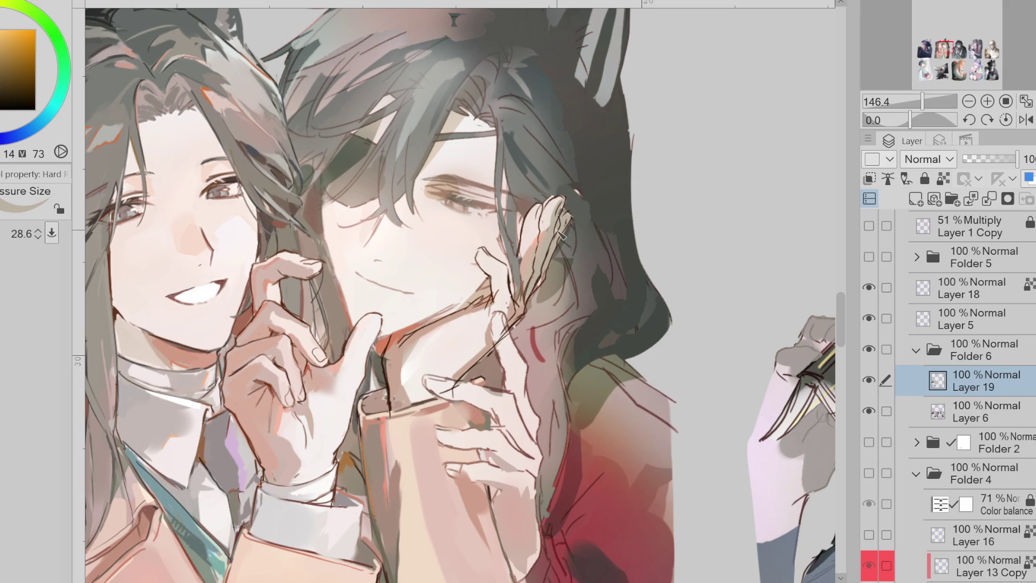
left_click(559, 213, "alt")
left_click_drag(556, 208, 537, 205)
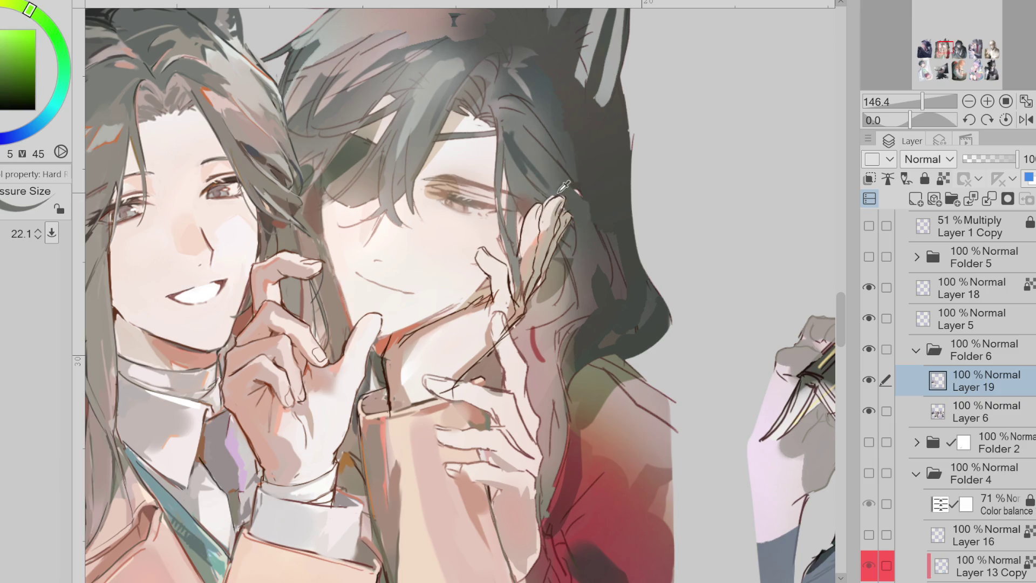
left_click(498, 287, "alt")
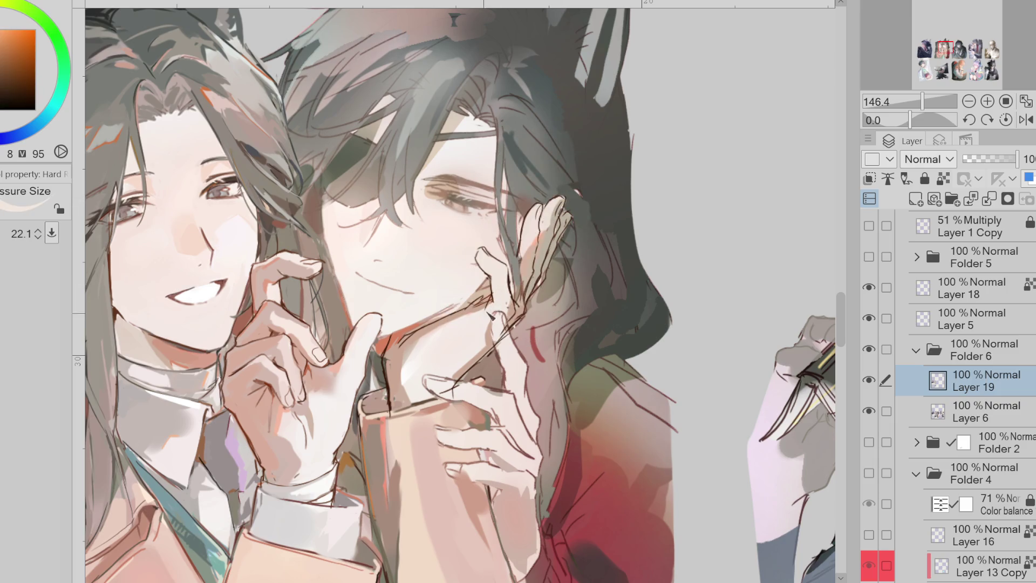
left_click(495, 290, "alt")
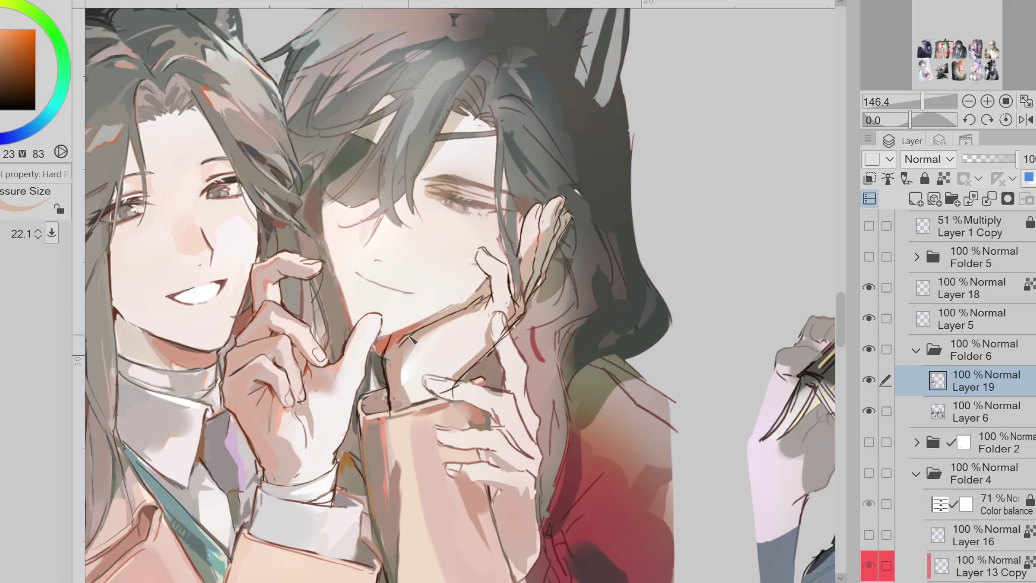
left_click(400, 351, "alt")
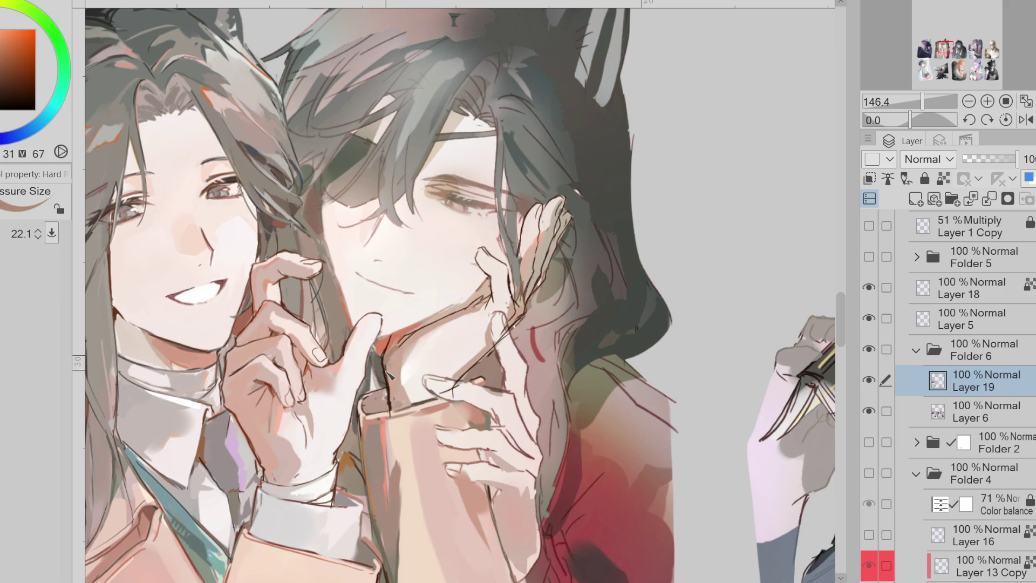
left_click(403, 354, "alt")
Resize the pen while sampling fresh skin tones from the face and hand
key("bracketleft")
key("bracketleft")
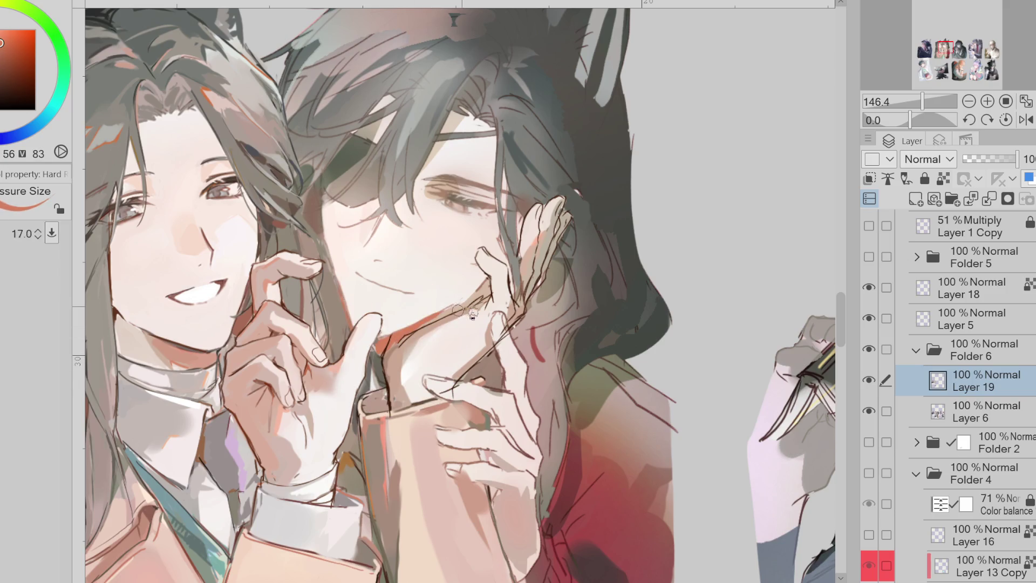
left_click(424, 311, "alt")
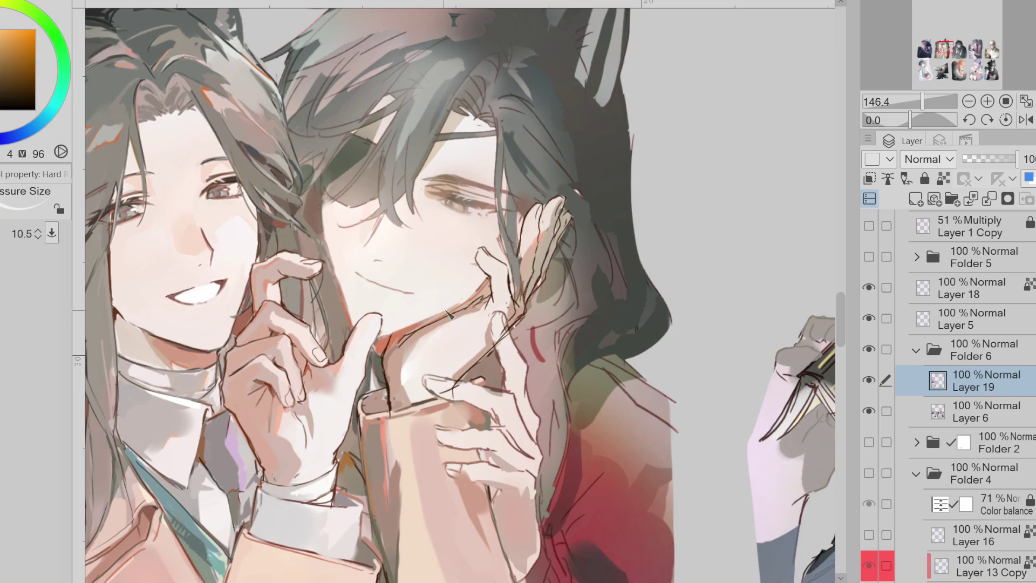
left_click(490, 285, "alt")
key("bracketright")
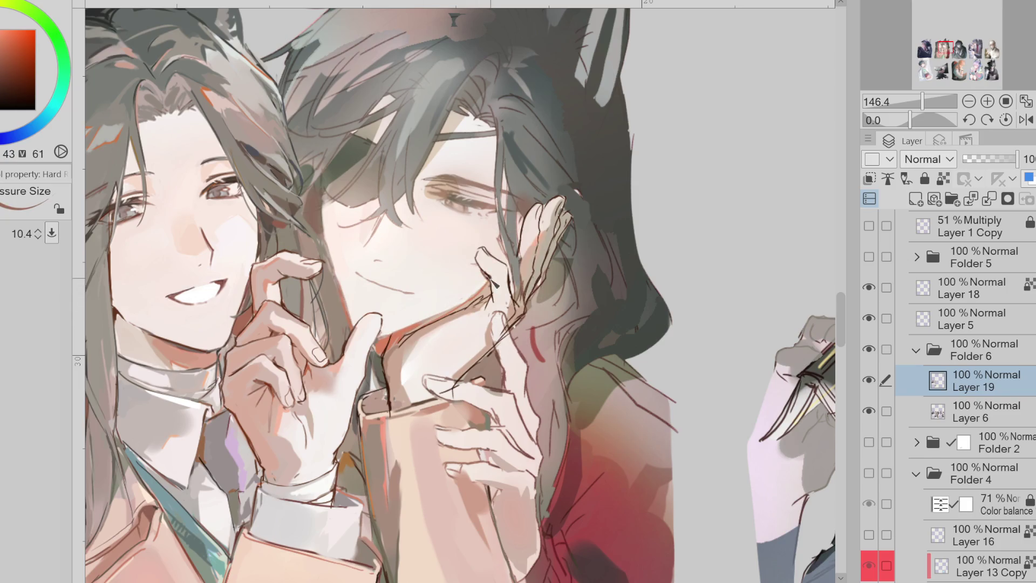
left_click(494, 281, "alt")
key("bracketright")
key("bracketright")
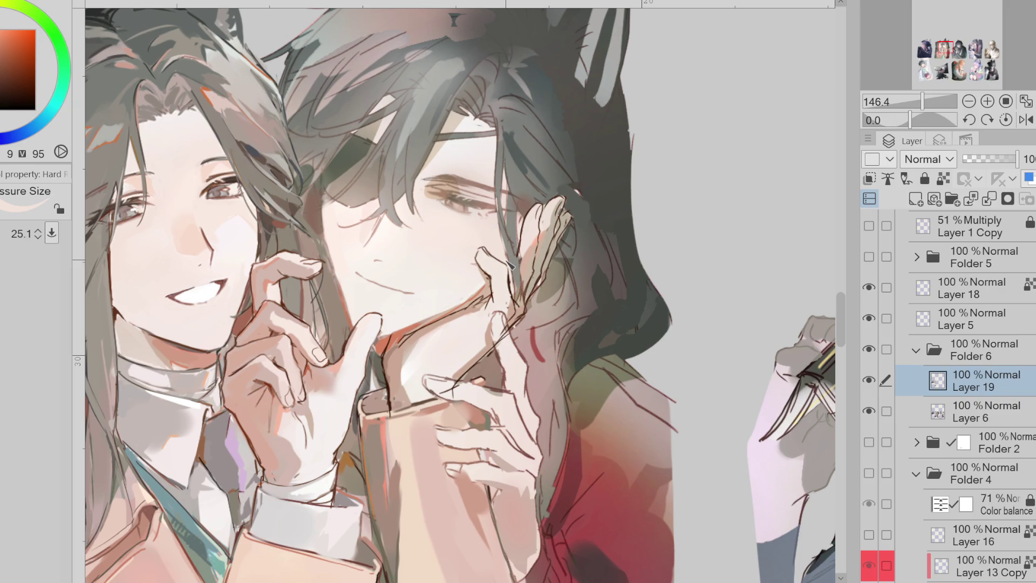
Make Layer 5 the active reference layer and toggle its sketch lines to check the paint
left_click(966, 318)
left_click(943, 179)
left_click(872, 319)
left_click(870, 319)
left_click(283, 309, "alt")
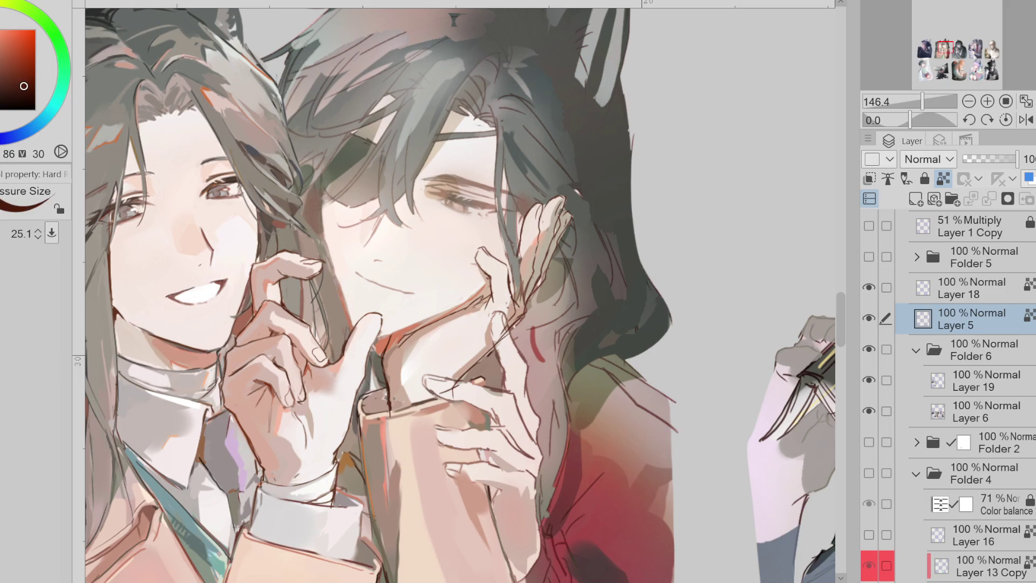
Paint a lighter finger over the diagonal chin line on Layer 5 with a hard brush, then return to Layer 19
key("b")
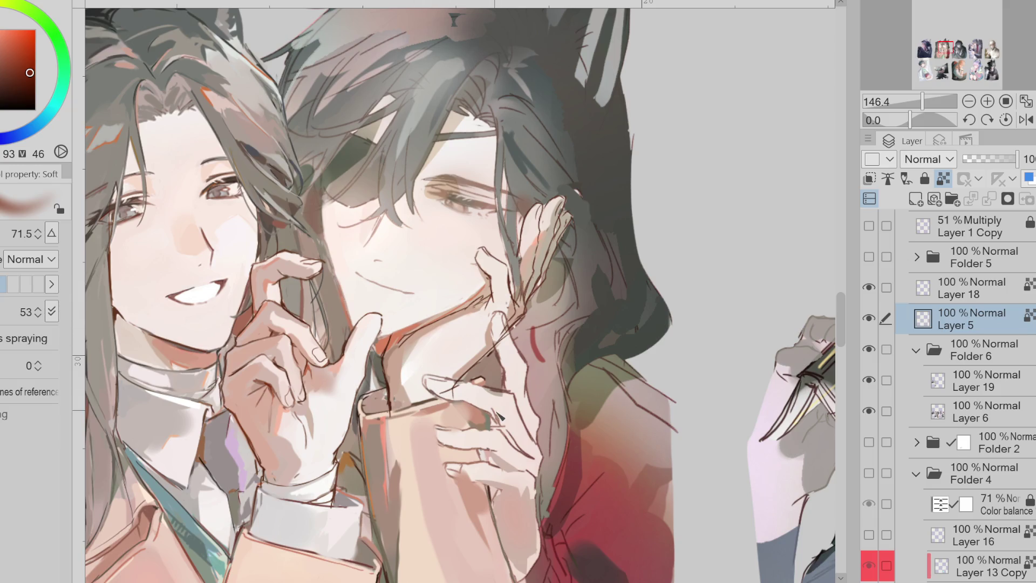
key("p")
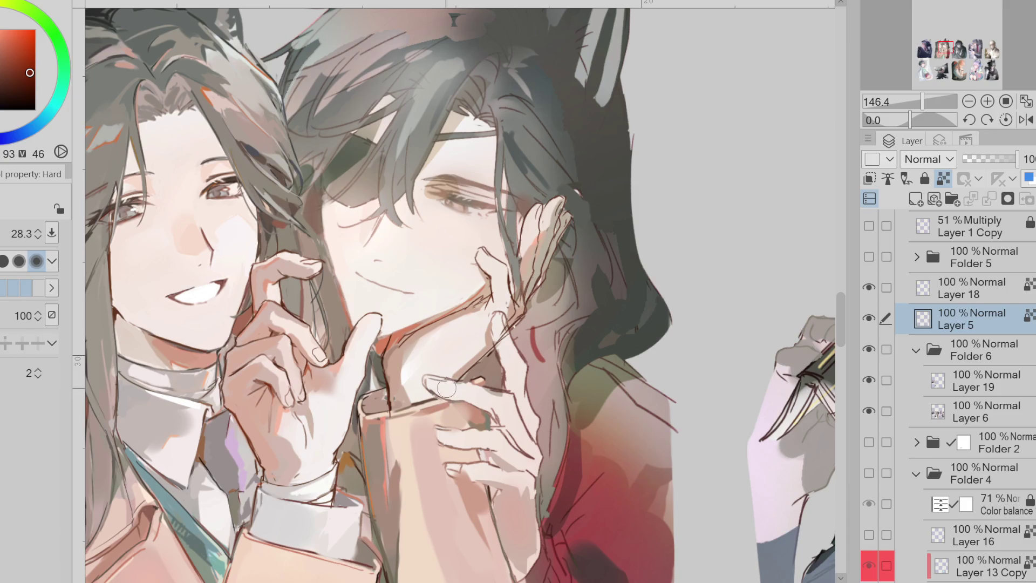
mouse_move(504, 324)
left_mouse_down()
mouse_move(499, 345)
mouse_move(504, 314)
mouse_move(477, 367)
left_mouse_up()
left_click(476, 367, "ctrl+shift")
left_click(502, 302, "alt")
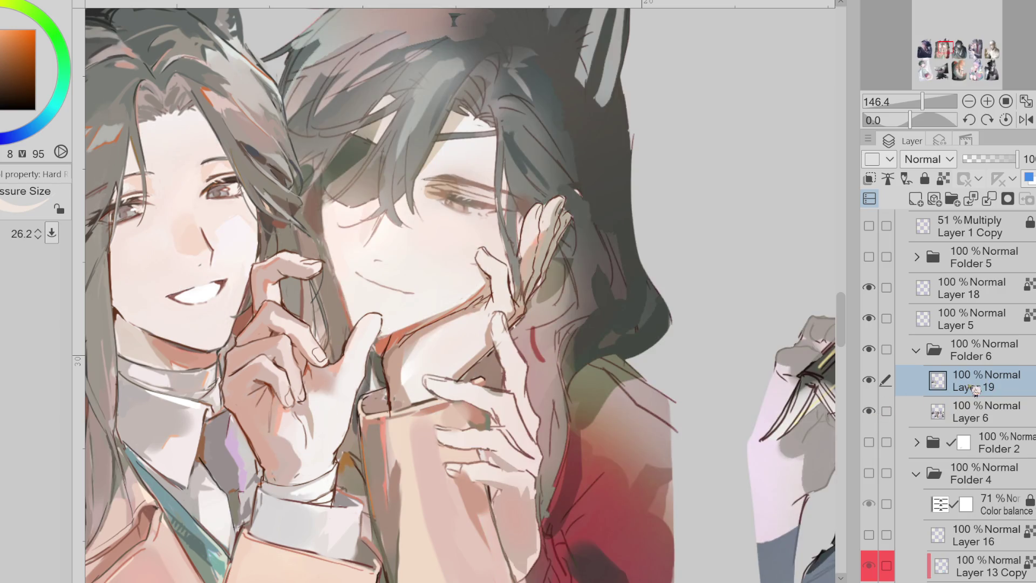
Sample several skin and warmer tones from around the ear
left_click(352, 324, "alt")
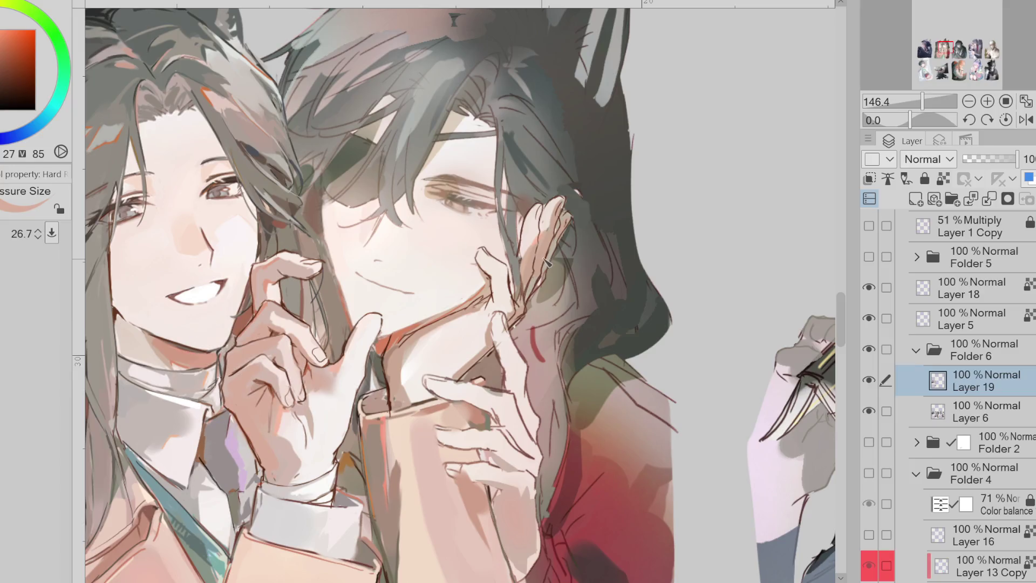
left_click(548, 259, "alt")
left_click(541, 275, "alt")
left_click(543, 227, "alt")
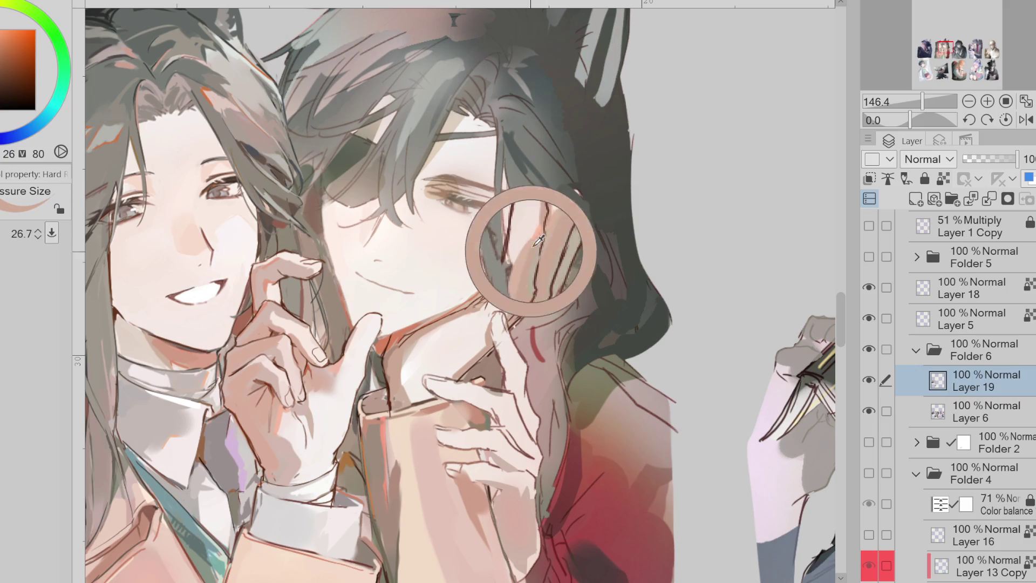
left_click(541, 237, "alt")
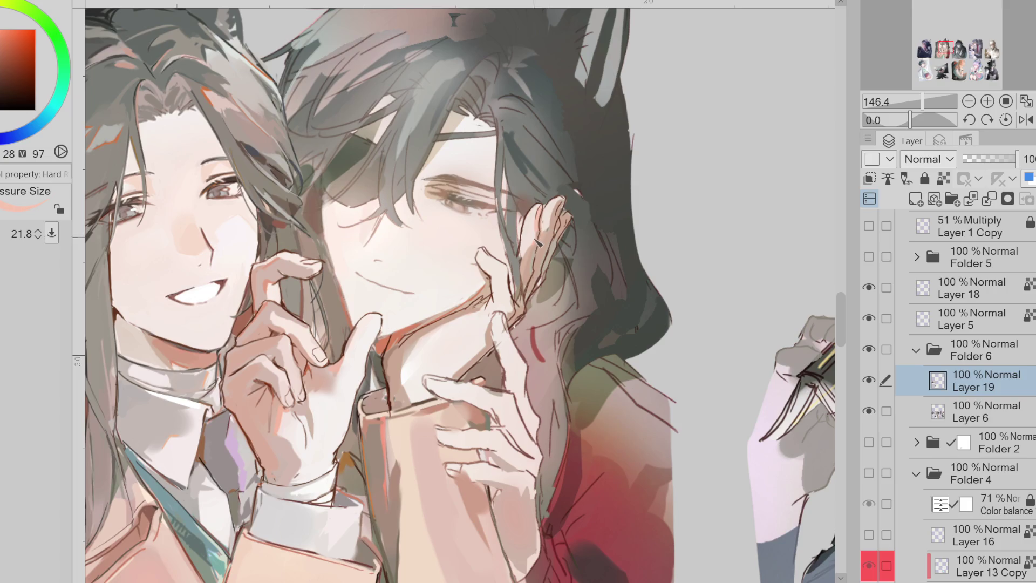
Shrink the brush, sample the left figure's hand, and move Layer 5 into Folder 6 above Layer 19
mouse_move(540, 238)
left_mouse_down("ctrl+alt")
mouse_move(546, 267)
mouse_move(528, 275)
left_mouse_up("ctrl+alt")
left_click(529, 263, "alt")
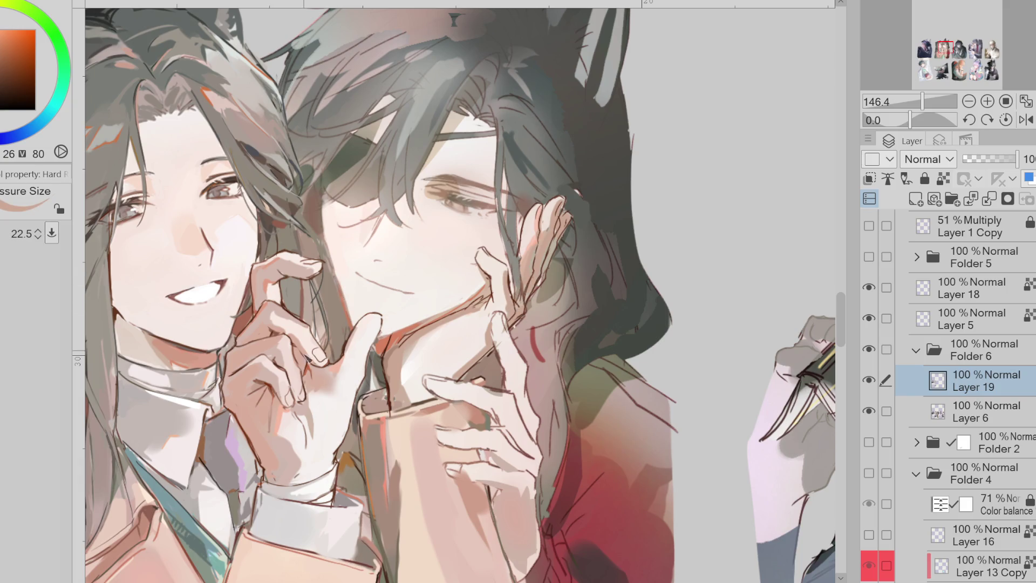
left_click(294, 362, "alt")
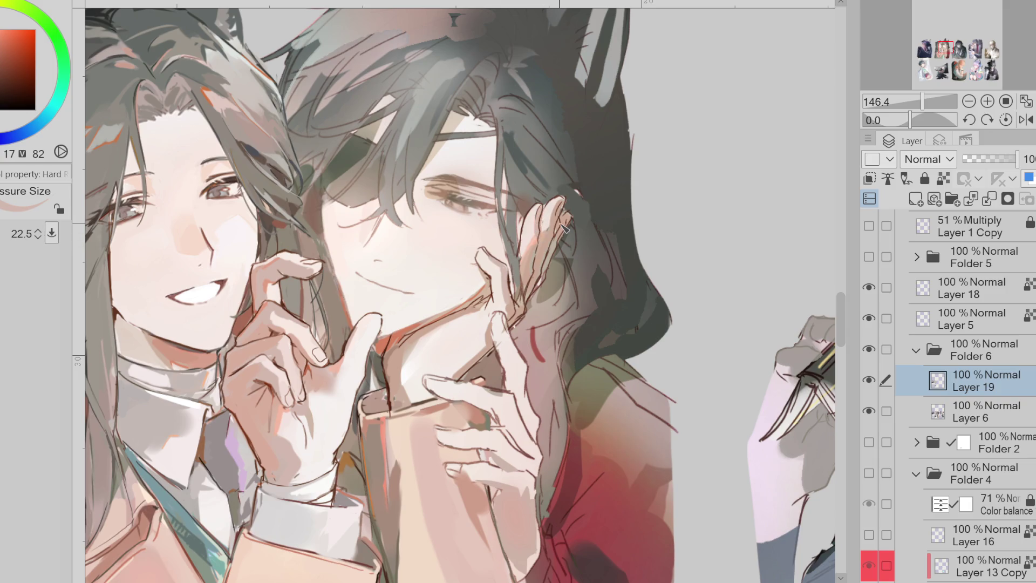
mouse_move(996, 319)
left_mouse_down()
mouse_move(1009, 324)
mouse_move(996, 367)
left_mouse_up()
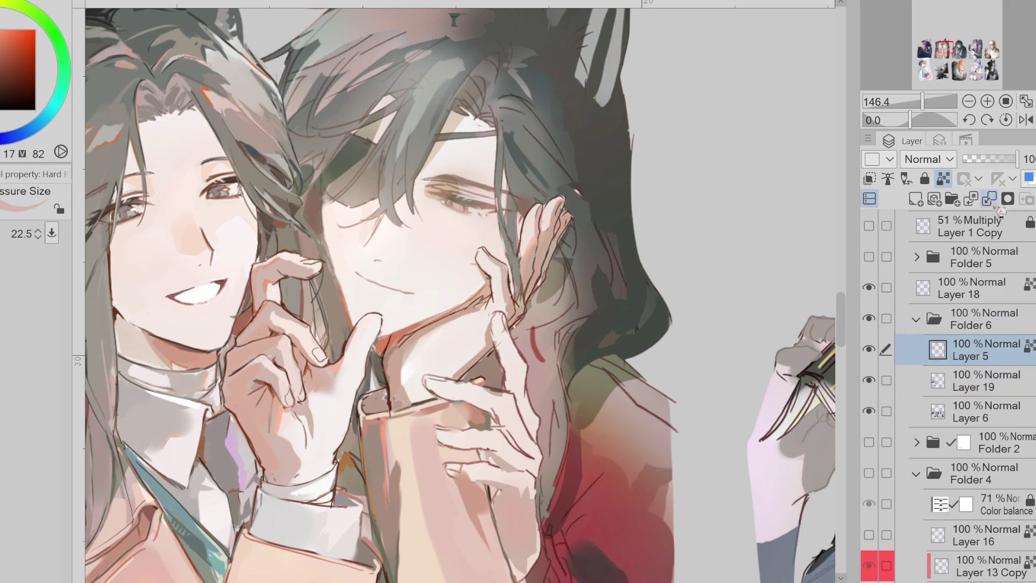
Merge Layer 5 down into Layer 19 and sample skin colours from the cheek
key("ctrl+e")
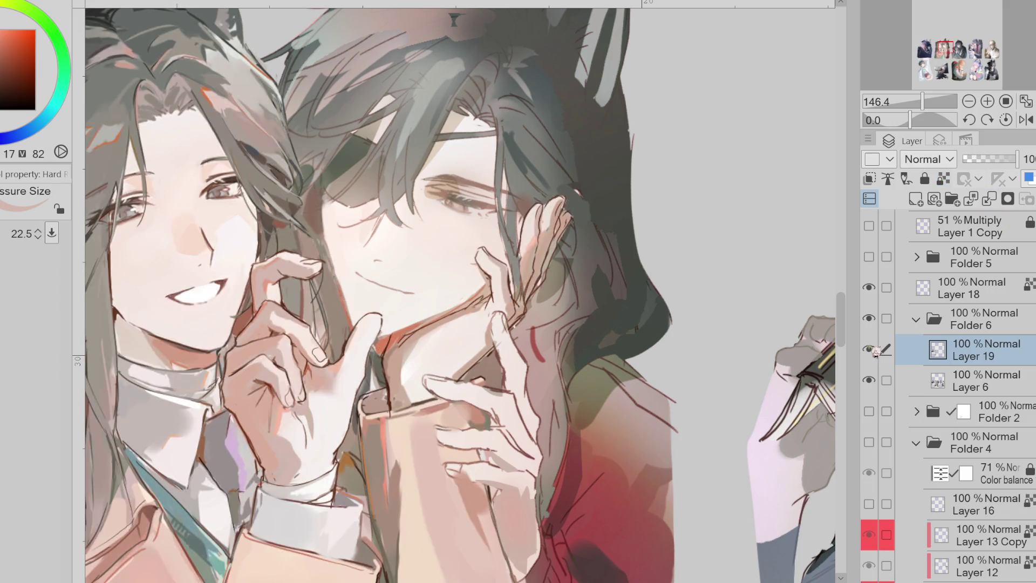
left_click(496, 308, "alt")
left_click(480, 303, "alt")
left_click(489, 292, "alt")
left_click(473, 312, "alt")
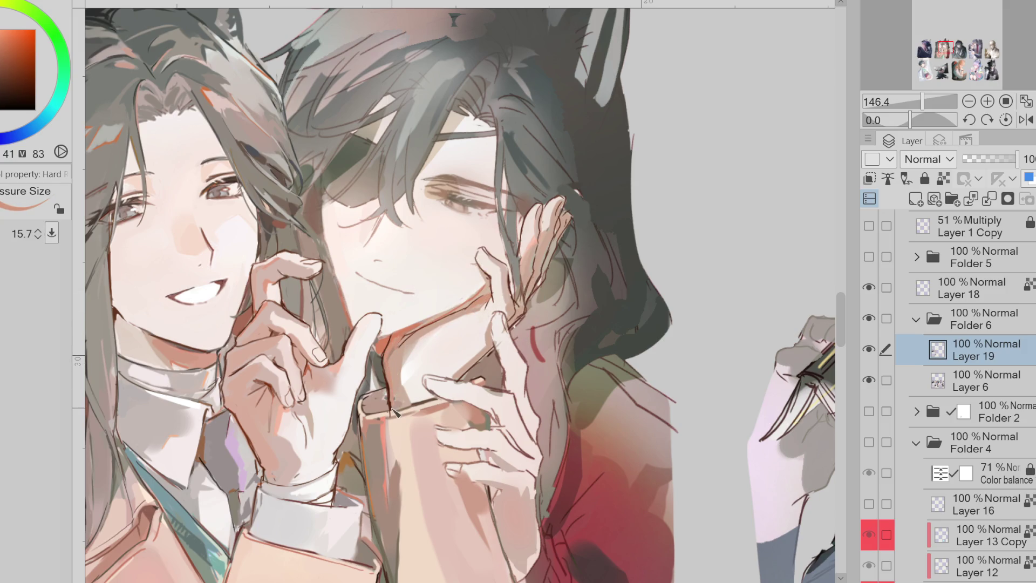
Paint a thin, darker edge along the red sleeve cuff below the hand
left_click(398, 384, "alt")
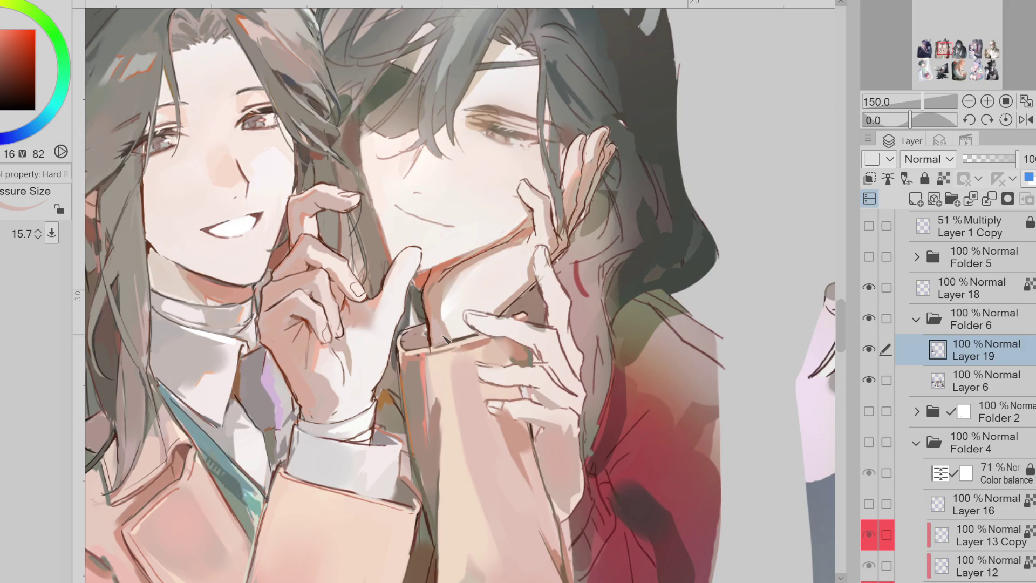
left_click(412, 372, "alt")
left_click_drag(434, 344, 472, 334)
left_click(426, 346, "alt")
key("bracketleft")
key("bracketleft")
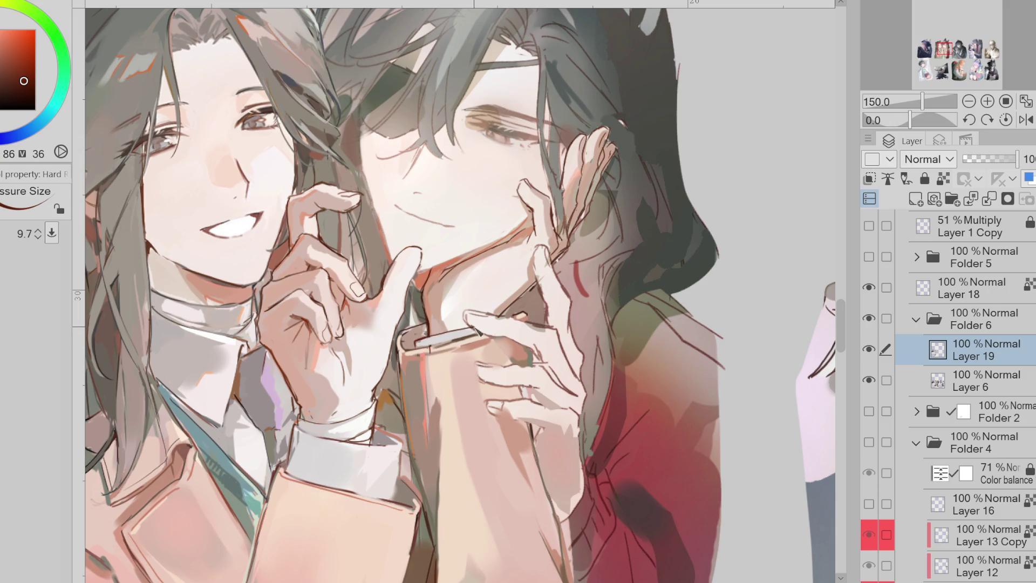
key("ctrl+z")
left_click(568, 256, "alt")
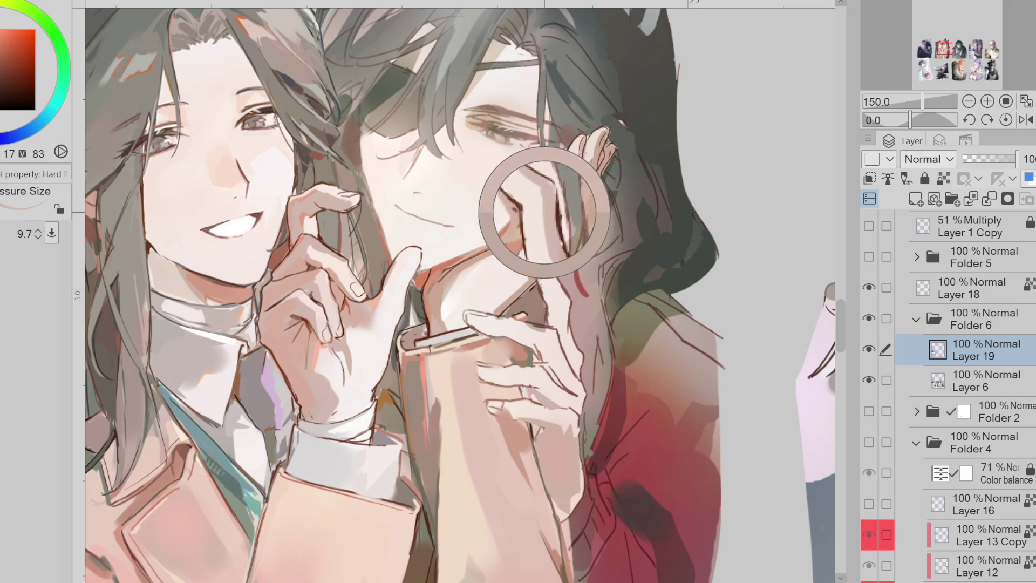
Draw a dark brown outline down the finger edge with a brush of about 19
scroll(535, 213, "up", 5)
left_click(549, 272, "alt")
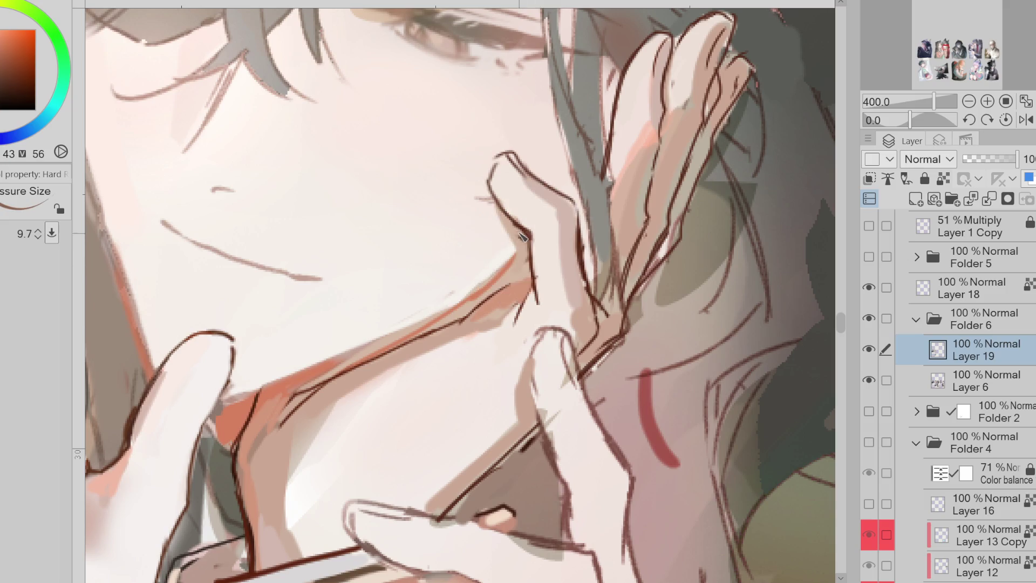
left_click(521, 238, "alt")
left_click(527, 259, "alt")
left_click(537, 270, "alt")
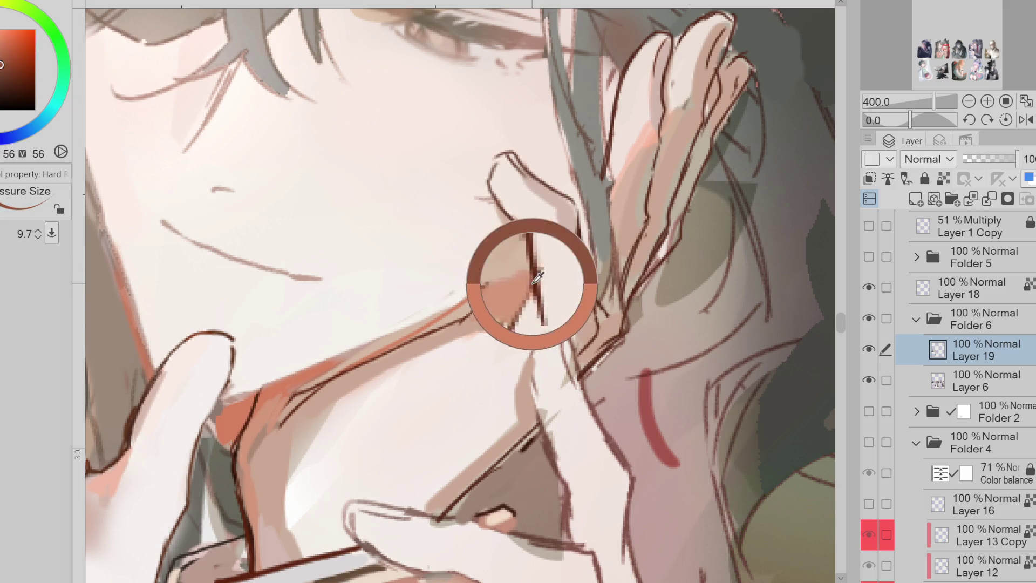
left_click(528, 249, "alt")
left_click(507, 170, "alt")
mouse_move(480, 193)
left_mouse_down()
mouse_move(500, 154)
mouse_move(513, 157)
mouse_move(514, 184)
left_mouse_up()
left_click(490, 180, "alt")
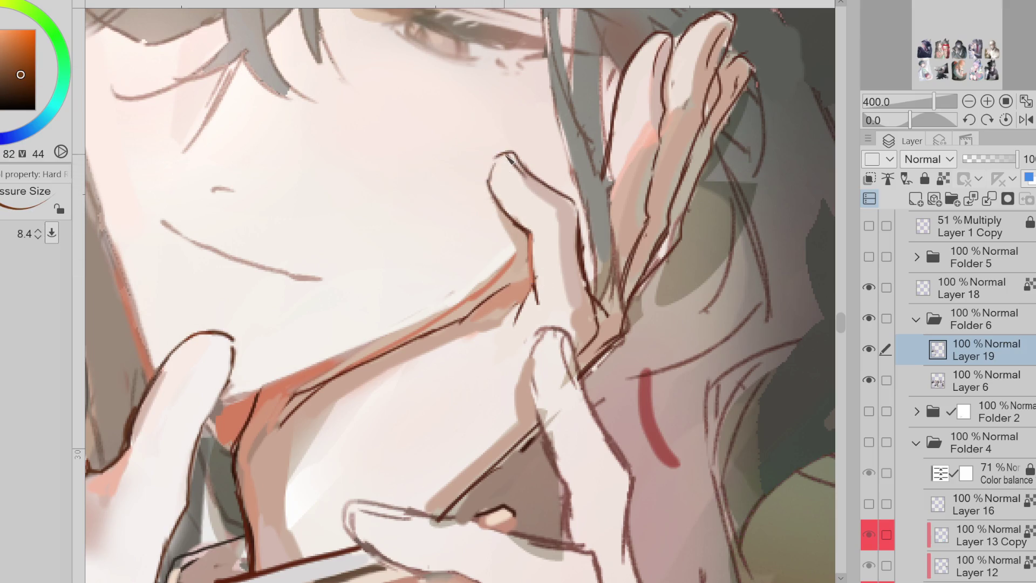
left_click_drag(582, 211, 598, 323)
Sample finger and line-art browns and fine-tune the brush size for finger outlines
left_click(601, 257, "alt")
scroll(481, 380, "down", 3)
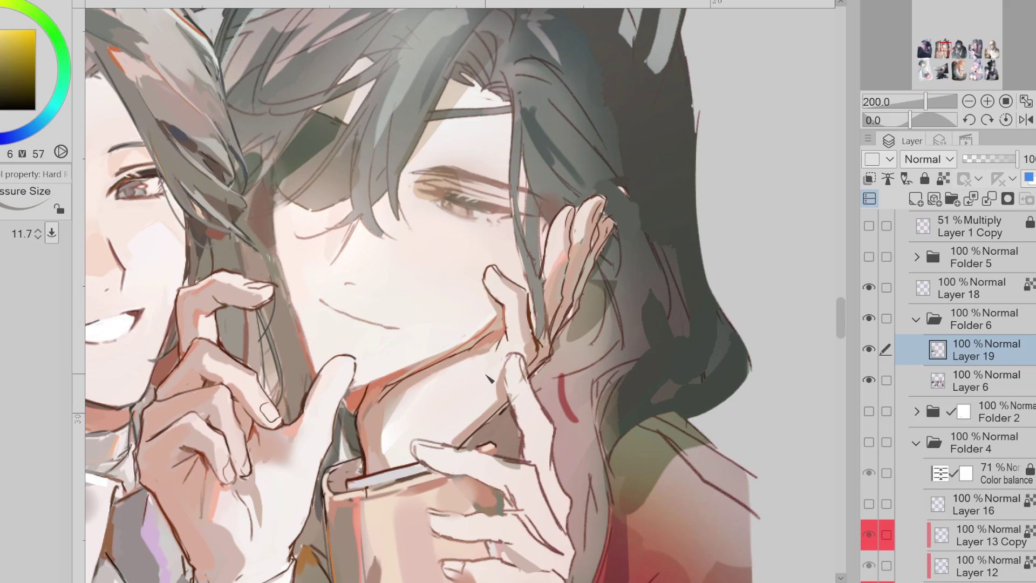
left_click(580, 237, "alt")
left_click(565, 253, "alt")
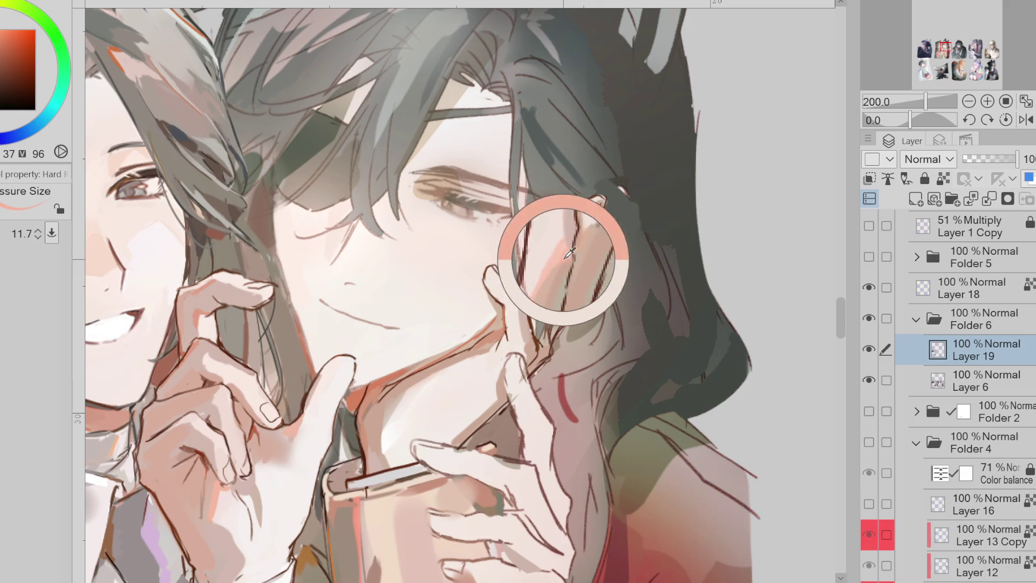
left_click(563, 217, "alt")
key("bracketleft")
left_click(555, 254, "alt")
key("bracketleft")
key("bracketright")
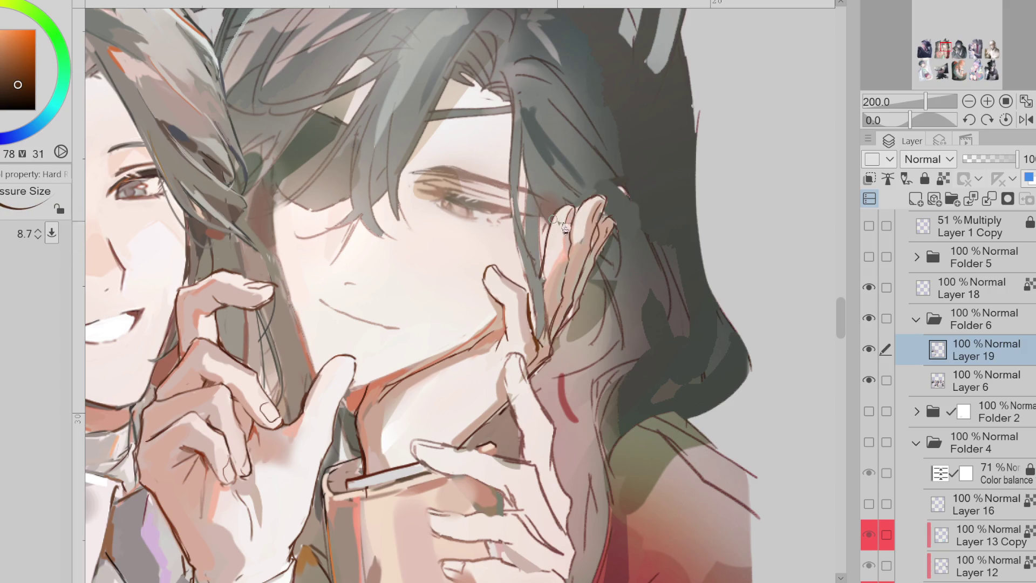
left_click(572, 265, "alt")
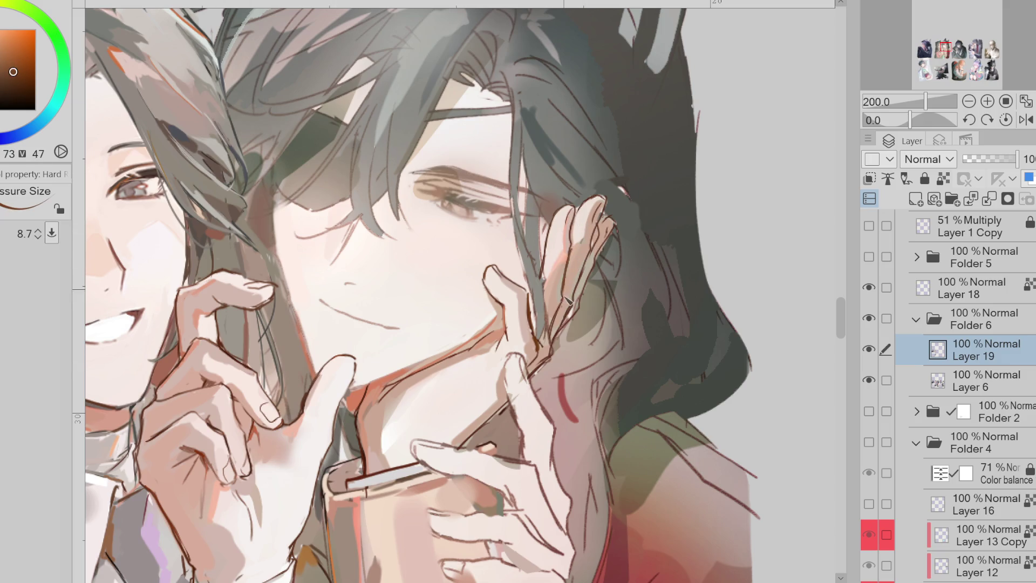
left_click(21, 55)
Paint pale light strokes along the finger edge using tones sampled from the finger
left_click(598, 216, "alt")
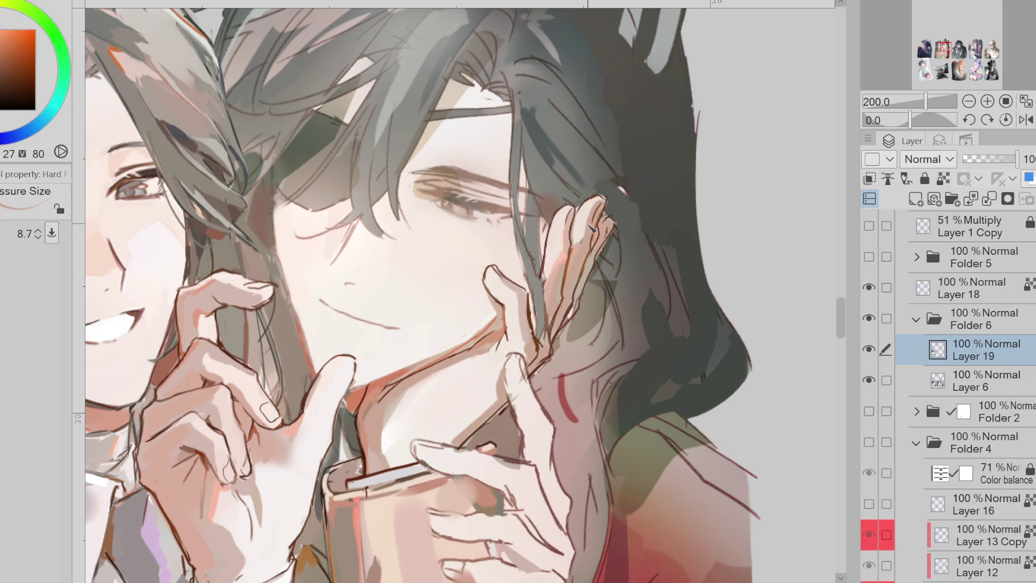
left_click(610, 200, "alt")
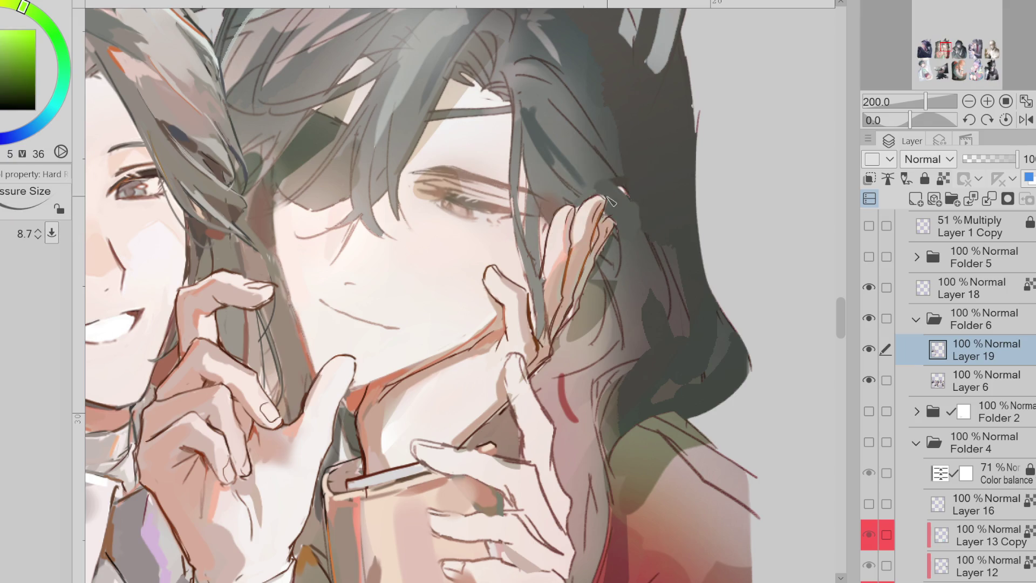
left_click(613, 229, "alt")
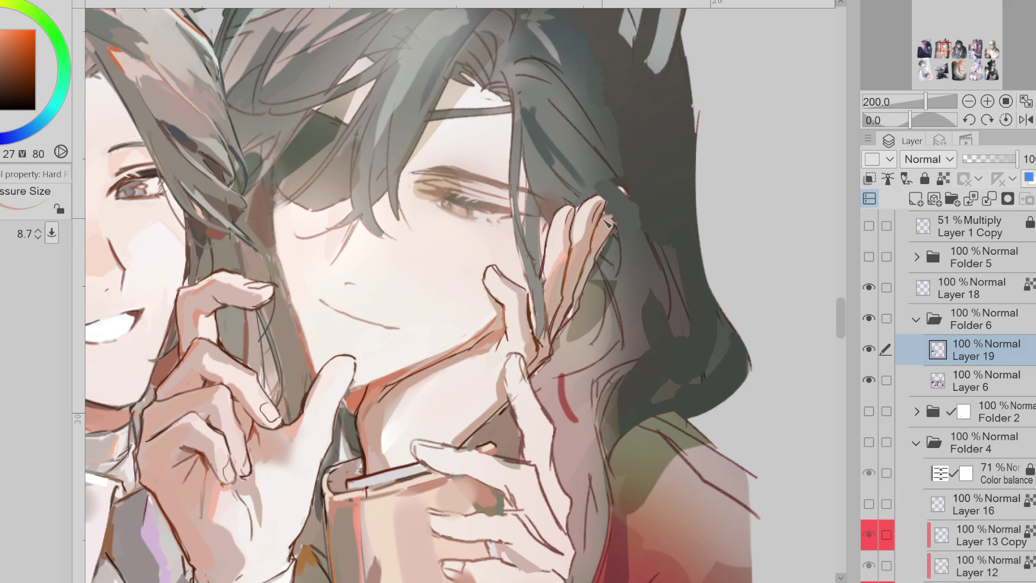
left_click(609, 219, "alt")
left_click(591, 222, "alt")
left_click(586, 282, "alt")
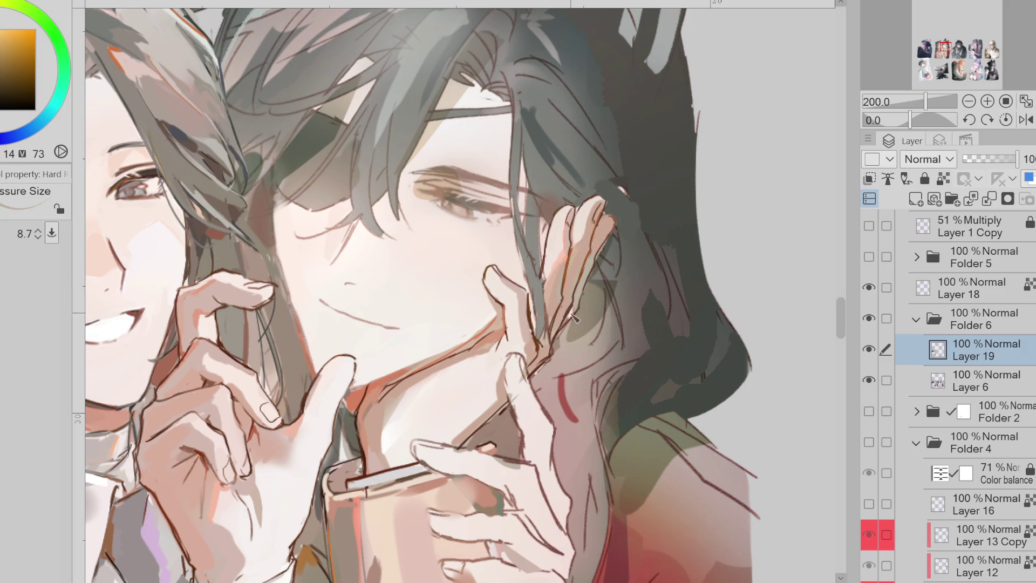
left_click(563, 296, "alt")
left_click_drag(555, 320, 545, 354)
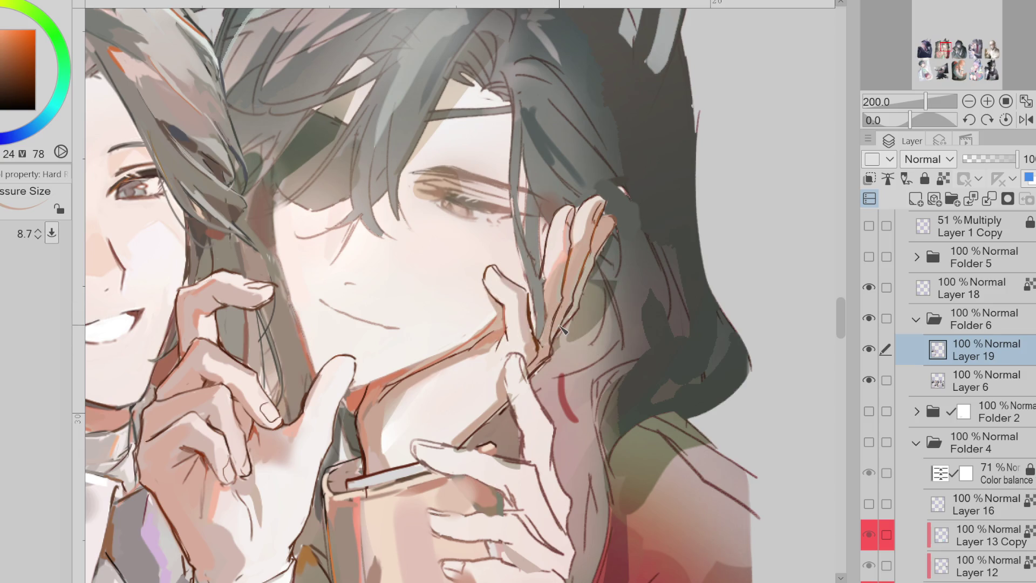
Sample dark brown, hair-shadow and pale highlight tones around the lower finger
left_click(563, 330, "alt")
left_click(613, 241, "alt")
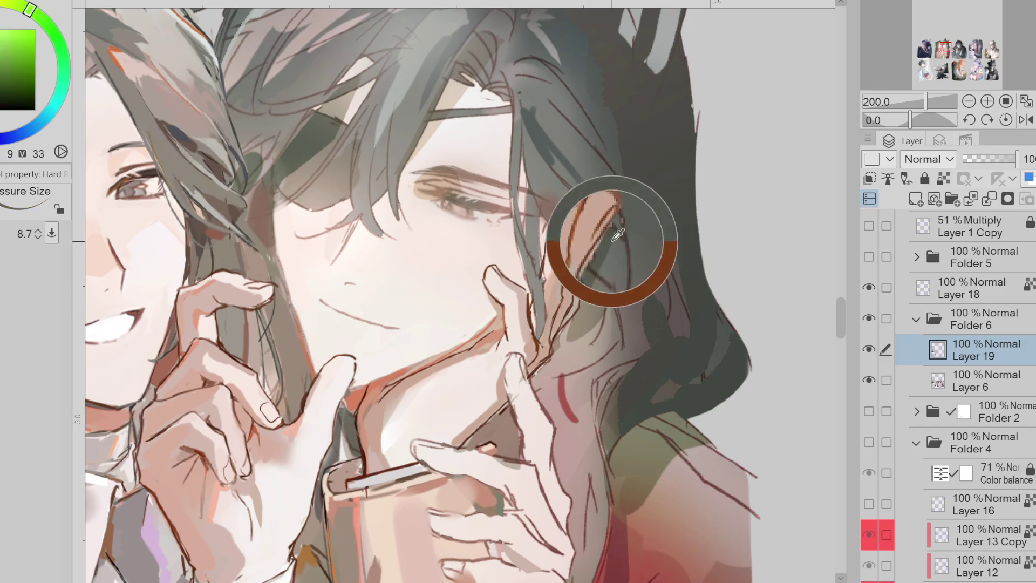
left_click(597, 248, "alt")
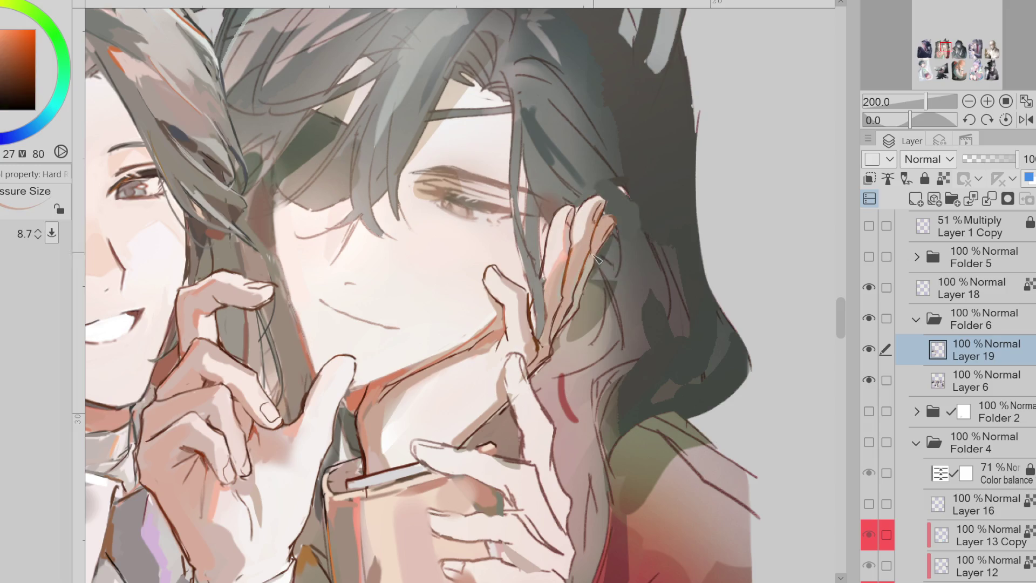
left_click(599, 257, "alt")
left_click_drag(626, 240, 607, 237)
left_click(554, 352, "alt")
left_click(539, 351, "alt")
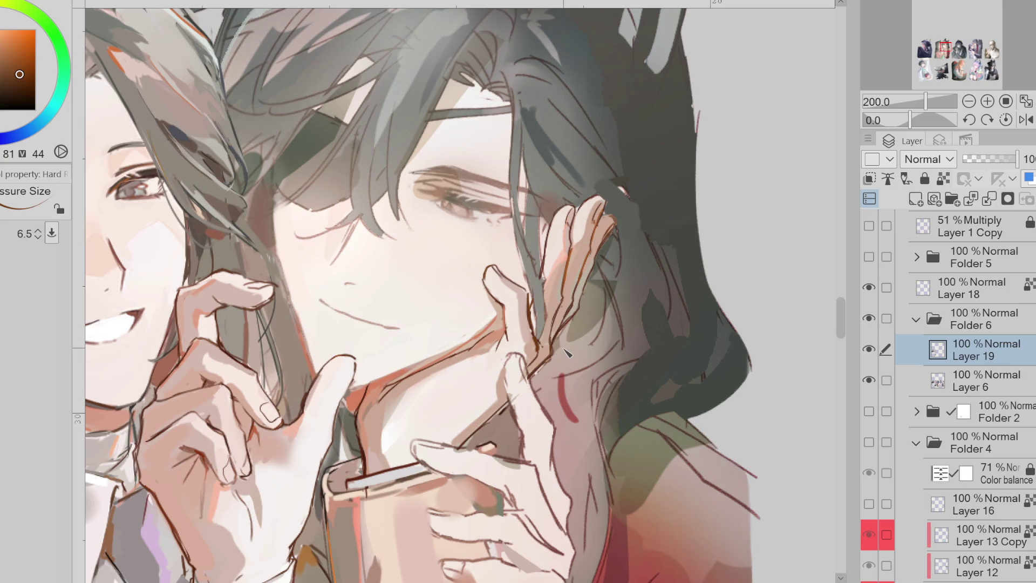
left_click(561, 353, "alt")
left_click(519, 389, "alt")
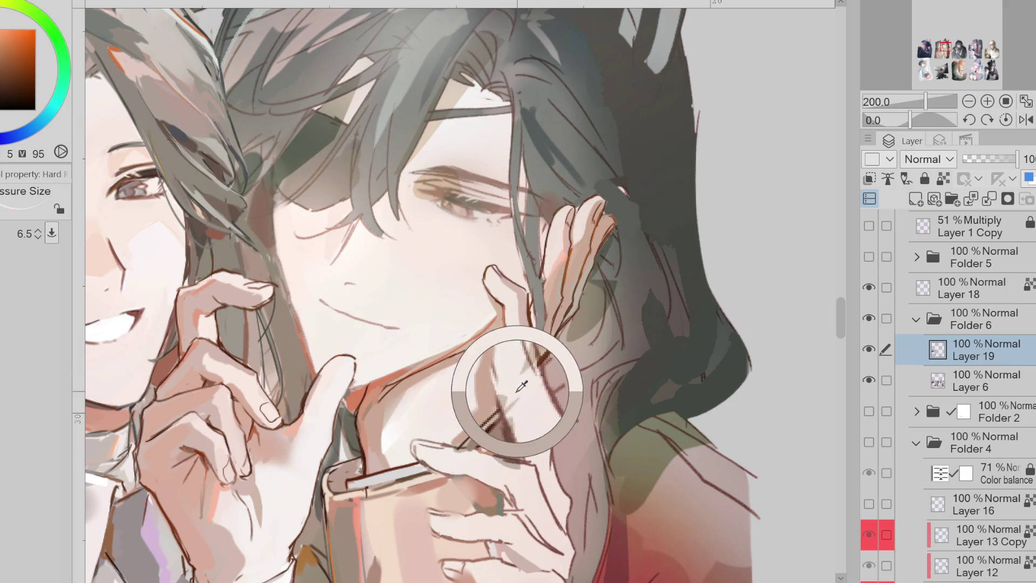
Paint reddish-brown shading along the chin and neck edge
left_click(322, 346, "alt")
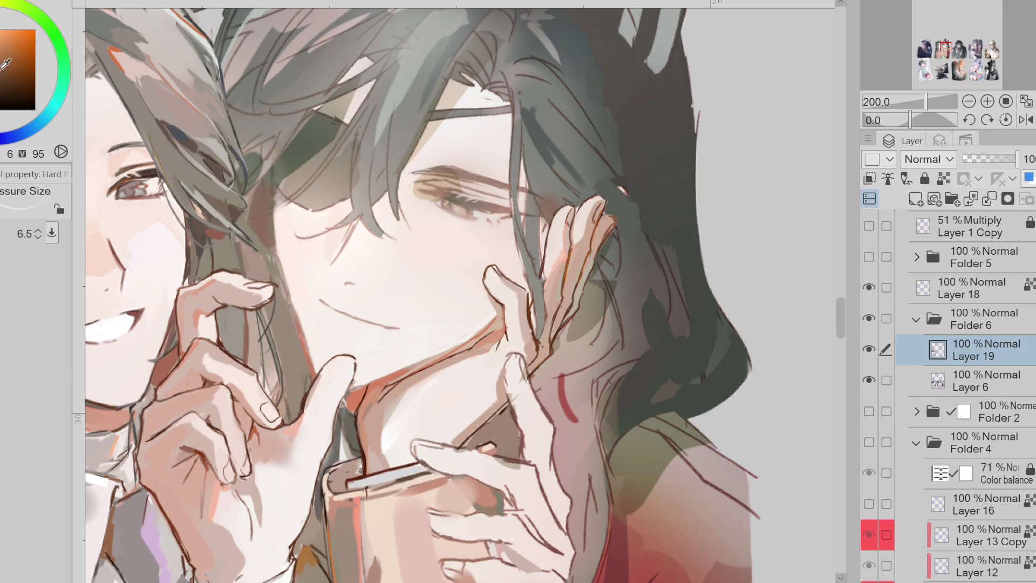
left_click(24, 76)
key("bracketright")
key("bracketright")
key("bracketleft")
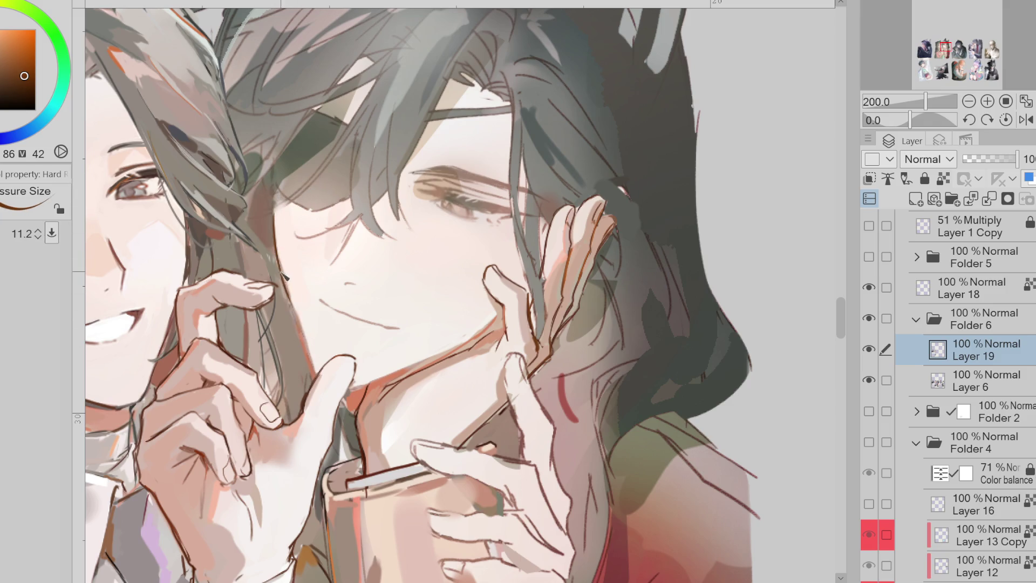
left_click(377, 385, "alt")
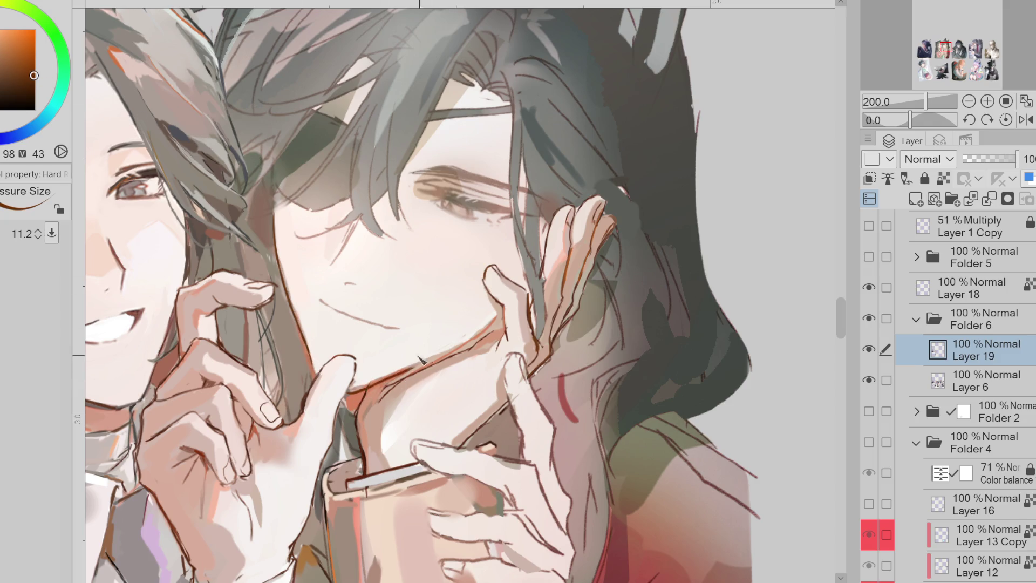
left_click(353, 396, "alt")
left_click_drag(353, 396, 350, 417)
Darken the cheek and mouth lines with reddish-brown strokes
left_click_drag(501, 319, 475, 341)
mouse_move(365, 327)
left_mouse_down()
mouse_move(348, 319)
mouse_move(407, 341)
mouse_move(372, 326)
left_mouse_up()
left_click(33, 59)
left_click(10, 65)
Sample the chin shadow colour and darken the area under the chin
scroll(362, 318, "up", 2)
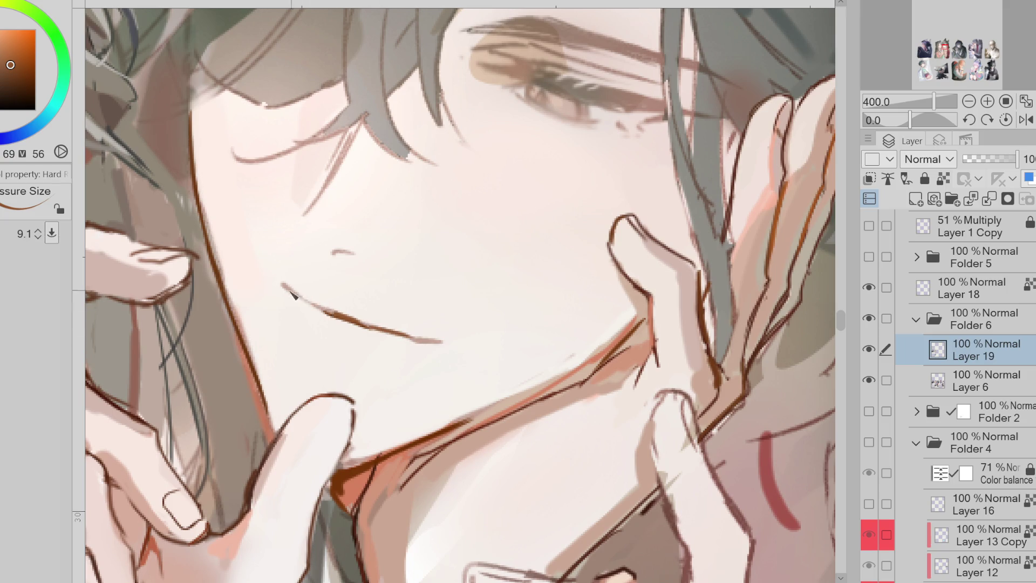
scroll(400, 440, "down", 2)
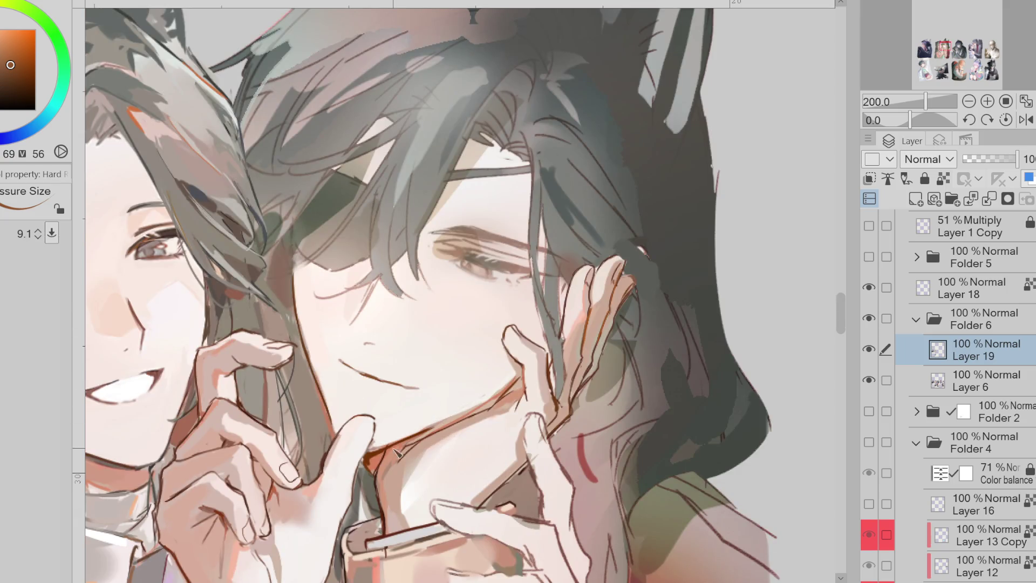
left_click(418, 413, "alt")
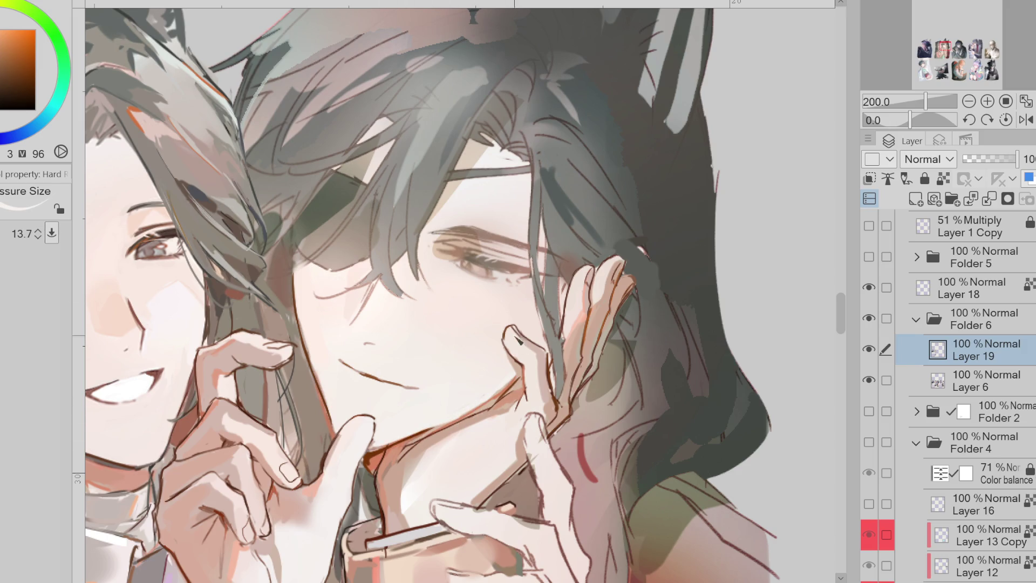
scroll(522, 351, "down", 2)
scroll(546, 298, "up", 1)
left_click(410, 417, "alt")
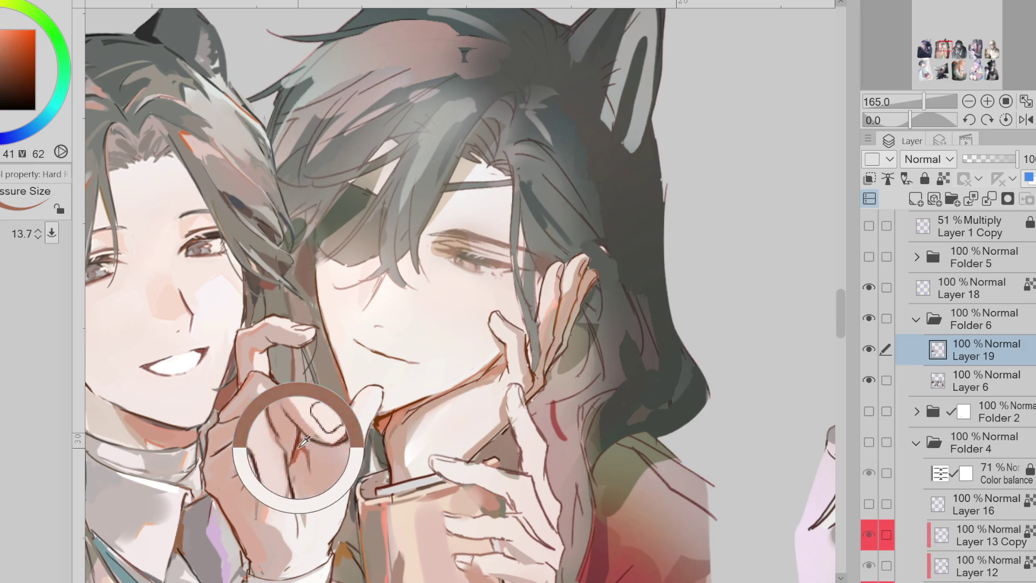
mouse_move(409, 416)
left_mouse_down()
mouse_move(452, 392)
mouse_move(408, 415)
left_mouse_up()
Shrink the brush, resample pale and dark red chin tones, and flip the canvas to check
key("bracketleft")
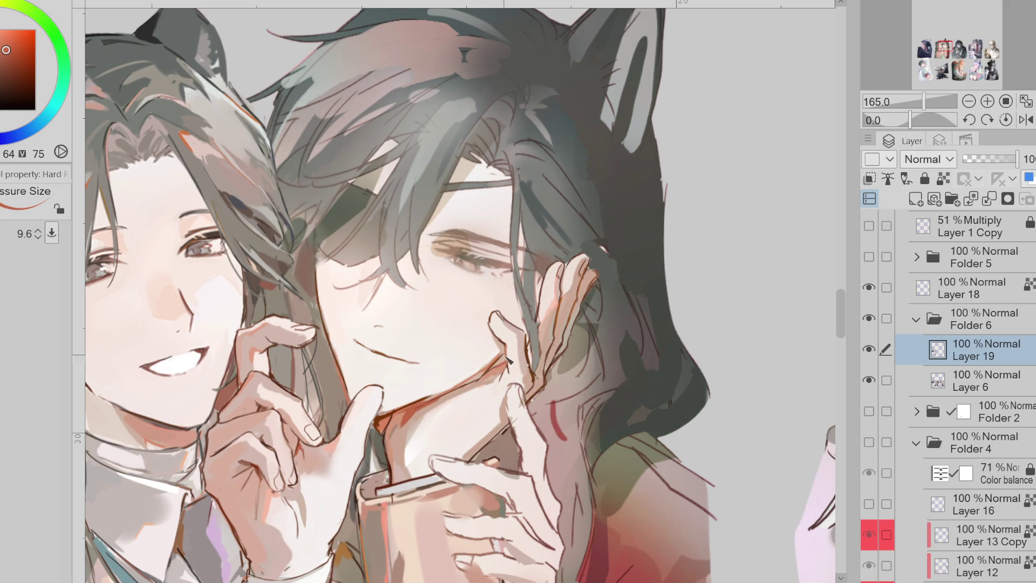
left_click(492, 356, "alt")
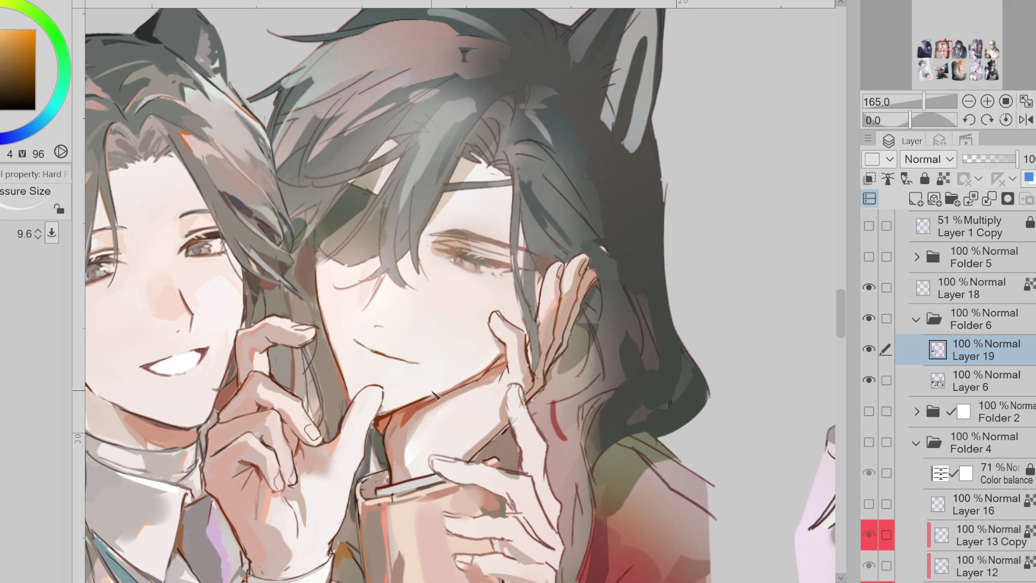
left_click(406, 415, "alt")
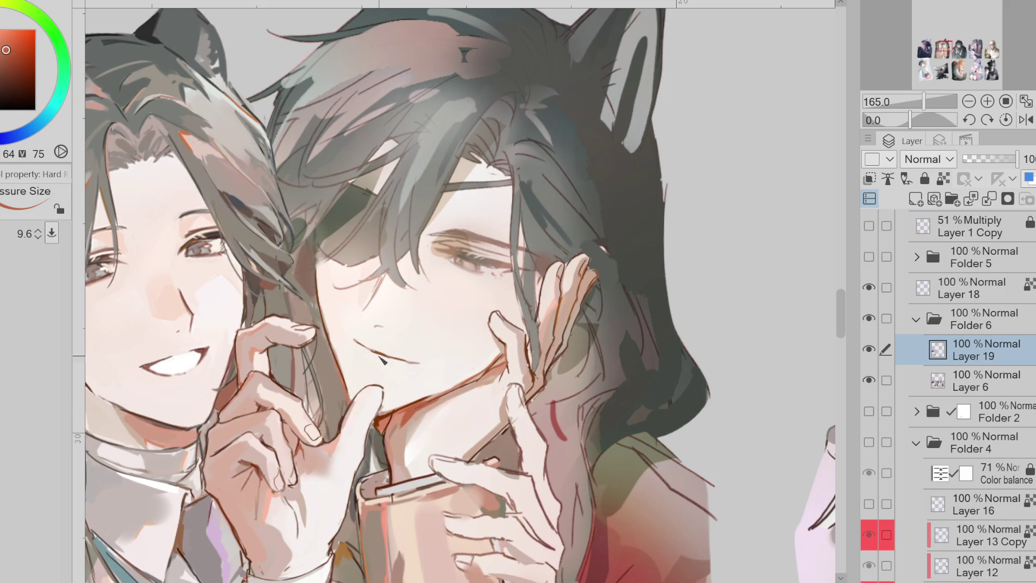
key("h")
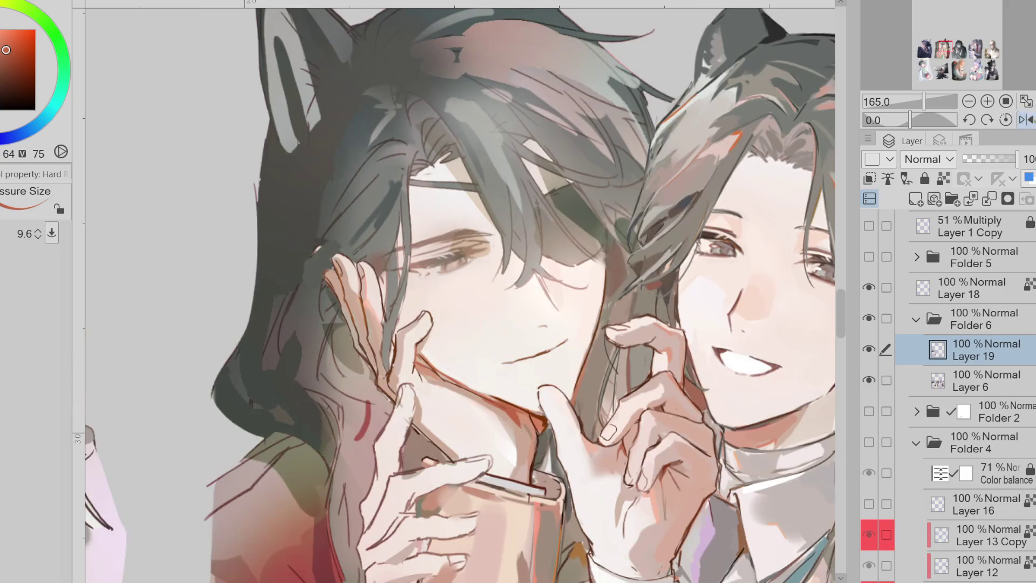
scroll(562, 351, "up", 1)
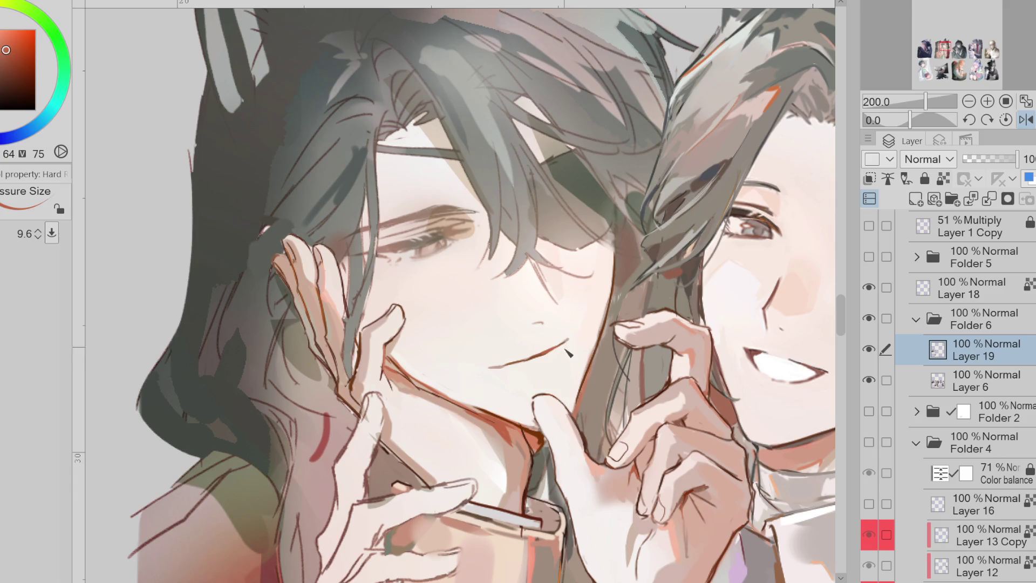
Flip the canvas back and draw a thin red line beside the eye
key("h")
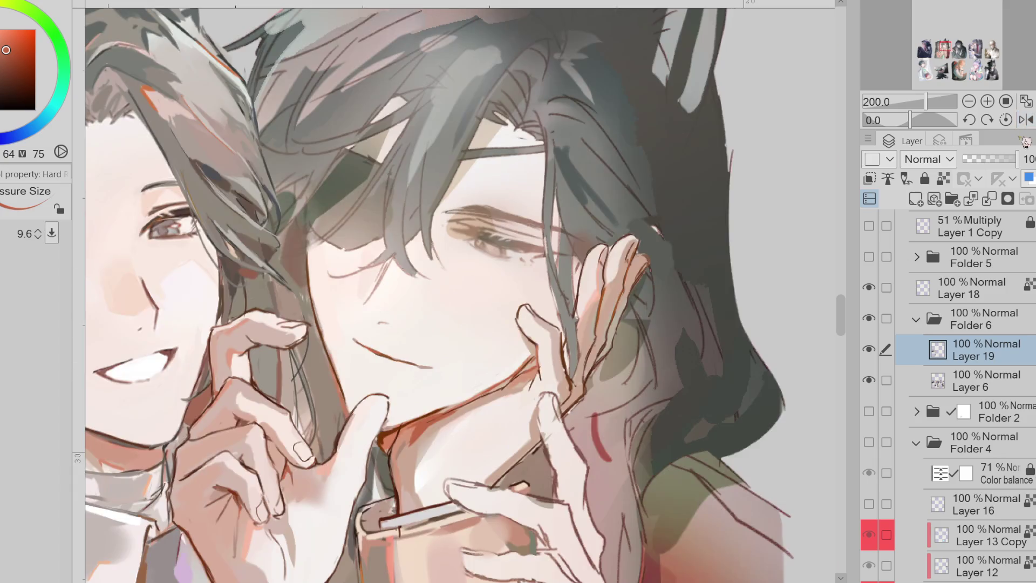
left_click_drag(393, 263, 363, 313)
left_click(386, 271, "alt")
left_click(365, 293, "alt")
key("bracketright")
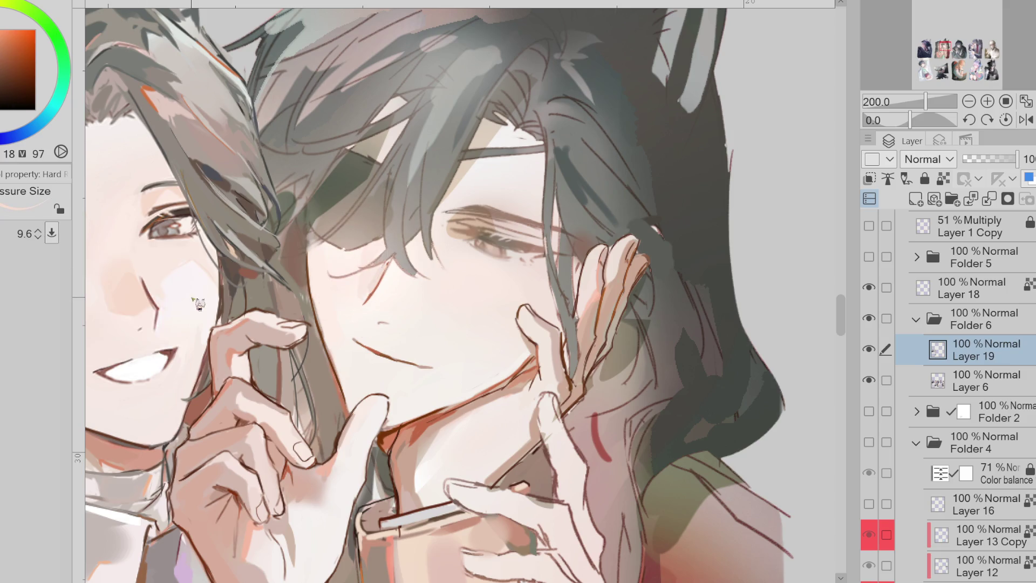
key("bracketleft")
Redraw the cheek line darker with a dark red sampled from the painting
left_click(494, 388, "alt")
key("bracketright")
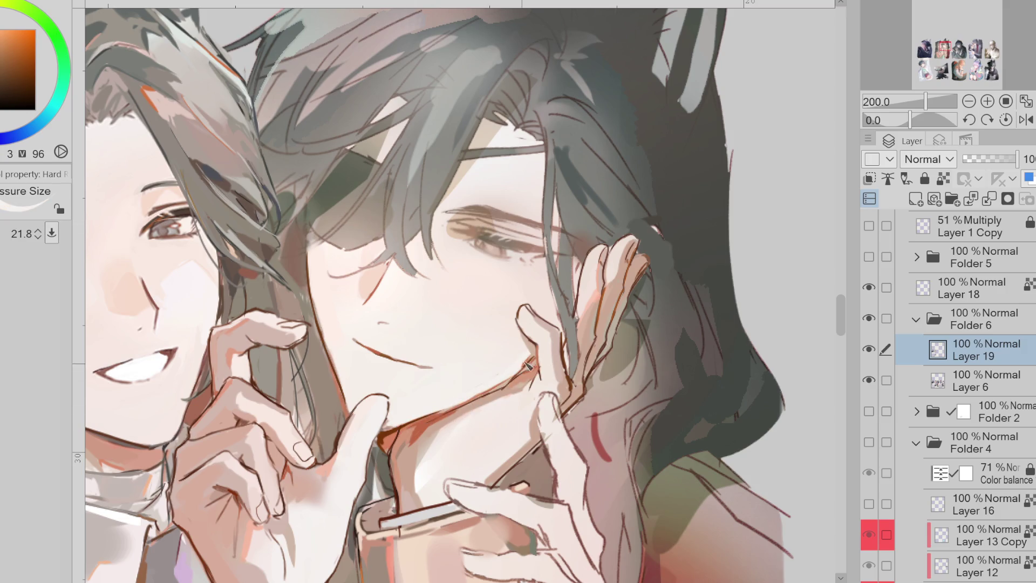
left_click(523, 365, "alt")
key("bracketleft")
key("bracketleft")
key("bracketleft")
left_click(510, 376, "alt")
key("bracketright")
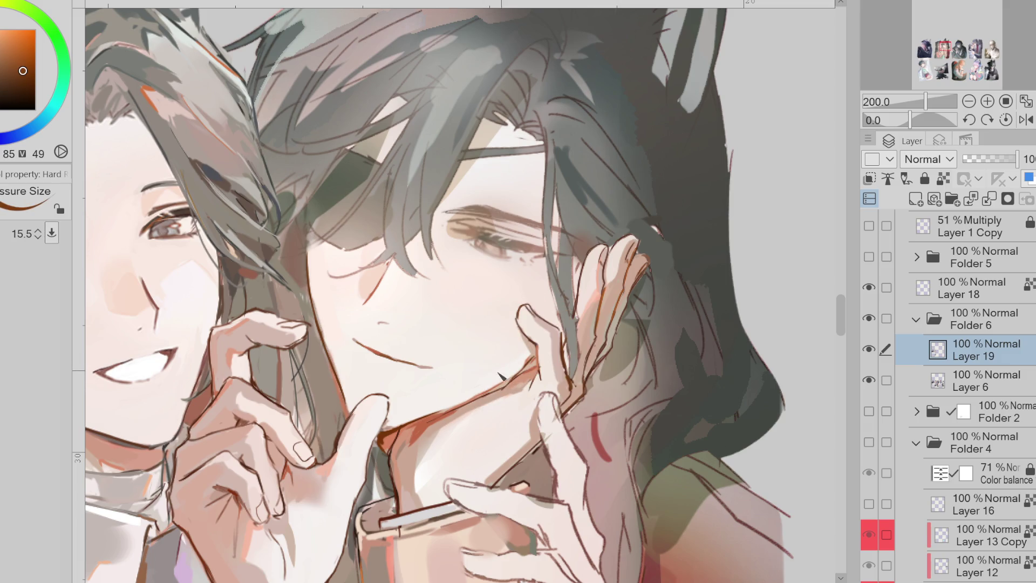
left_click(424, 429, "alt")
key("bracketleft")
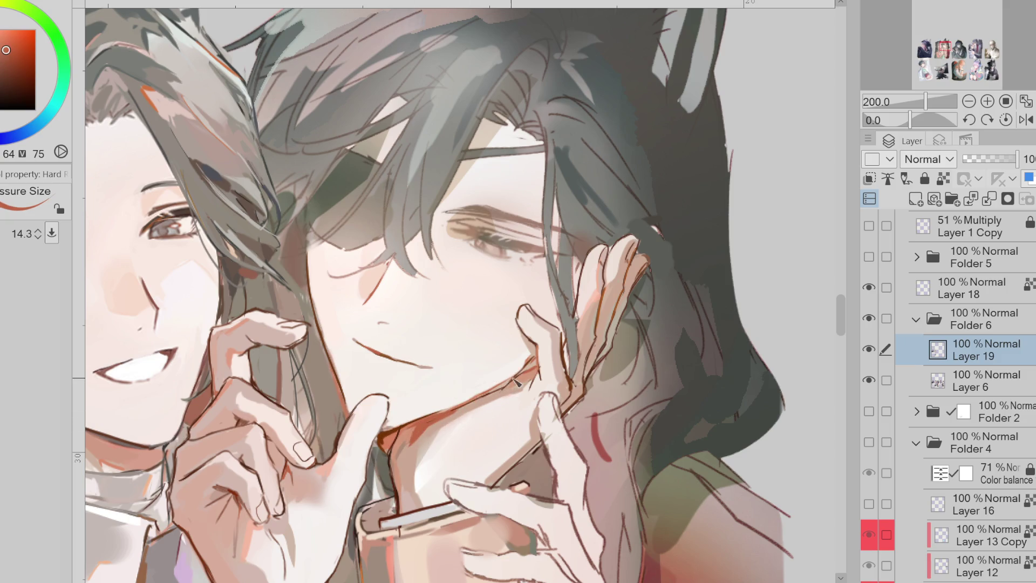
mouse_move(558, 357)
left_mouse_down()
mouse_move(534, 361)
mouse_move(494, 392)
left_mouse_up()
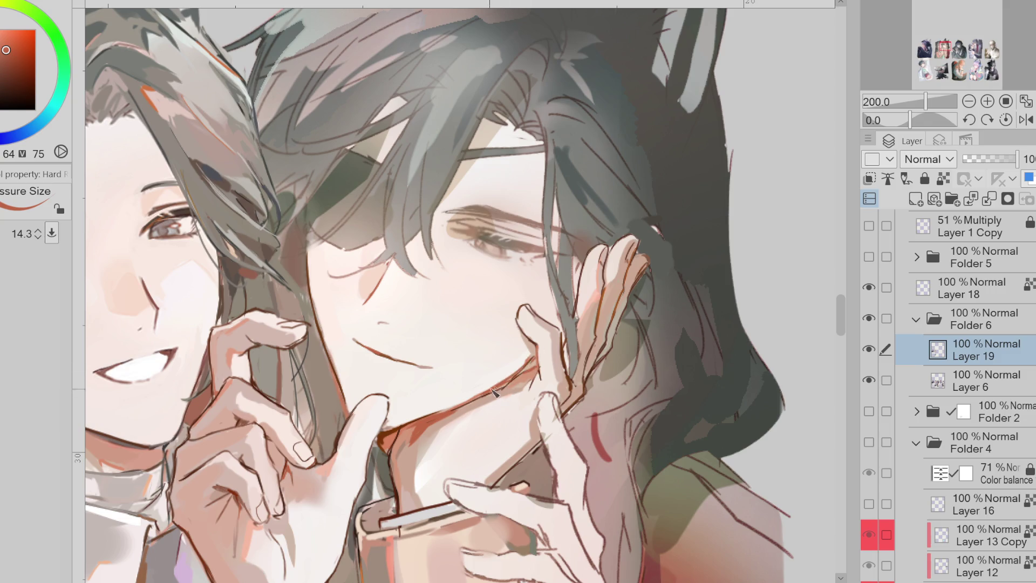
Add a short stroke below the smile and a small pale mark on the cheek
left_click(528, 374, "alt")
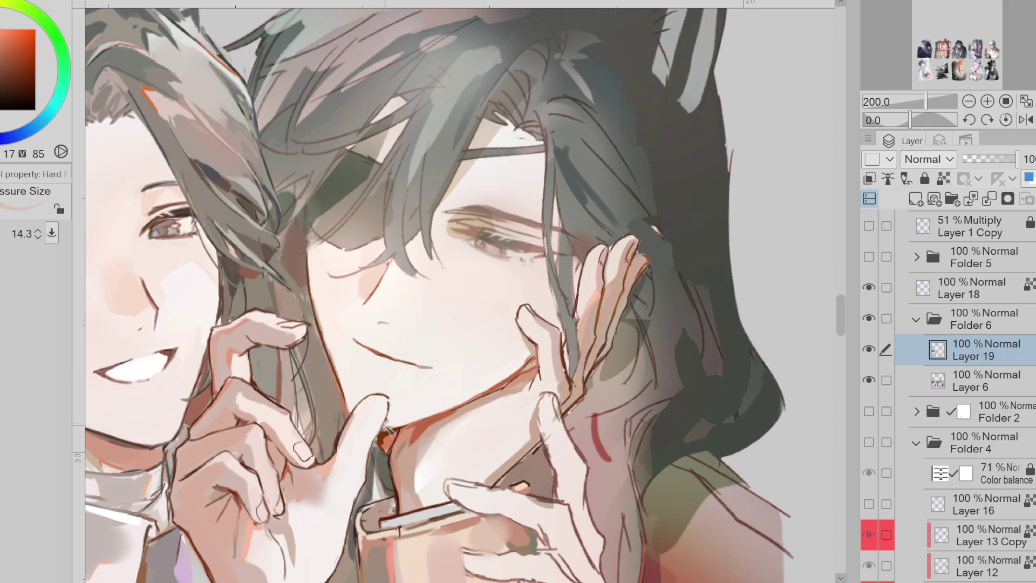
left_click_drag(391, 374, 372, 365)
left_click(388, 326, "alt")
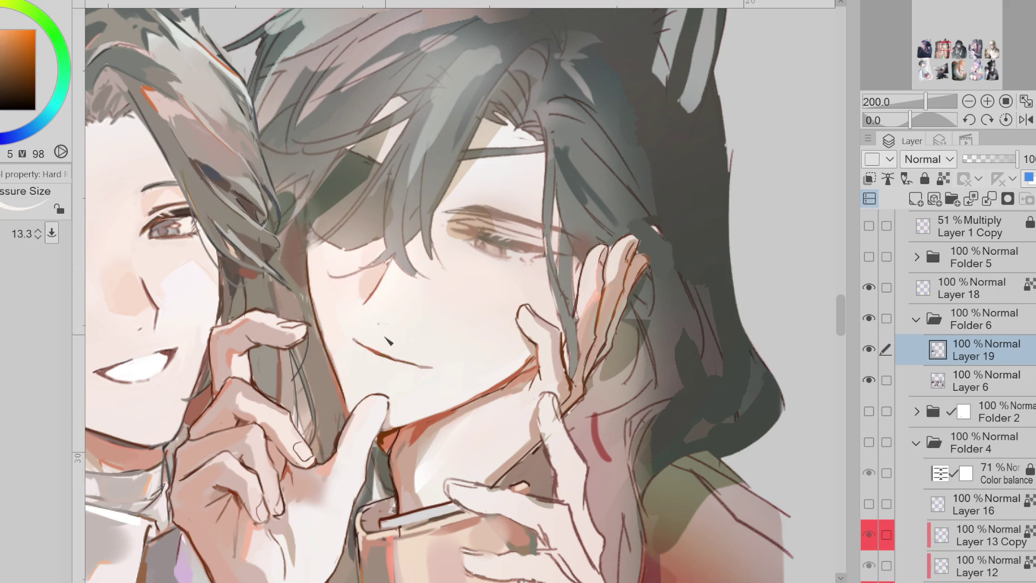
mouse_move(383, 327)
left_mouse_down()
mouse_move(384, 350)
mouse_move(391, 326)
left_mouse_up()
left_click(388, 331, "alt")
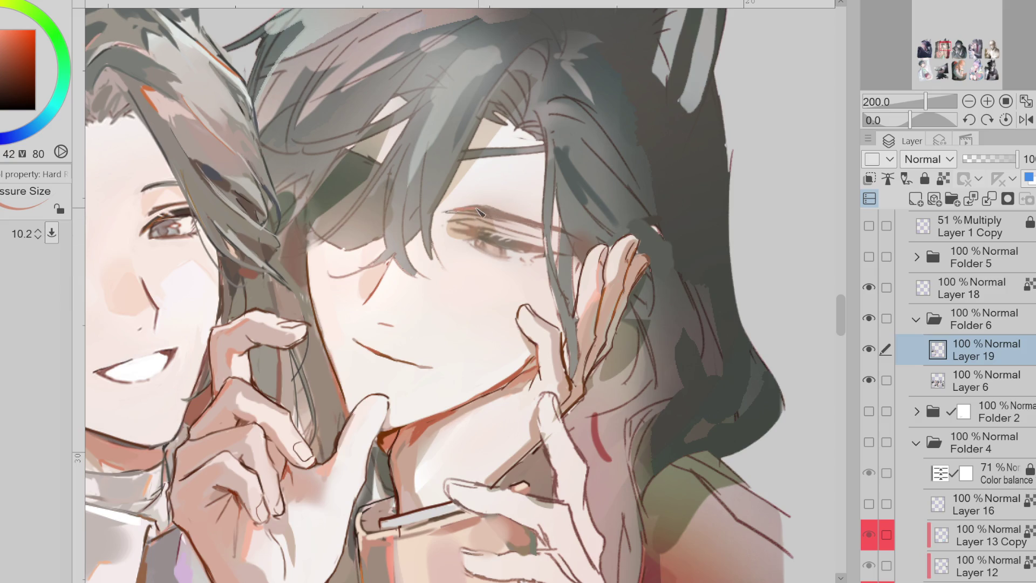
Repaint the reddish eyebrow stroke in grey sampled nearby
left_click(576, 204, "alt")
left_click_drag(450, 208, 489, 210)
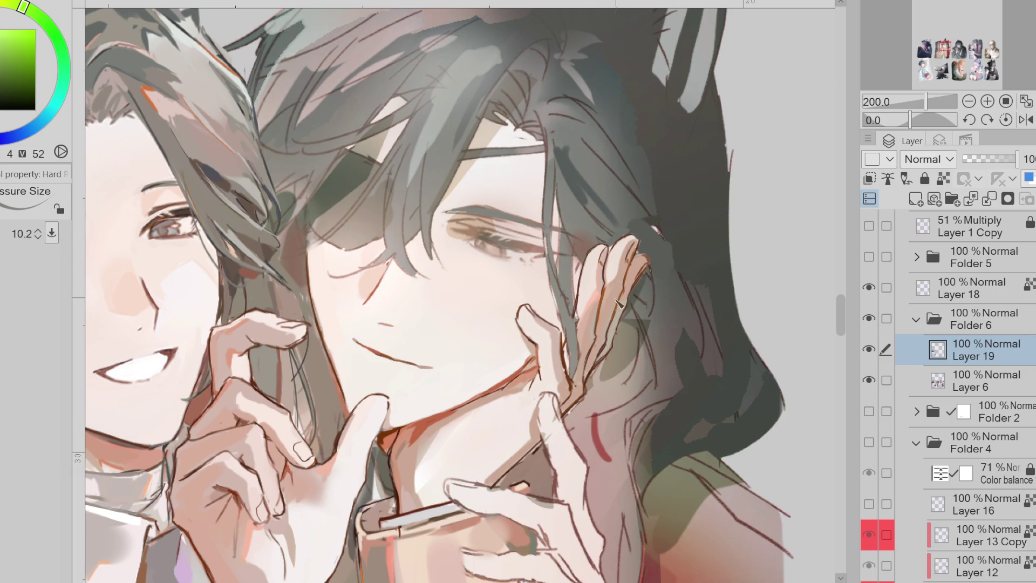
key("ctrl+minus")
Zoom in on the face, sample reddish skin and orange-brown tones, and shrink the brush
key("ctrl+plus")
left_click(593, 250, "alt")
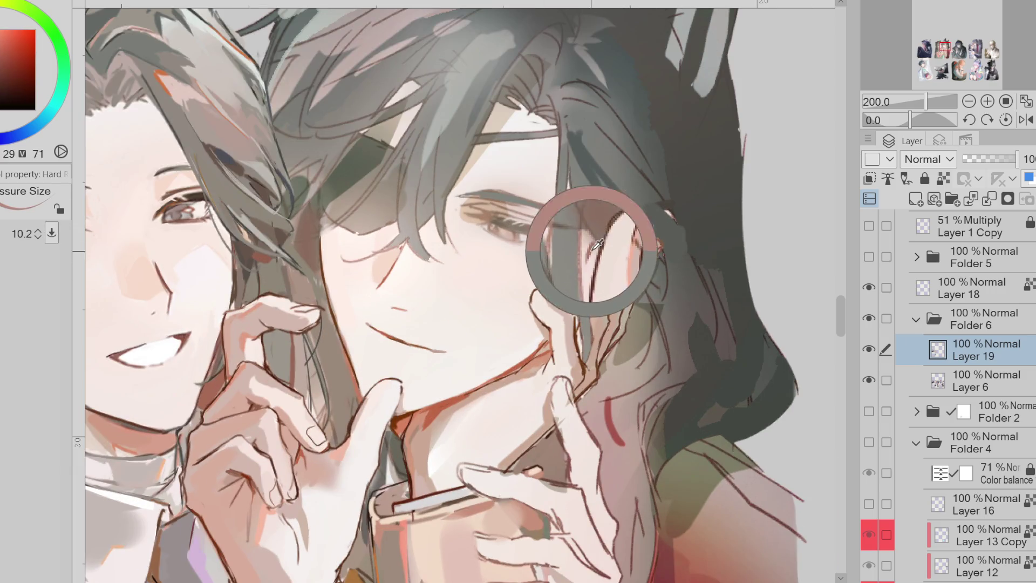
left_click(594, 215, "alt")
key("bracketright")
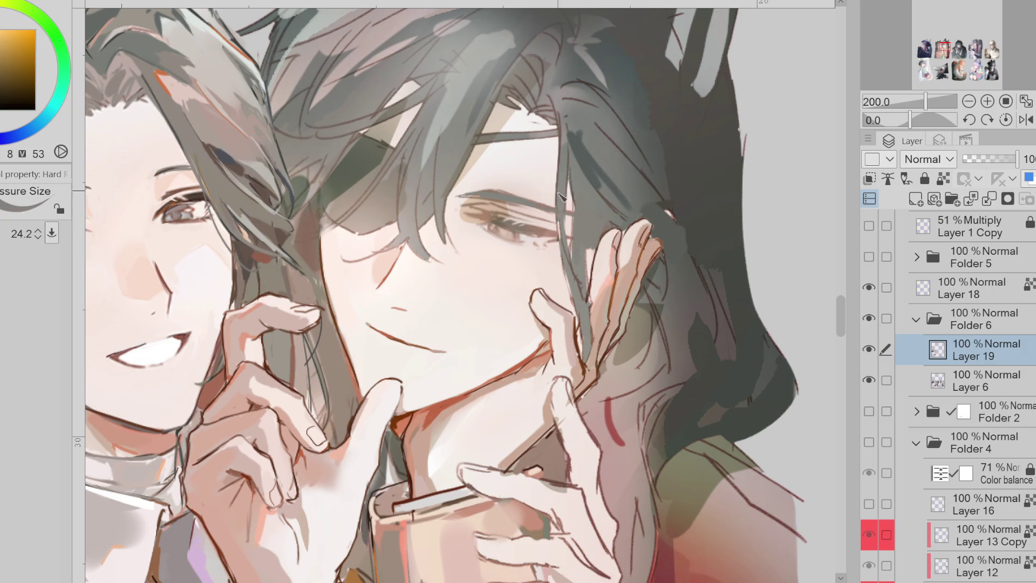
scroll(575, 195, "down", 2)
scroll(575, 195, "up", 1)
key("bracketleft")
key("bracketleft")
key("bracketleft")
Sample darker colours from the painting and enlarge the brush to 14.6
left_click(524, 354, "alt")
left_click(521, 357, "alt")
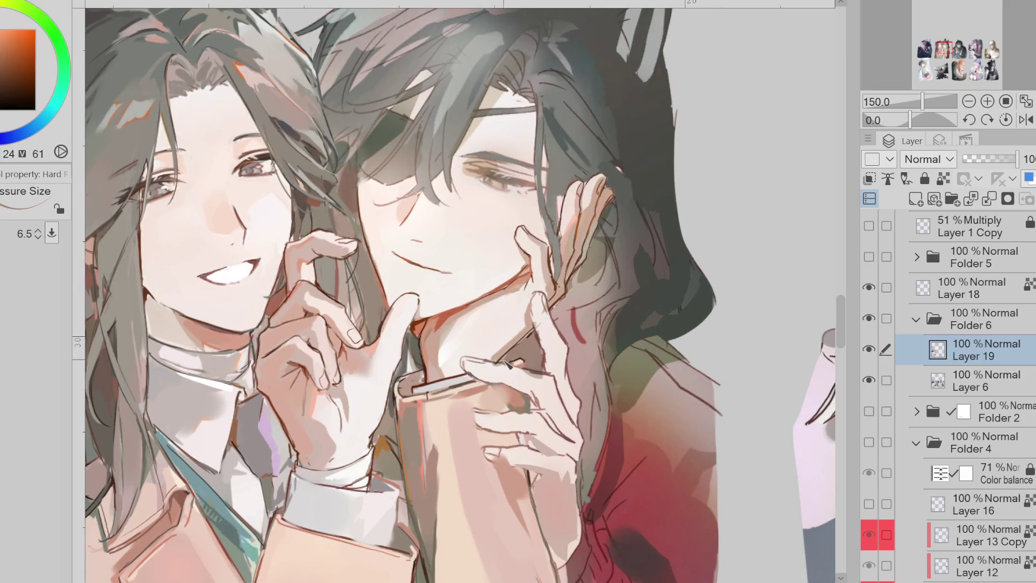
left_click(522, 359, "alt")
key("bracketright")
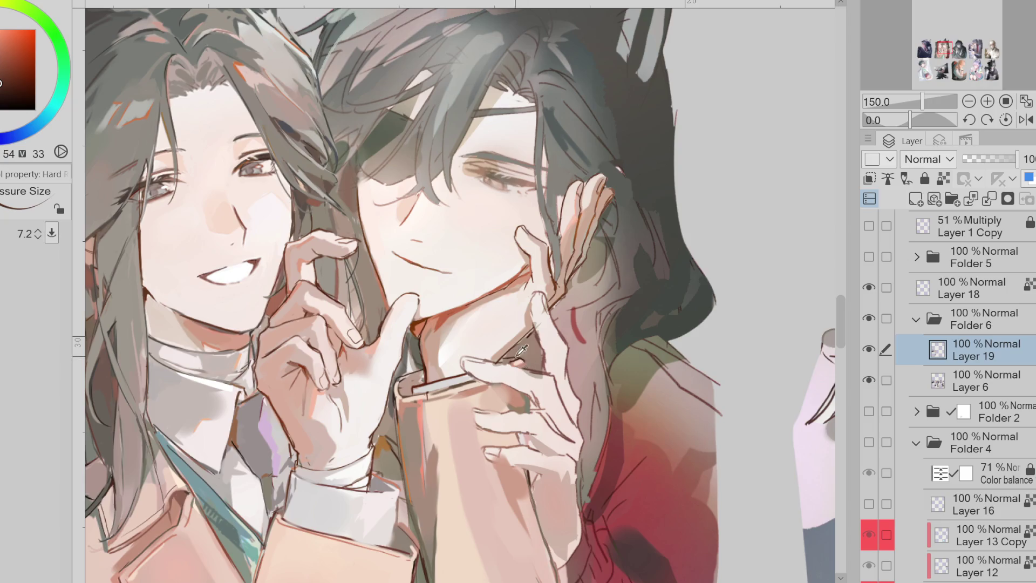
key("bracketright")
key("bracketright")
key("bracketright")
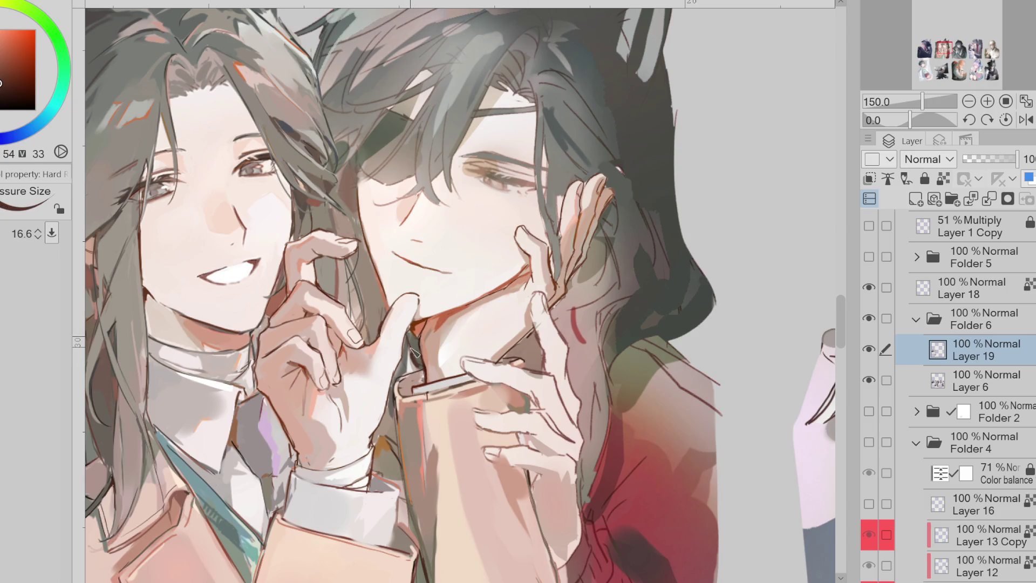
left_click(415, 369, "alt")
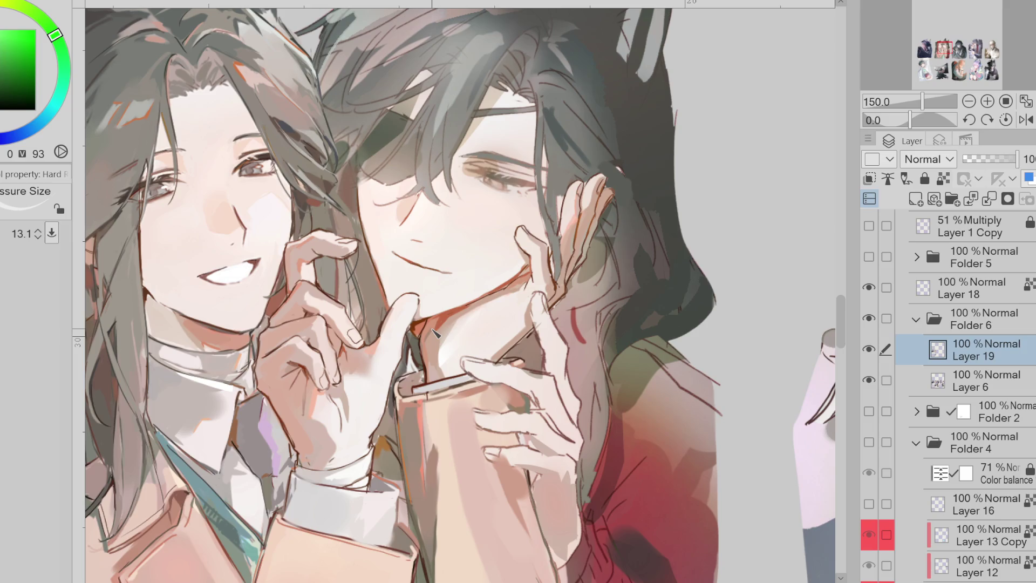
Pick the hair's dark grey-green, shift it to a darker orange-toned grey, and stroke it into the fringe
scroll(537, 168, "up", 2)
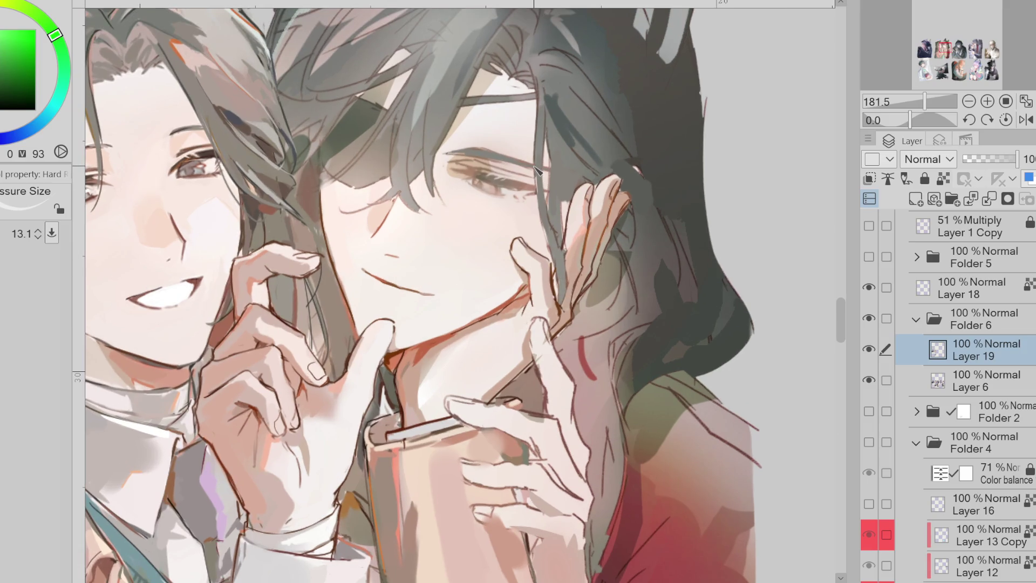
left_click(382, 271, "alt")
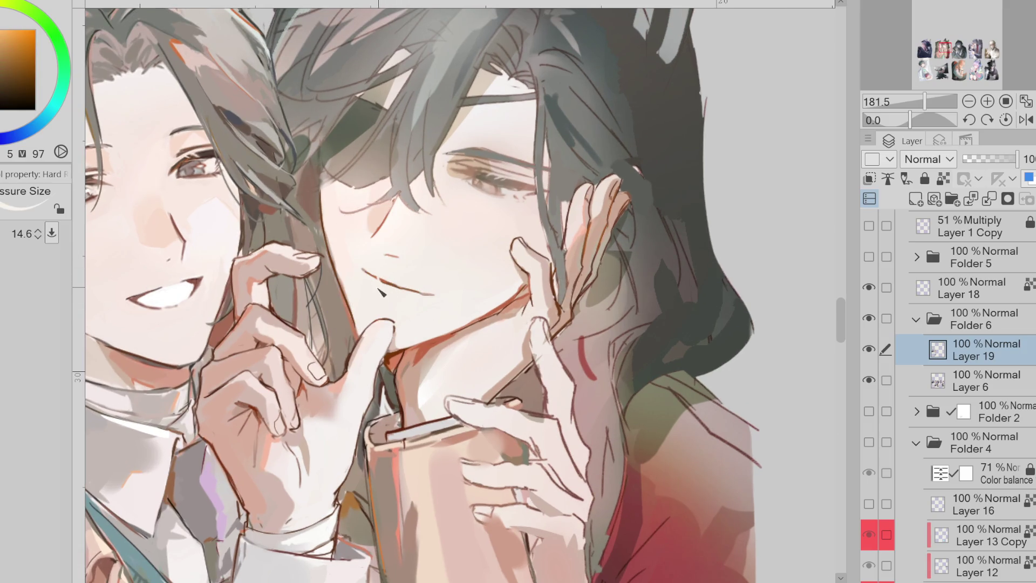
left_click(338, 184, "alt")
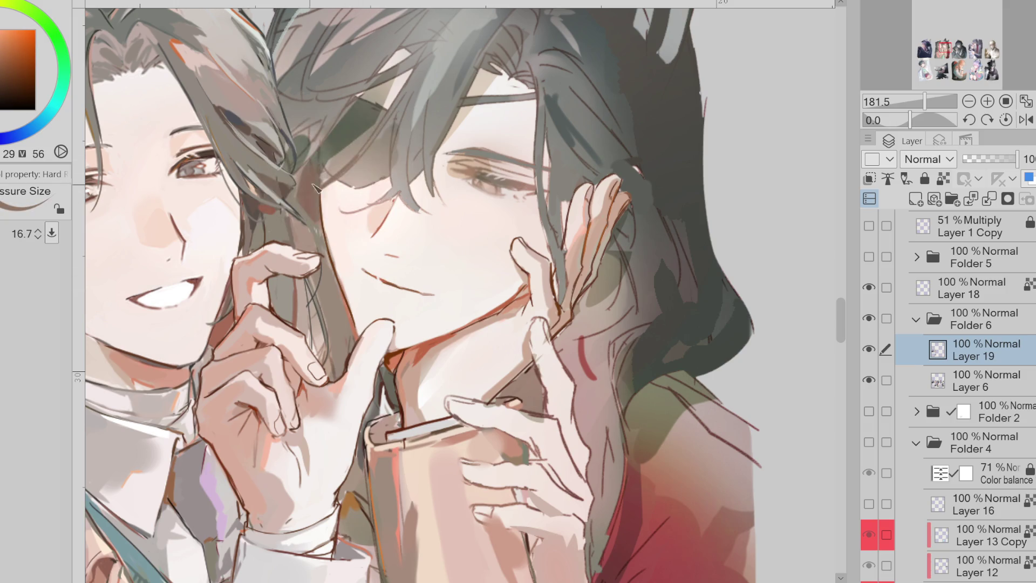
left_click(424, 73, "alt")
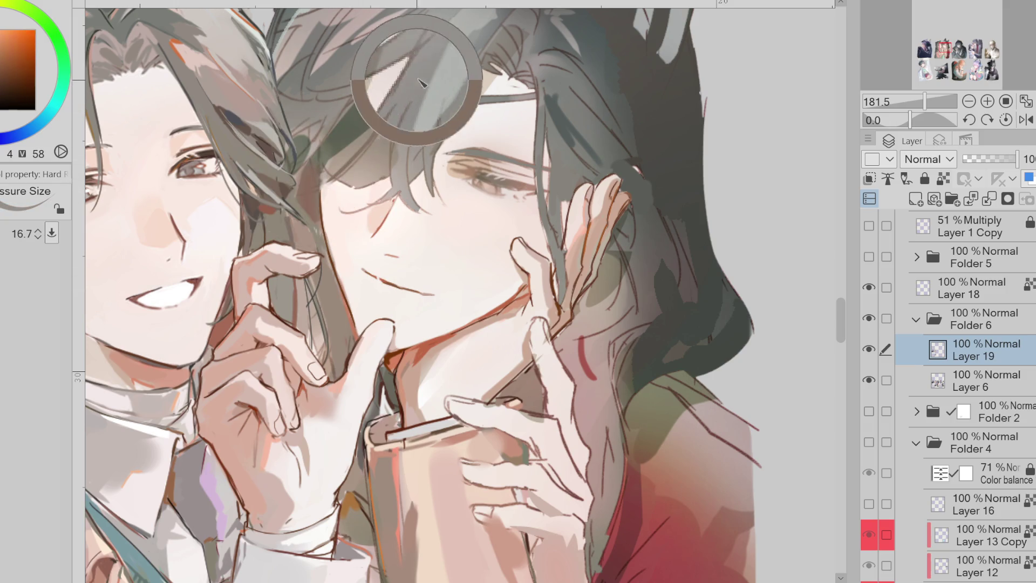
left_click(360, 119, "alt")
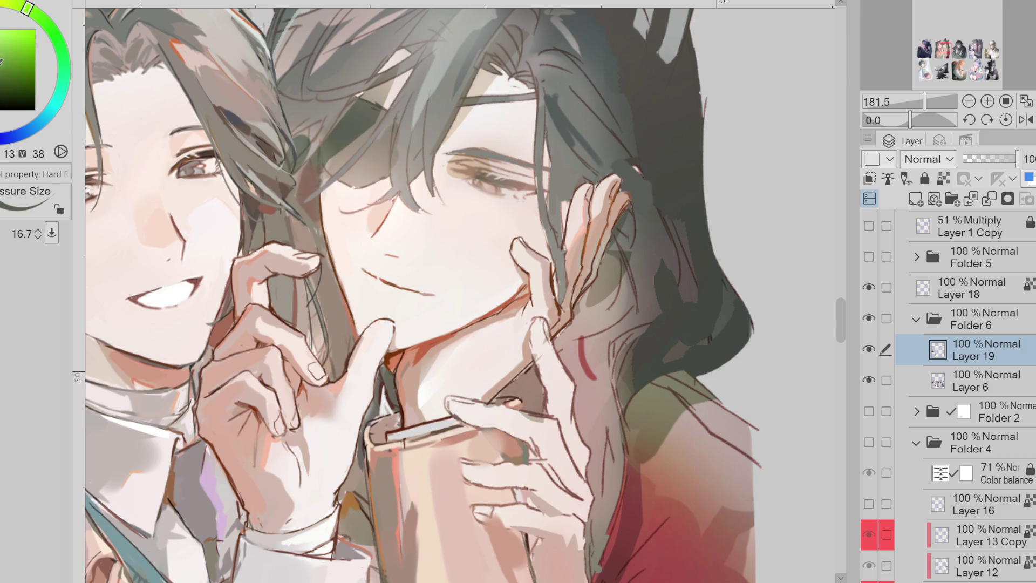
left_click(4, 61)
mouse_move(384, 150)
left_mouse_down()
mouse_move(389, 142)
mouse_move(359, 180)
mouse_move(356, 147)
mouse_move(372, 138)
mouse_move(351, 154)
left_mouse_up()
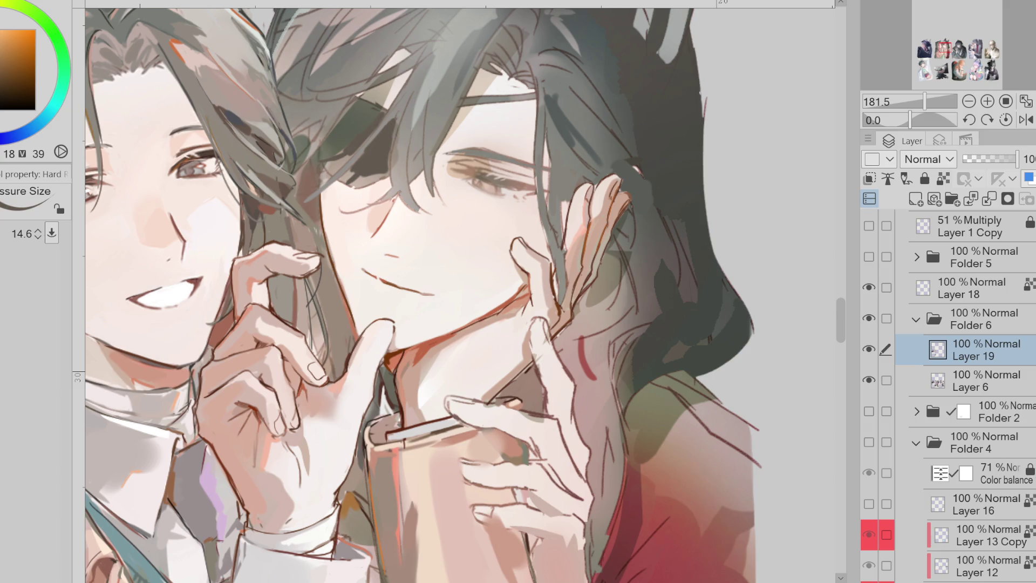
Hide and show Layer 19 to compare the touch-ups against the painting
scroll(547, 167, "down", 5)
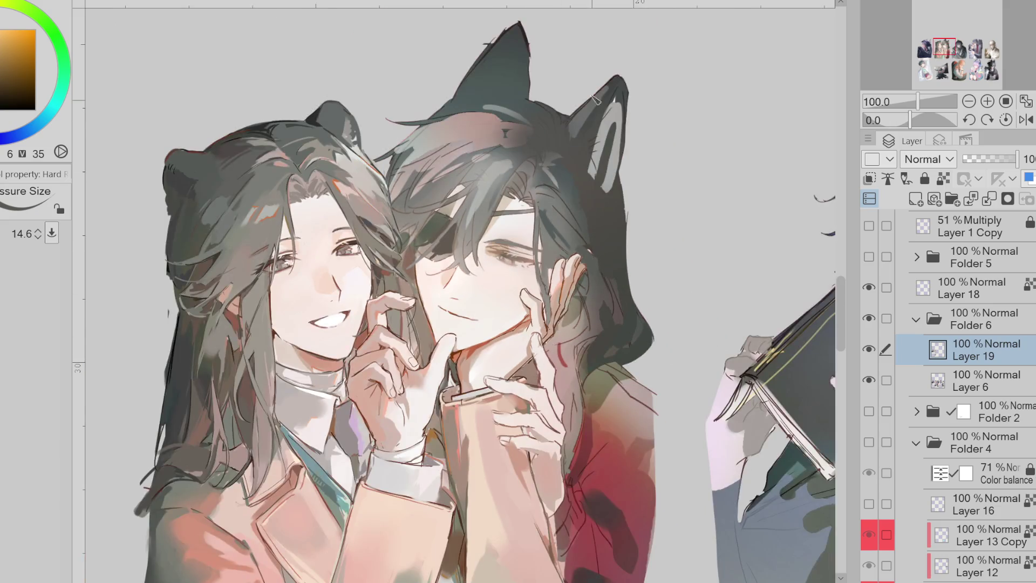
scroll(547, 168, "up", 4)
scroll(548, 194, "down", 2)
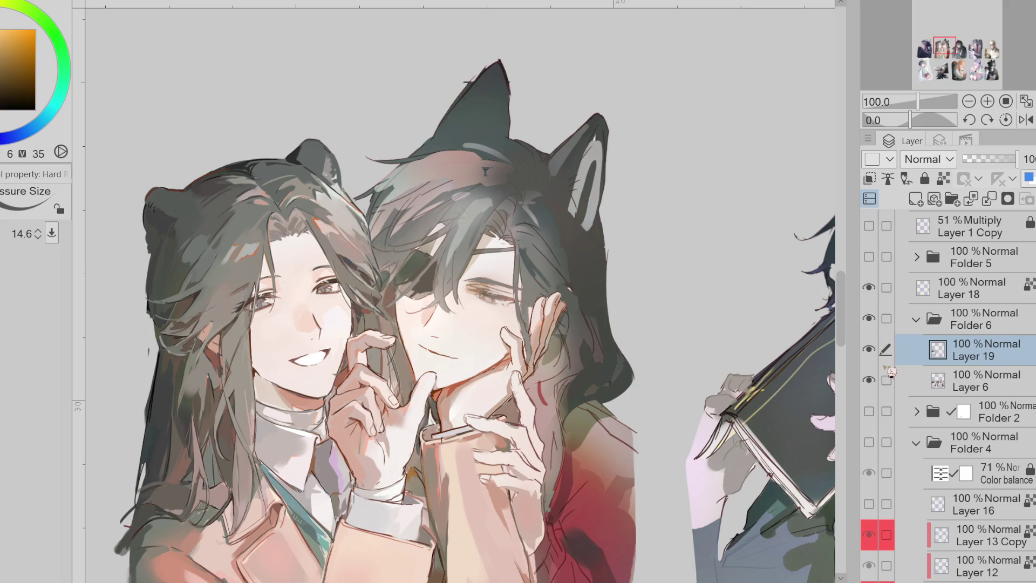
left_click(869, 349)
left_click(869, 350)
Paint dark olive strands along the hair beside the neck
left_click(871, 352)
left_click(871, 352)
left_click(557, 430, "alt")
left_click(542, 387, "alt")
left_click(562, 402, "alt")
mouse_move(563, 402)
left_mouse_down()
mouse_move(561, 377)
mouse_move(563, 446)
mouse_move(562, 413)
left_mouse_up()
Add more dark strokes to the hair near the neck and higher up, using sampled hair tones
left_click(569, 403, "alt")
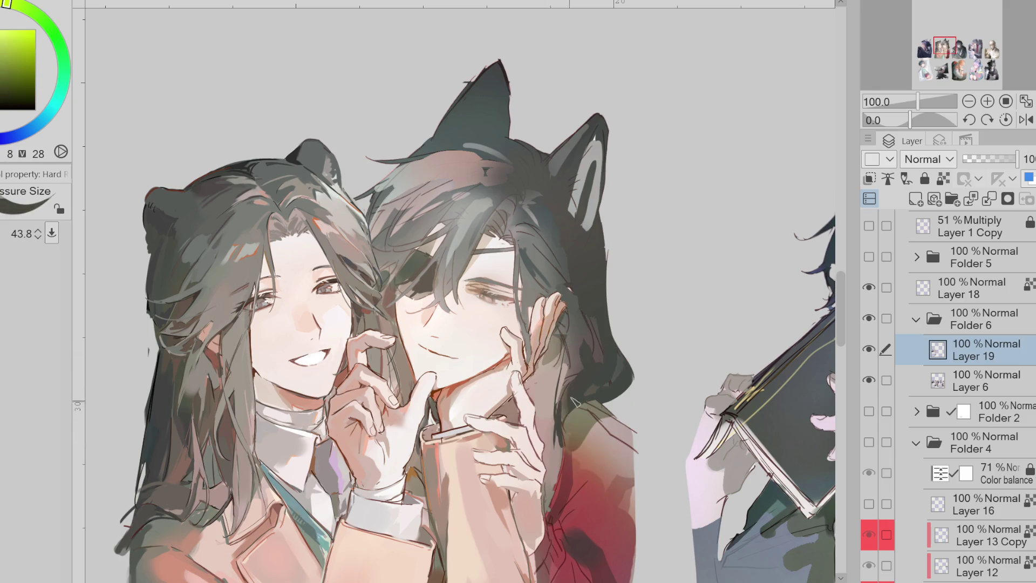
left_click(563, 450, "alt")
mouse_move(562, 450)
left_mouse_down()
mouse_move(562, 429)
mouse_move(553, 510)
mouse_move(575, 470)
left_mouse_up()
left_click(561, 448, "alt")
left_click(581, 337, "alt")
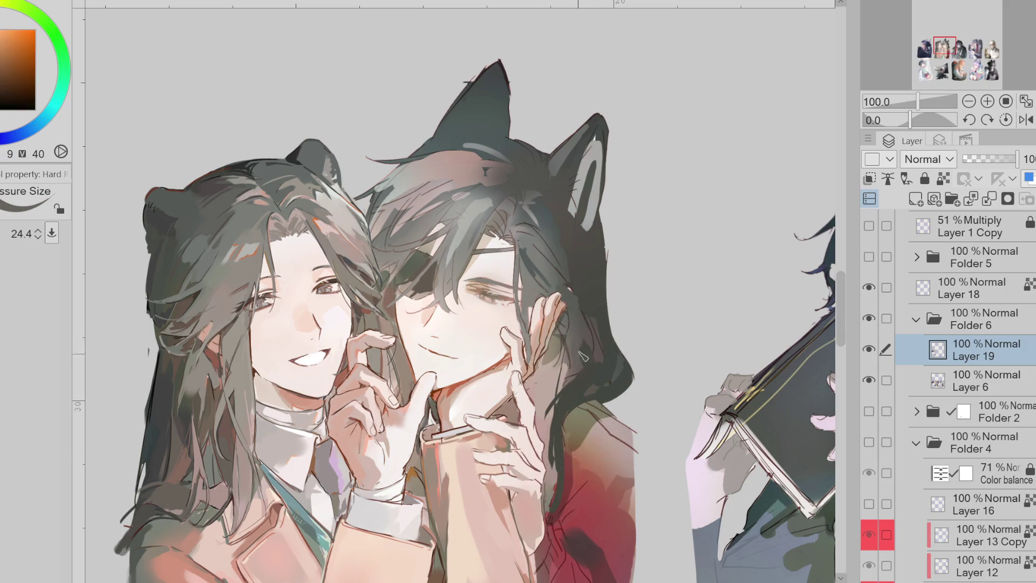
left_click(574, 318, "alt")
mouse_move(573, 317)
left_mouse_down()
mouse_move(564, 351)
mouse_move(589, 331)
left_mouse_up()
scroll(501, 215, "up", 2)
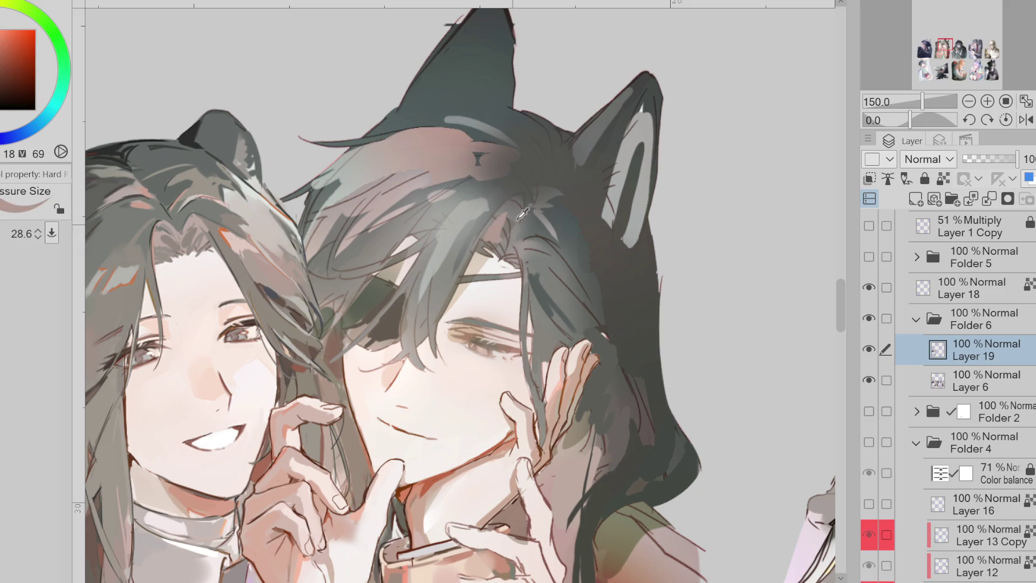
Lasso-fill light forehead skin tones over the hair edge and bangs
left_click(490, 239, "alt")
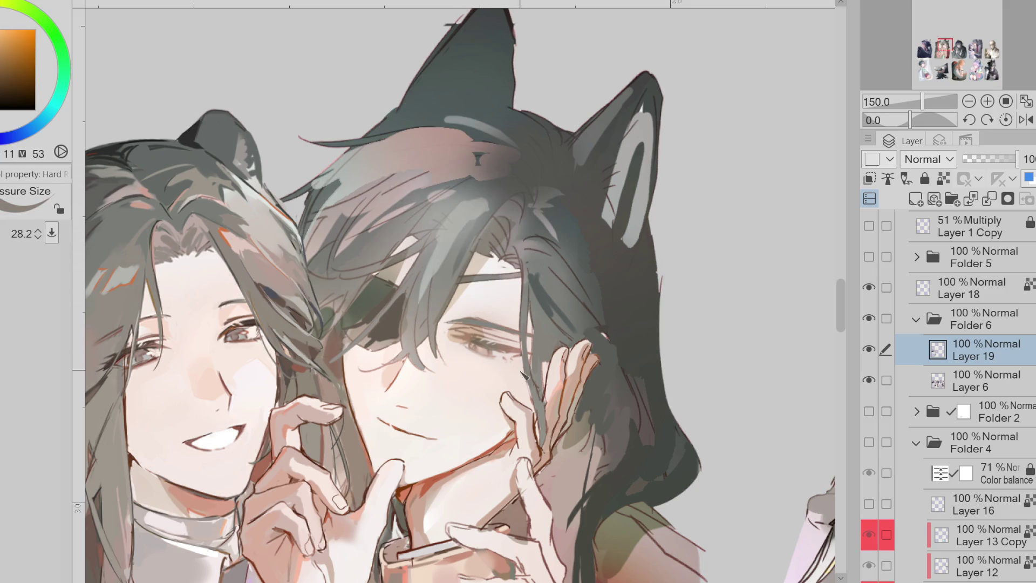
left_click(507, 442, "alt")
left_click(456, 294, "alt")
left_click(470, 262, "alt")
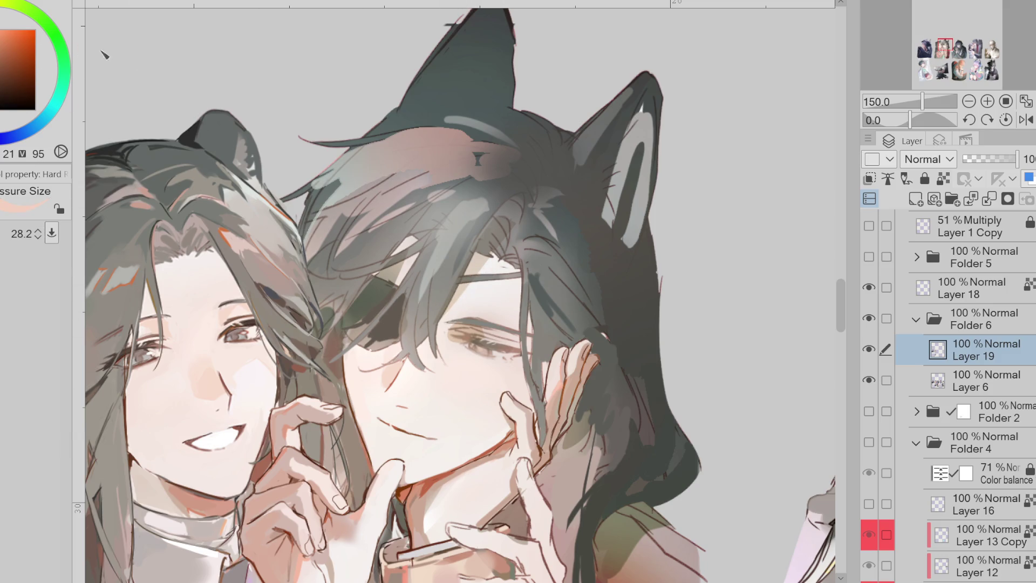
left_click(387, 267, "alt")
key("j")
left_click_drag(387, 263, 387, 266)
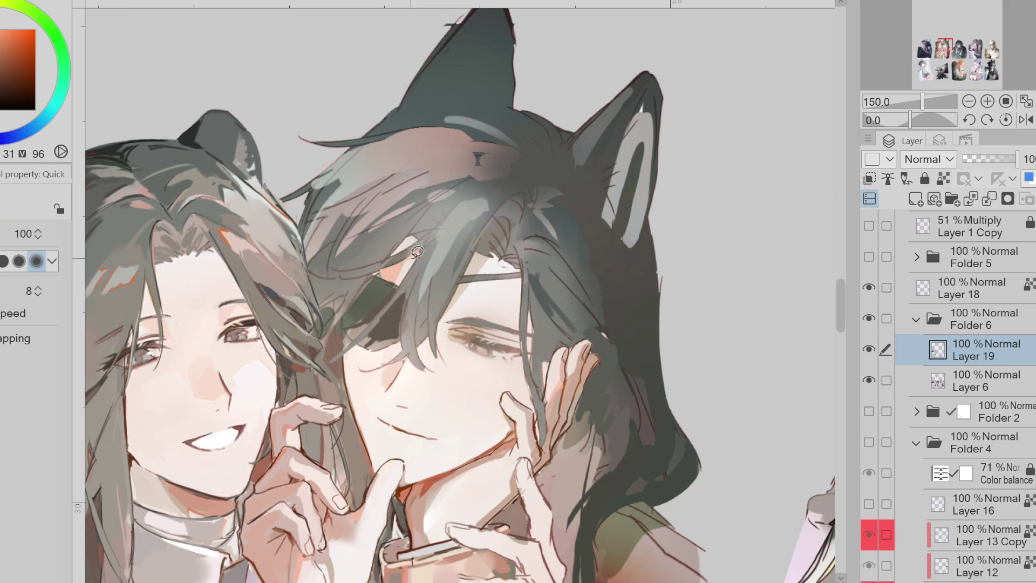
left_click(401, 241, "alt")
mouse_move(401, 241)
left_mouse_down()
mouse_move(384, 273)
mouse_move(449, 216)
left_mouse_up()
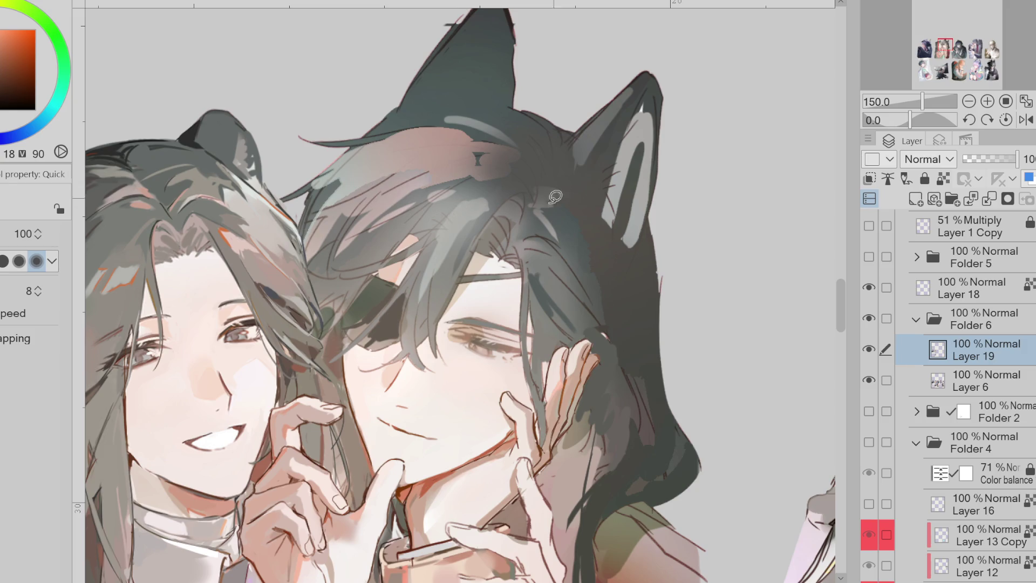
Brush a faint light stroke into the bangs and dark strands across the crown
key("b")
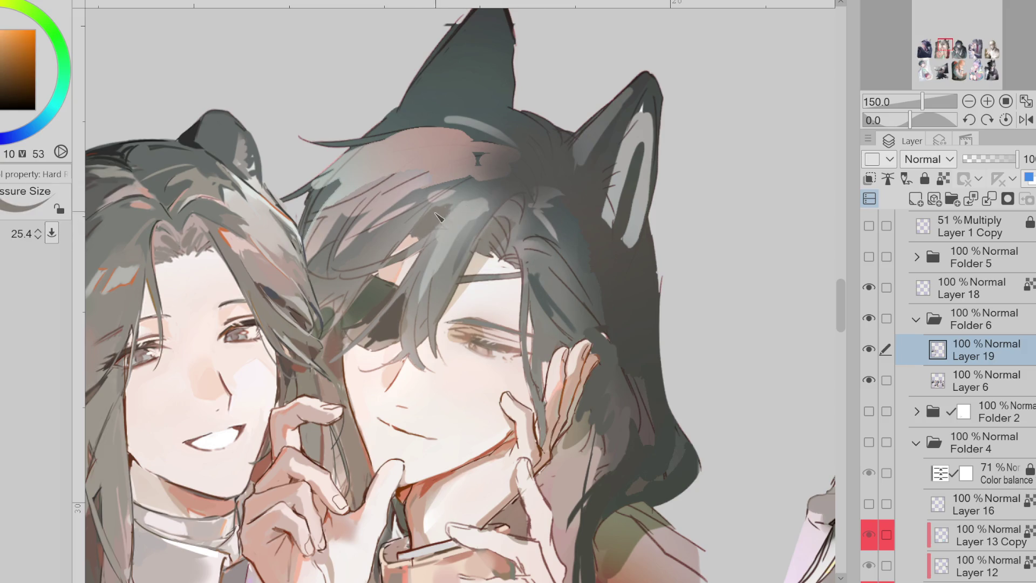
left_click(455, 224, "alt")
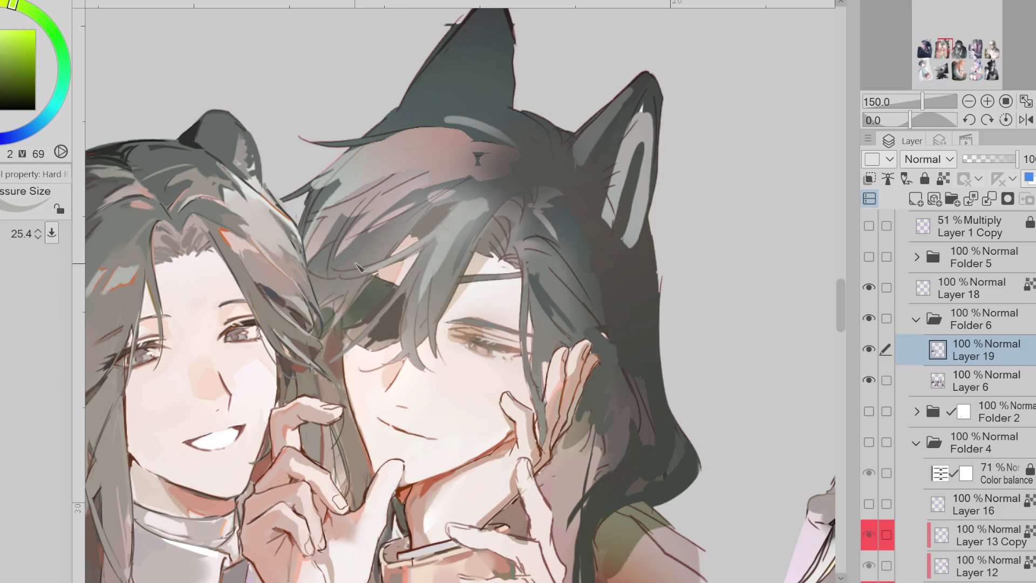
left_click_drag(463, 227, 442, 273)
left_click(587, 166, "alt")
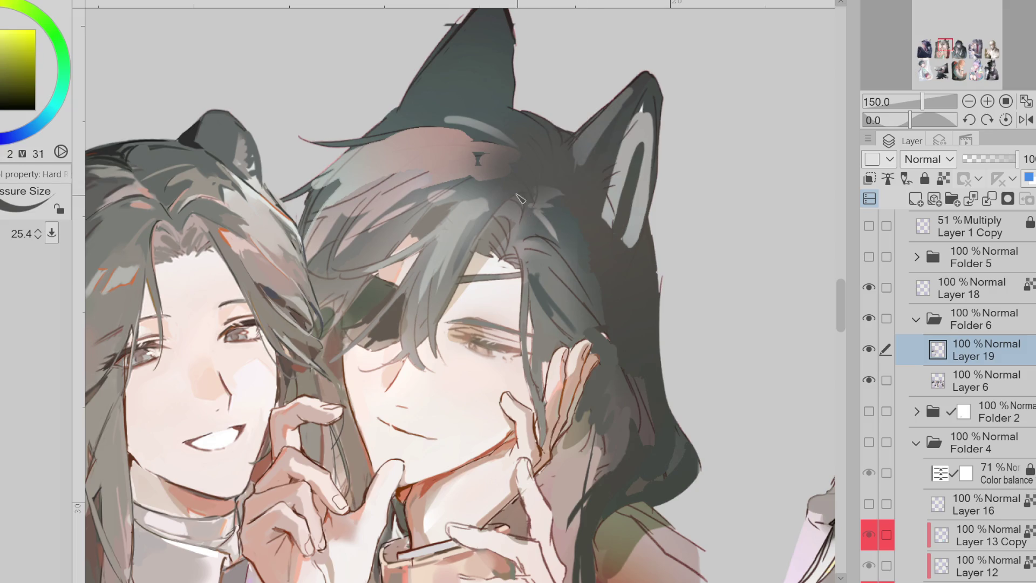
mouse_move(507, 196)
left_mouse_down()
mouse_move(486, 201)
mouse_move(448, 187)
left_mouse_up()
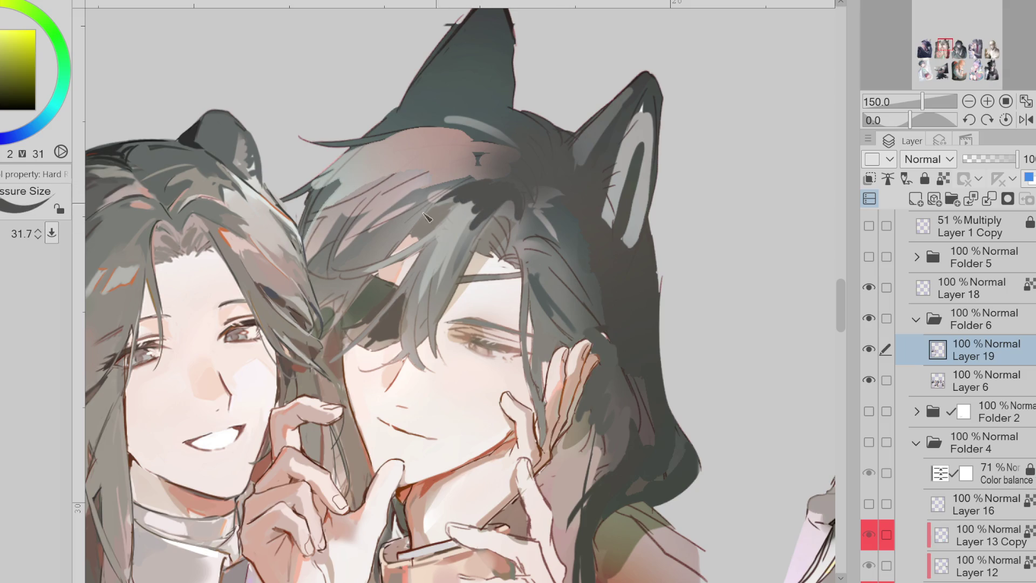
key("ctrl+minus")
key("bracketright")
key("bracketright")
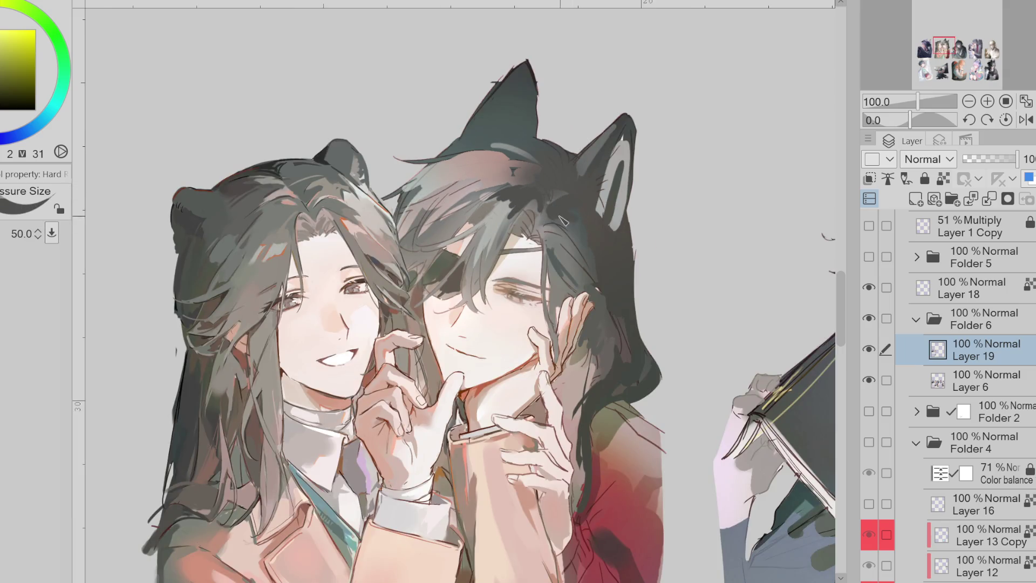
Paint dark teal over the pinkish crown and a dark strand across the forehead
mouse_move(540, 181)
left_mouse_down()
mouse_move(466, 149)
mouse_move(521, 165)
mouse_move(488, 186)
mouse_move(521, 190)
left_mouse_up()
left_click(467, 151, "alt")
key("bracketleft")
left_click_drag(459, 210, 419, 248)
Sample orange and yellow-green tones around the face while making the brush smaller
left_click(448, 216, "alt")
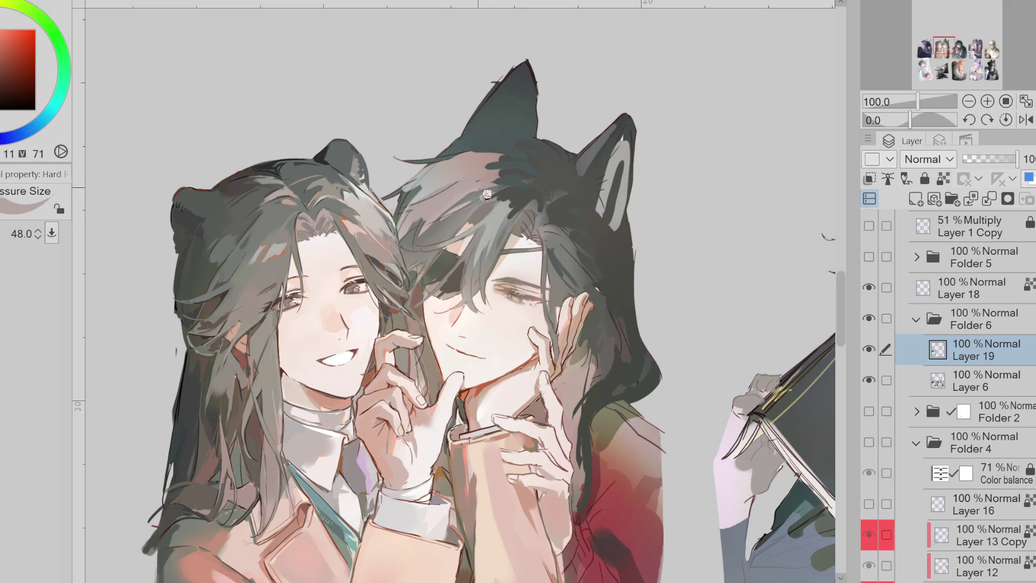
left_click(454, 193, "alt")
key("bracketleft")
left_click(489, 275, "alt")
key("bracketleft")
key("bracketright")
left_click(452, 274, "alt")
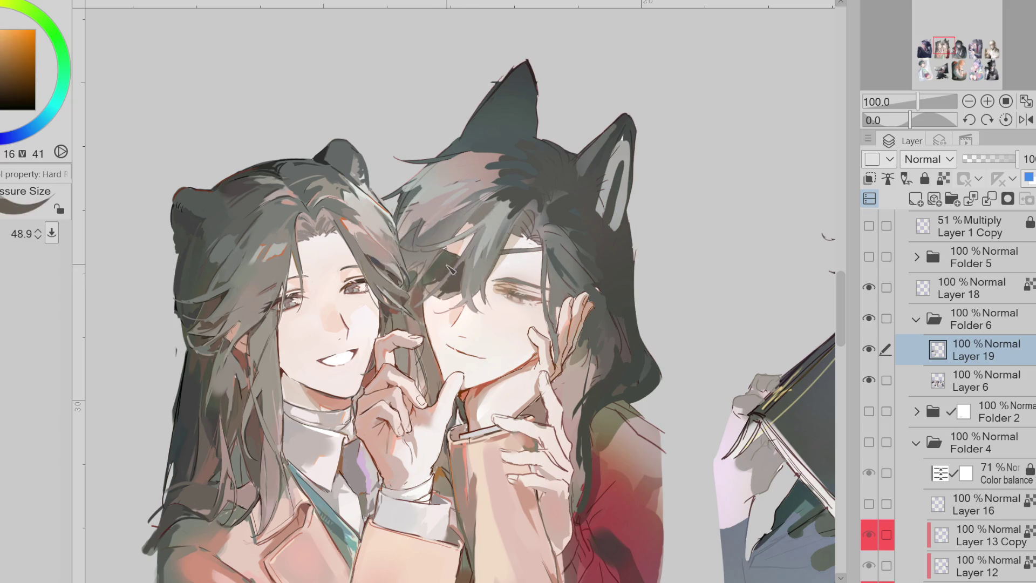
left_click(429, 262, "alt")
left_click(439, 250, "alt")
key("bracketleft")
left_click(436, 266, "alt")
key("bracketleft")
key("bracketleft")
key("bracketleft")
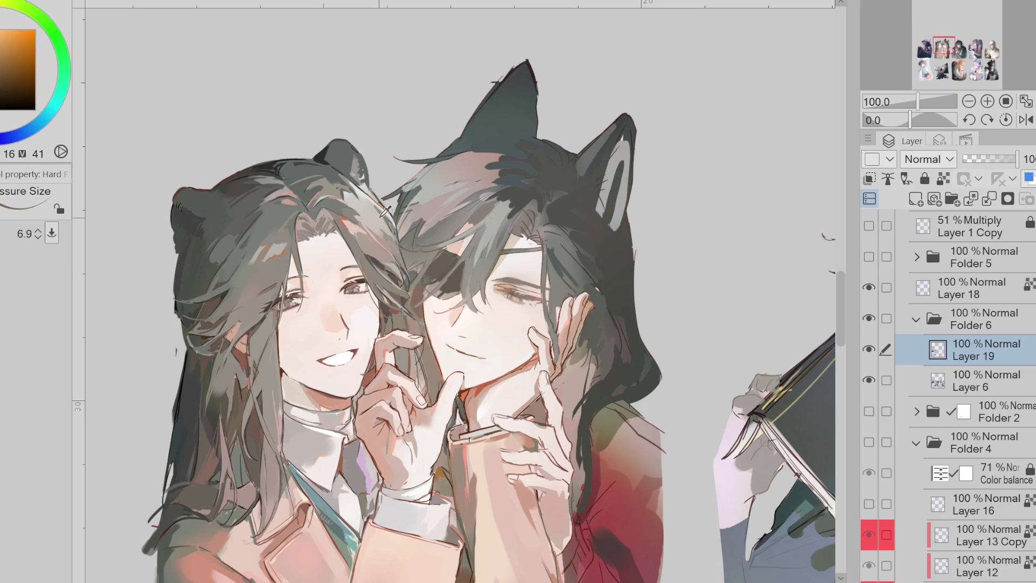
key("bracketright")
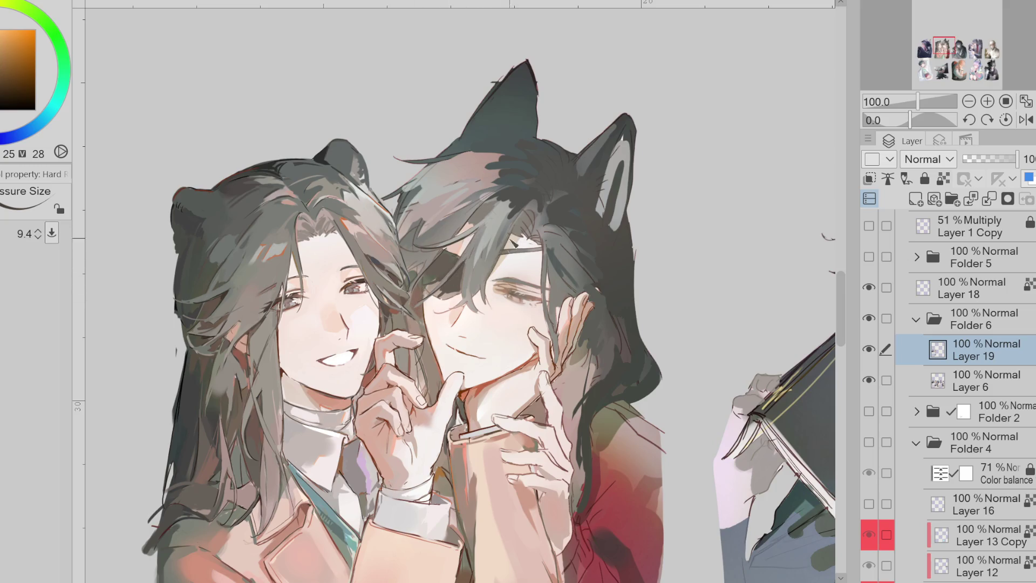
Sample a dark reddish-brown and choose a pressure-opacity brush at size 22.1
left_click(507, 247, "alt")
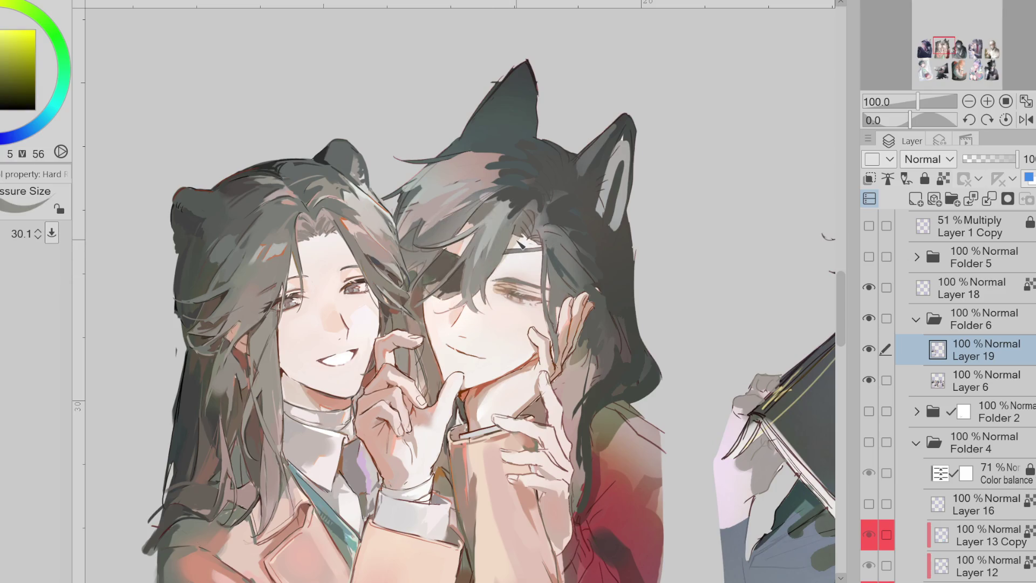
scroll(520, 244, "up", 1)
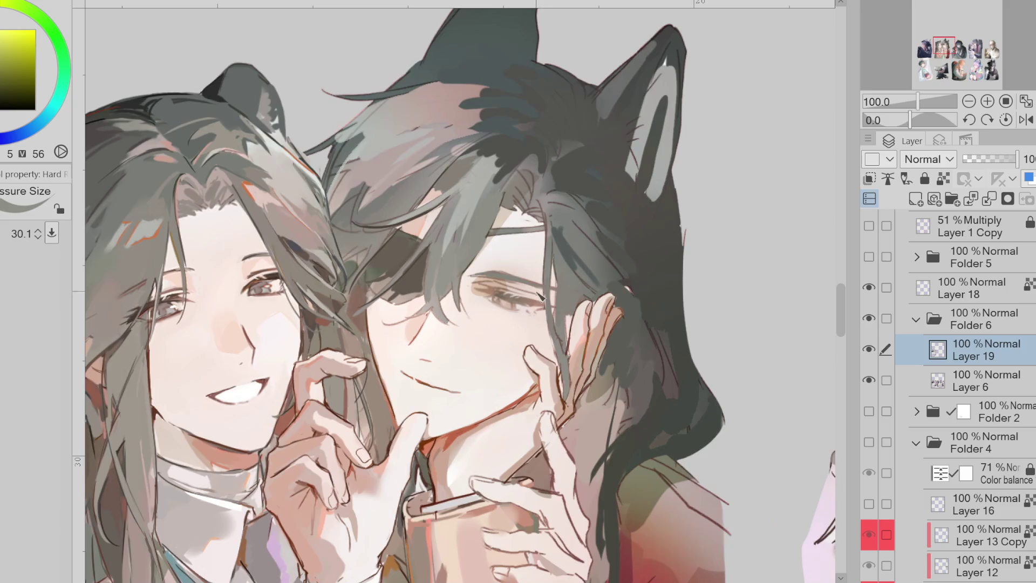
left_click(539, 299, "alt")
left_click(531, 284, "alt")
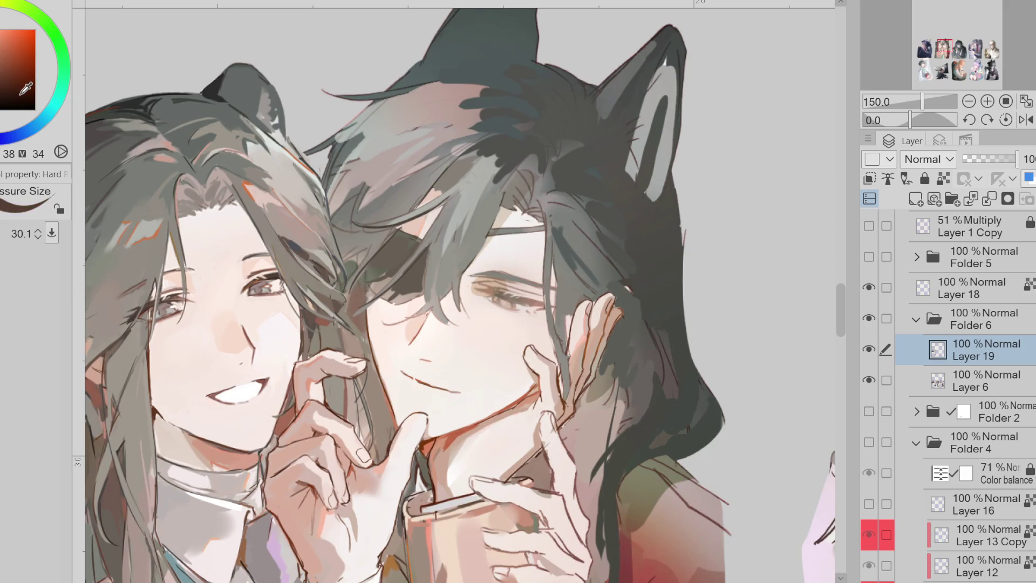
key("bracketleft")
key("bracketleft")
key("b")
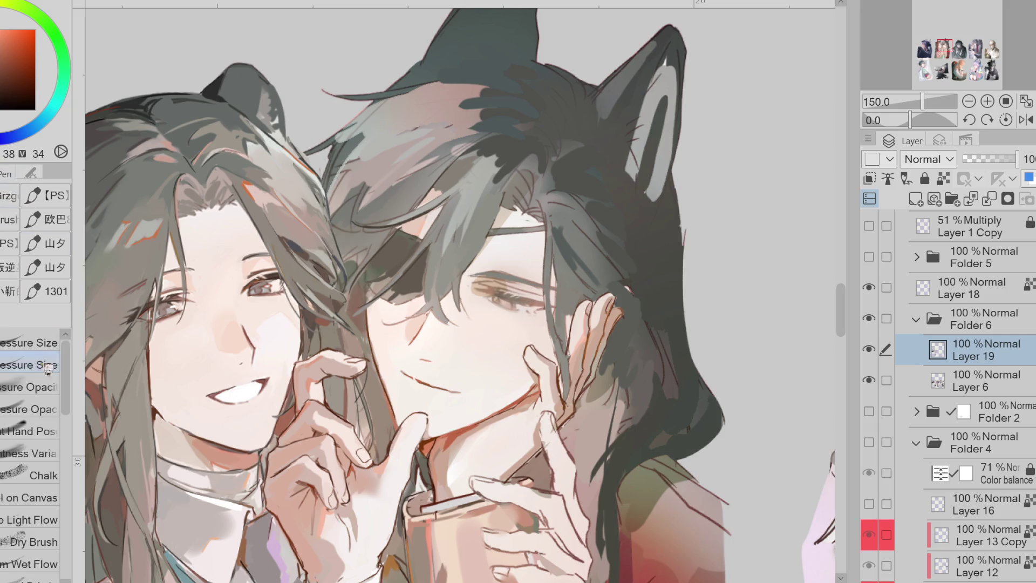
left_click(518, 299, "alt")
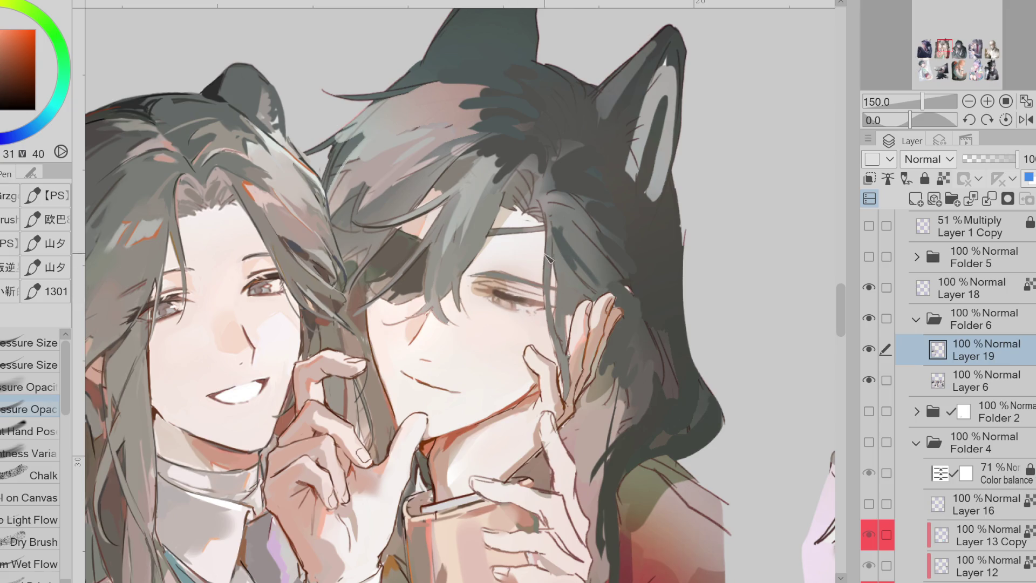
scroll(513, 253, "up", 1)
Paint a reddish-brown line along the closed eye's crease, then sample a light skin tone
left_click(465, 232, "alt")
scroll(465, 232, "up", 1)
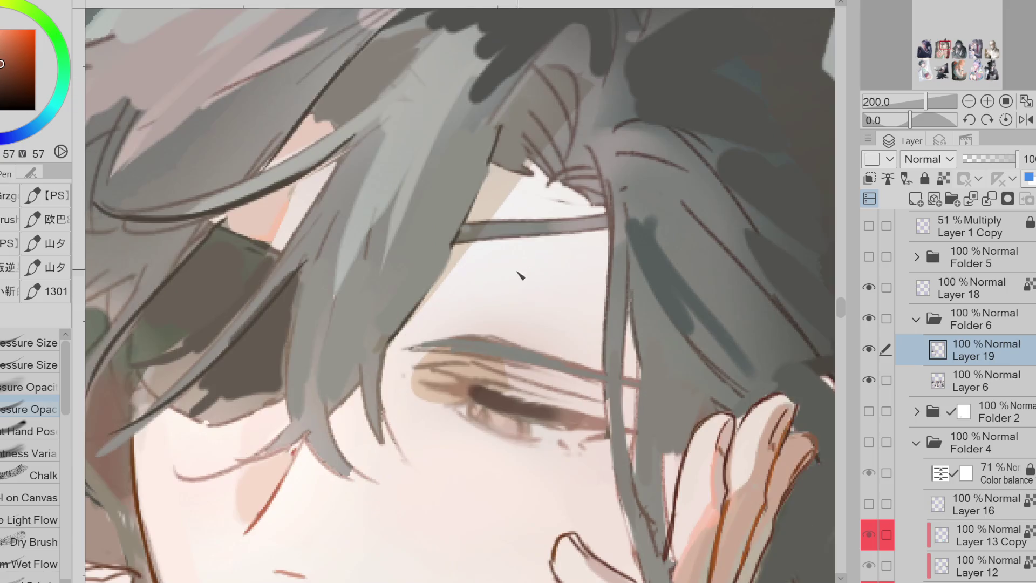
left_click_drag(477, 394, 430, 381)
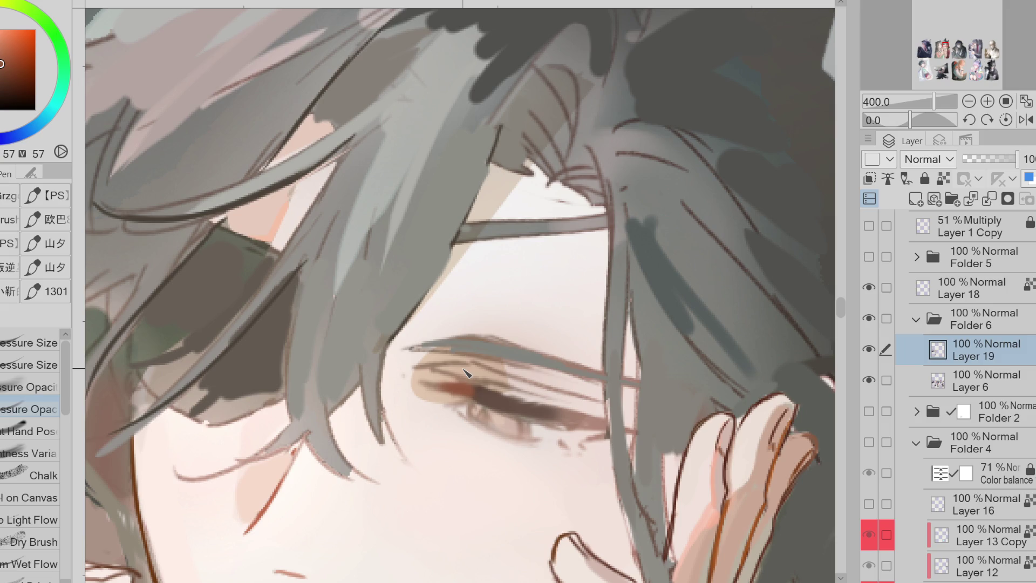
left_click(454, 402, "alt")
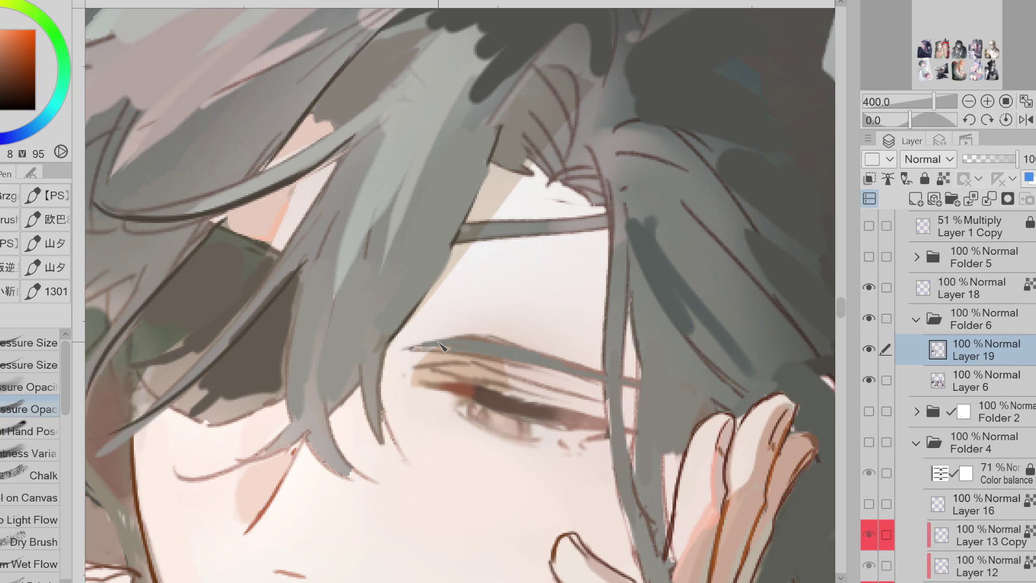
Lighten the skin above the eye with peach tones, covering the dark lines there
left_click(467, 340, "alt")
left_click(286, 216, "alt")
mouse_move(475, 367)
left_mouse_down()
mouse_move(419, 371)
mouse_move(561, 381)
left_mouse_up()
left_click(477, 365, "alt")
left_click(442, 339, "alt")
mouse_move(440, 339)
left_mouse_down()
mouse_move(544, 342)
mouse_move(454, 334)
mouse_move(477, 353)
left_mouse_up()
With the Pressure Size brush and a brown, darken the iris and line the lower eyelid
left_click(494, 330, "alt")
left_click(533, 382, "alt")
left_click(478, 384, "alt")
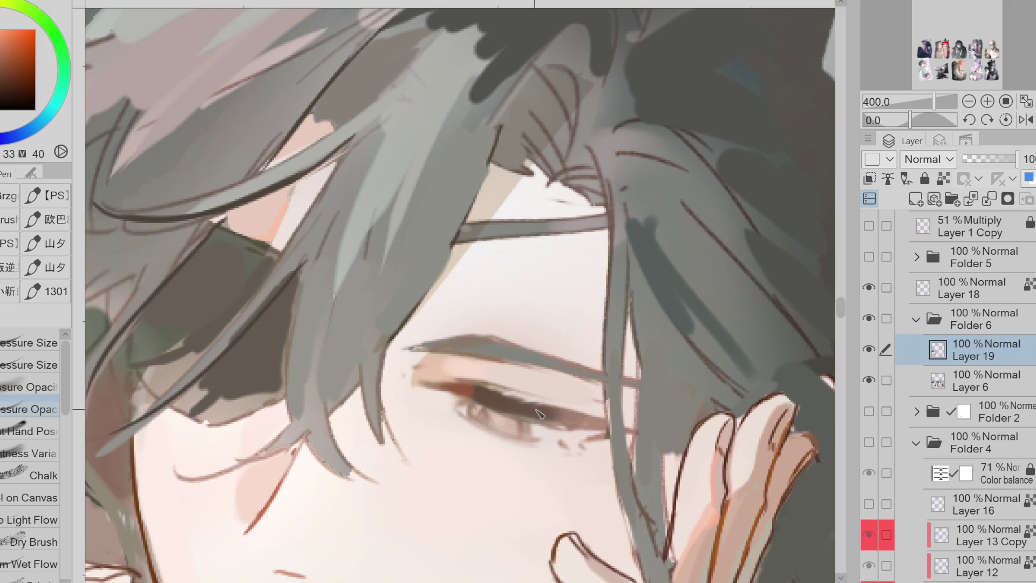
left_click(475, 412, "alt")
left_click(508, 393, "alt")
left_click(556, 420, "alt")
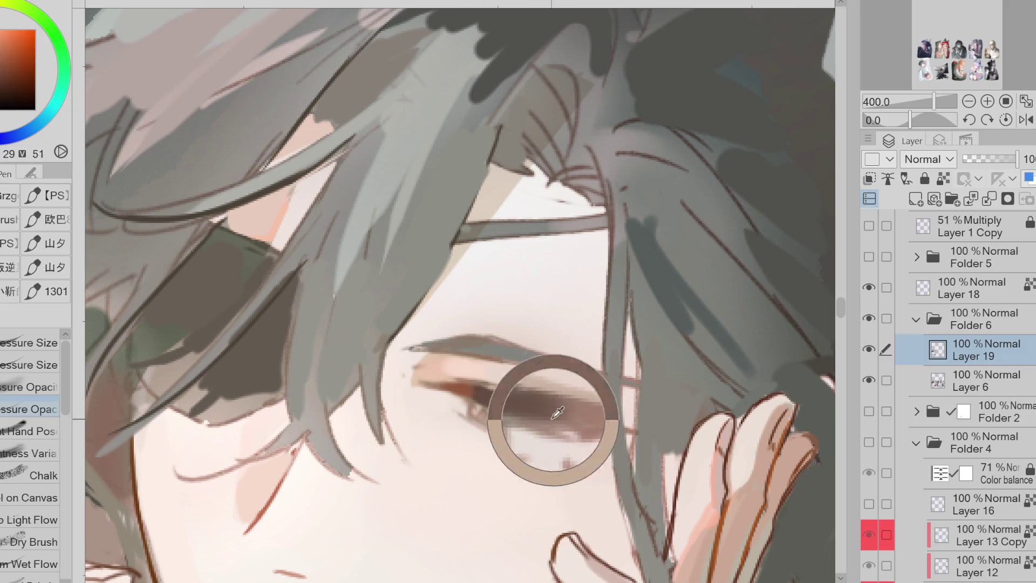
left_click(464, 391, "alt")
left_click(30, 365)
left_click(8, 68)
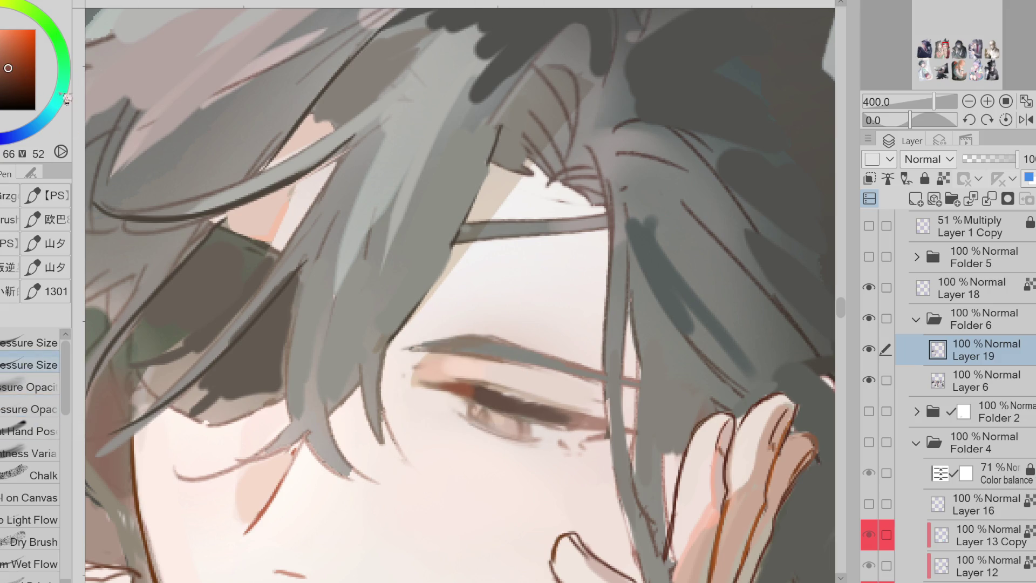
mouse_move(489, 392)
left_mouse_down()
mouse_move(513, 413)
mouse_move(504, 438)
mouse_move(605, 438)
mouse_move(559, 447)
mouse_move(556, 430)
mouse_move(626, 436)
left_mouse_up()
Add a red-brown line along the eyebrow top and thicken the upper eyelash line
left_click_drag(477, 336, 413, 348)
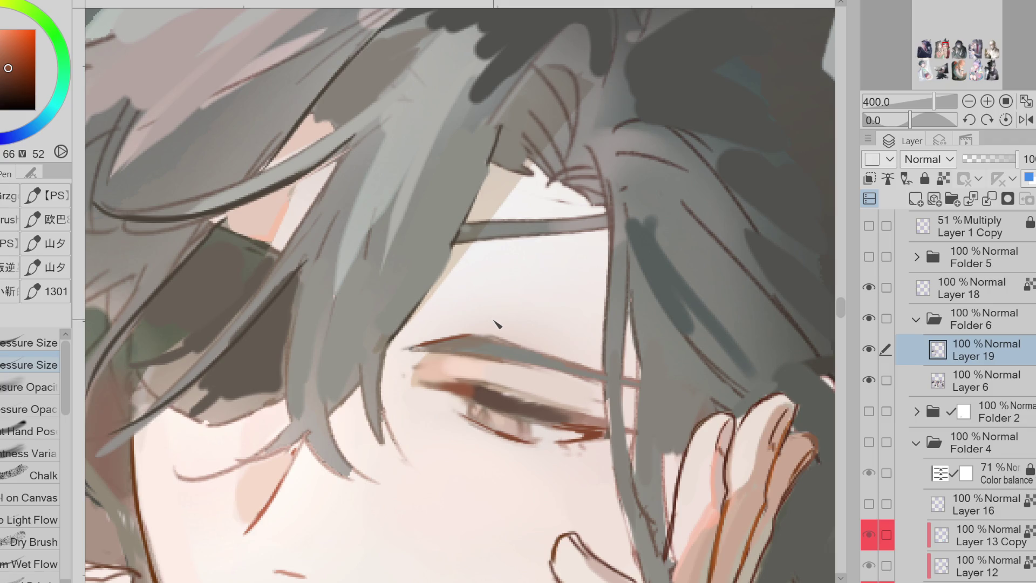
mouse_move(469, 398)
left_mouse_down()
mouse_move(540, 418)
mouse_move(531, 444)
left_mouse_up()
left_click(541, 424, "alt")
left_click(530, 419, "alt")
scroll(562, 307, "down", 2)
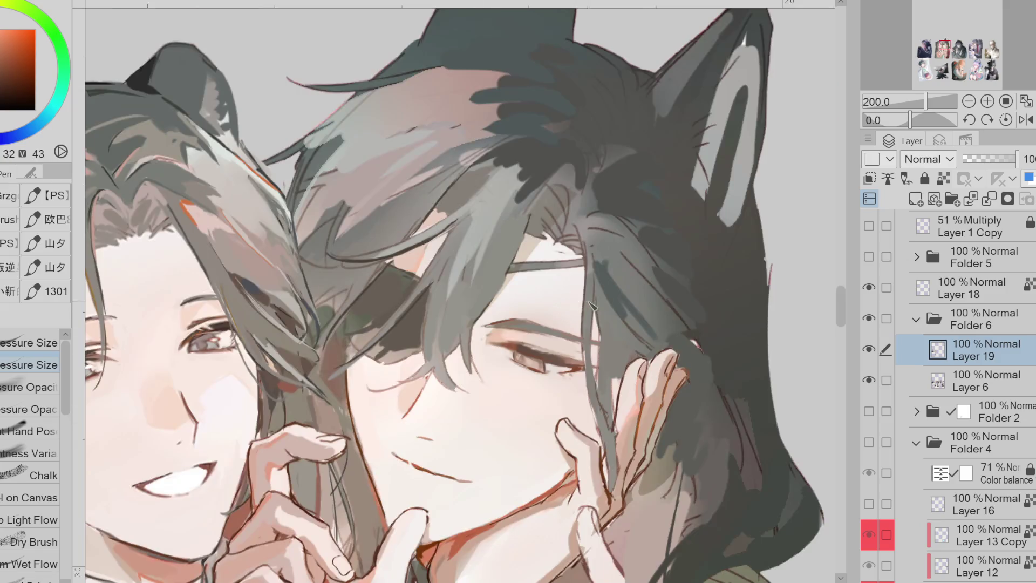
Switch brush presets and paint a dark grey stroke into the hair near the ear
left_click(483, 343, "alt")
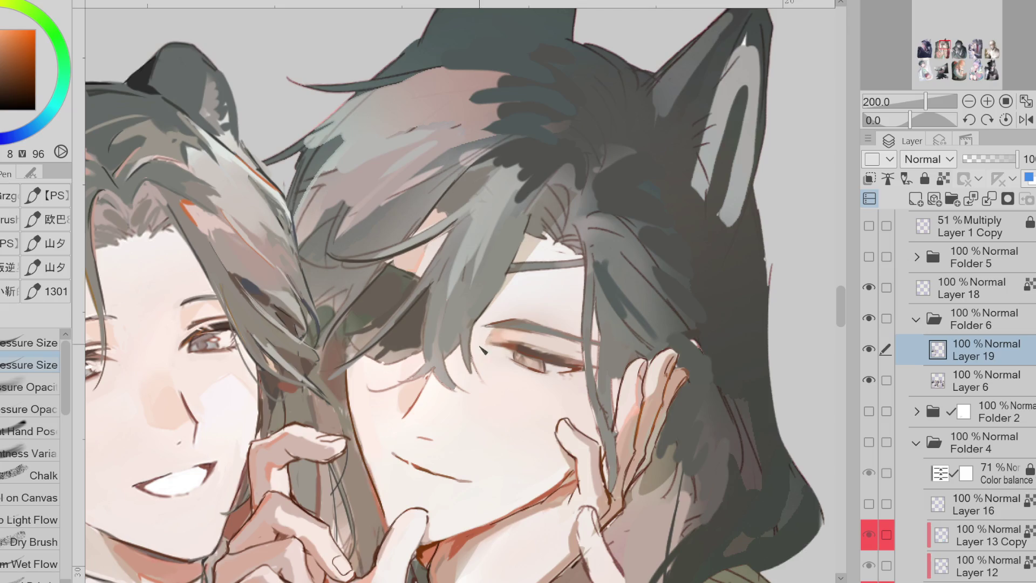
left_click(472, 264, "alt")
left_click(869, 350)
left_click(869, 349)
left_click(518, 324, "alt")
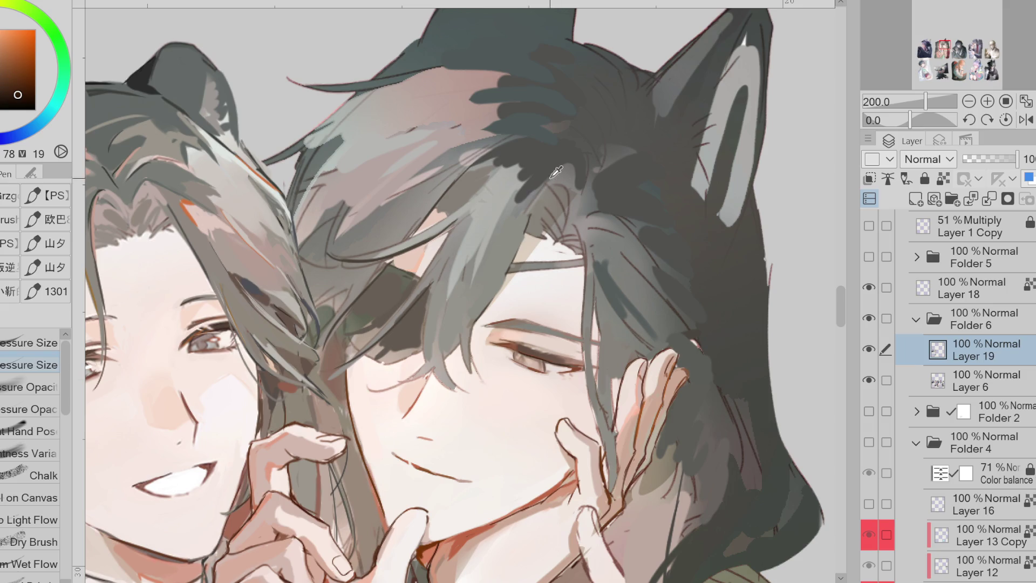
key("4")
key("3")
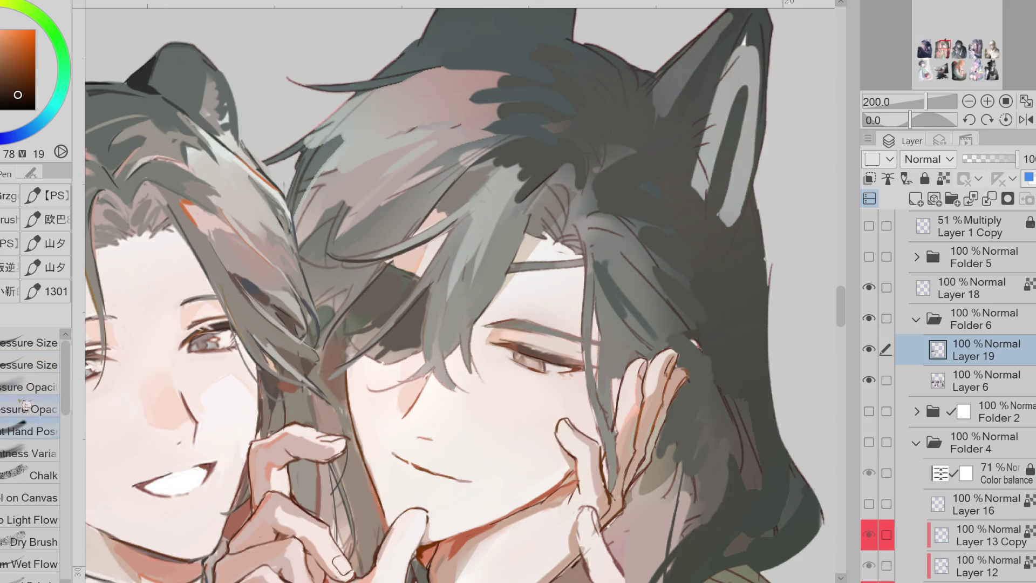
left_click(532, 177, "alt")
left_click(532, 177, "alt")
mouse_move(532, 178)
left_mouse_down()
mouse_move(475, 178)
mouse_move(507, 219)
left_mouse_up()
Paint dark strokes beside the ear and a broad dark sweep across the top hair
mouse_move(585, 165)
left_mouse_down()
mouse_move(573, 203)
mouse_move(589, 207)
left_mouse_up()
left_click(614, 156, "alt")
left_click_drag(616, 162, 639, 197)
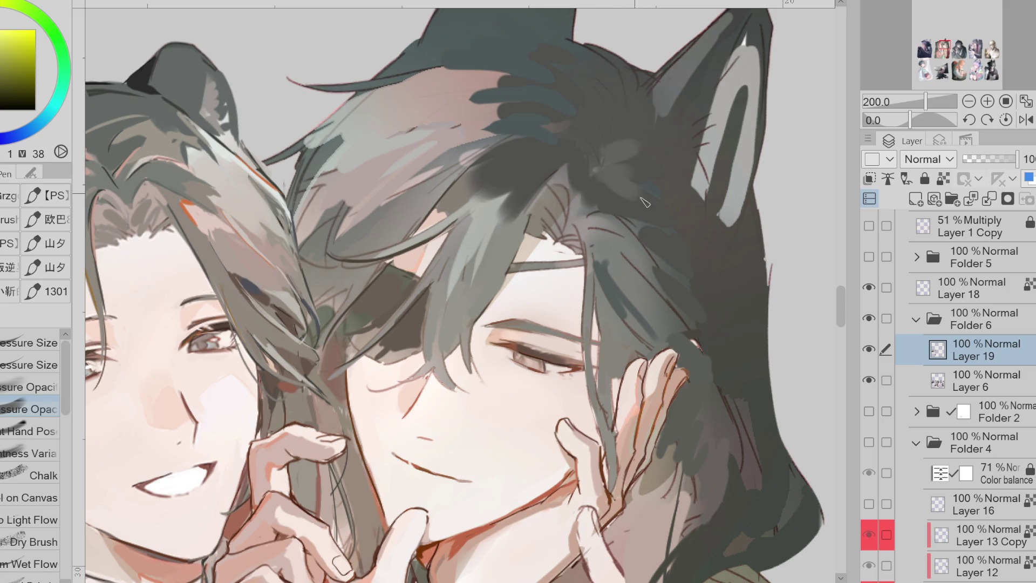
left_click(526, 113, "alt")
mouse_move(527, 113)
left_mouse_down()
mouse_move(464, 89)
mouse_move(373, 98)
left_mouse_up()
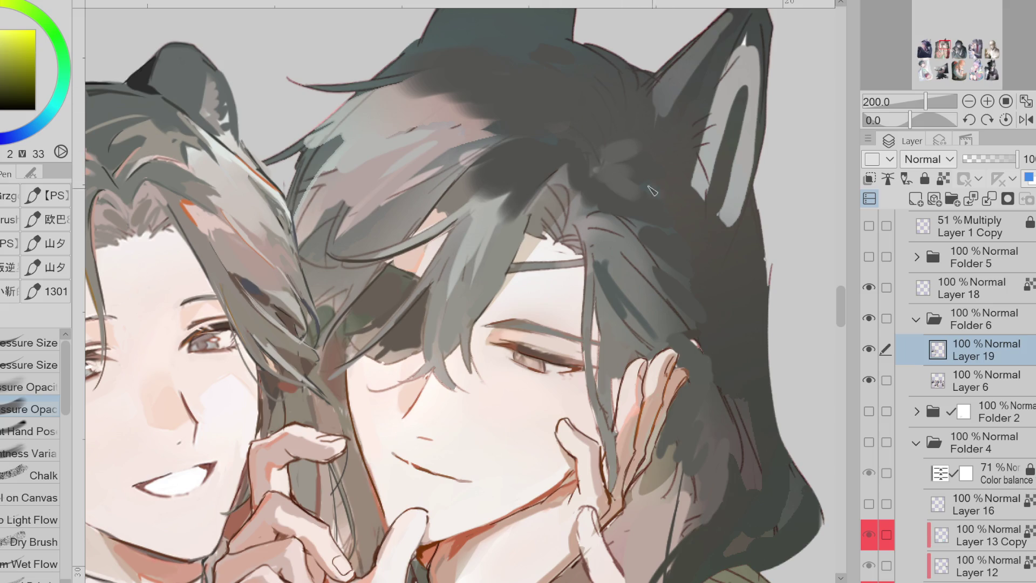
Paint grey strokes over the hair beside the face and darken the hair below the hand
left_click(694, 249, "alt")
left_click(680, 300, "alt")
left_click(651, 270, "alt")
mouse_move(655, 281)
left_mouse_down()
mouse_move(602, 254)
mouse_move(659, 286)
left_mouse_up()
left_click_drag(599, 256, 638, 322)
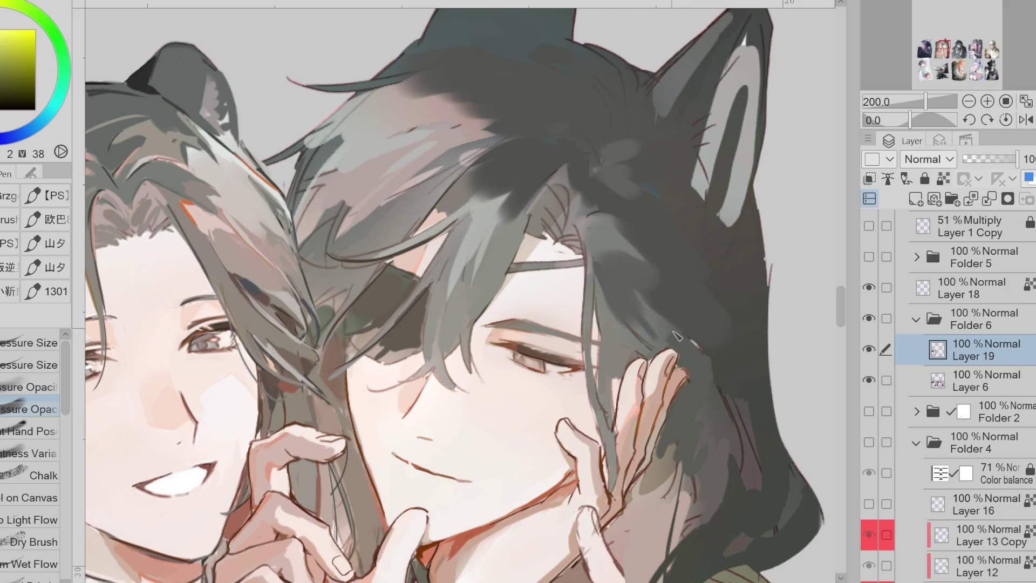
left_click(685, 437, "alt")
mouse_move(681, 445)
left_mouse_down()
mouse_move(648, 492)
mouse_move(690, 494)
left_mouse_up()
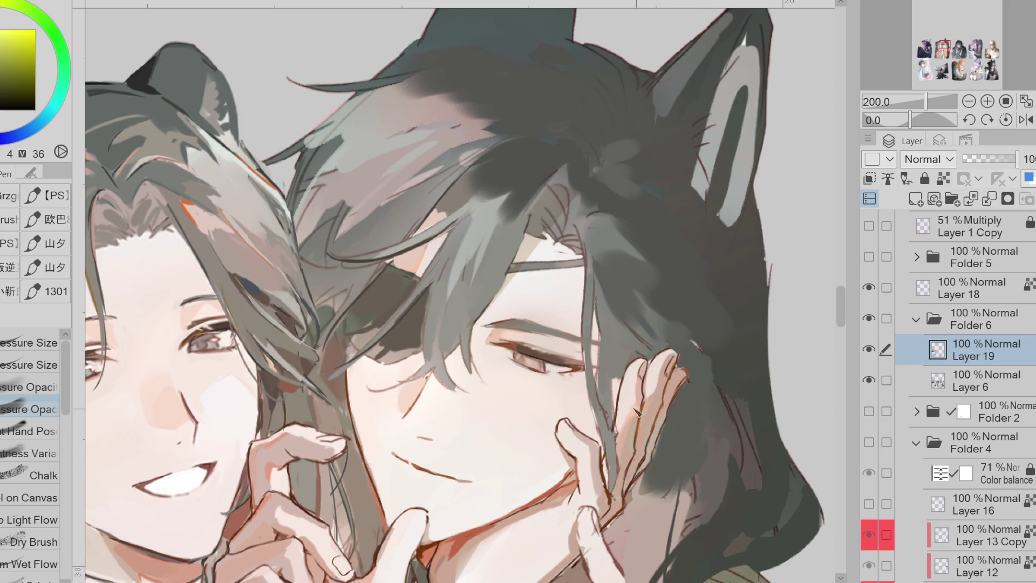
Pick a darker skin shade with the Pressure Size brush and flip the canvas horizontally
left_click(608, 358, "alt")
left_click(438, 364, "alt")
left_click(449, 309, "alt")
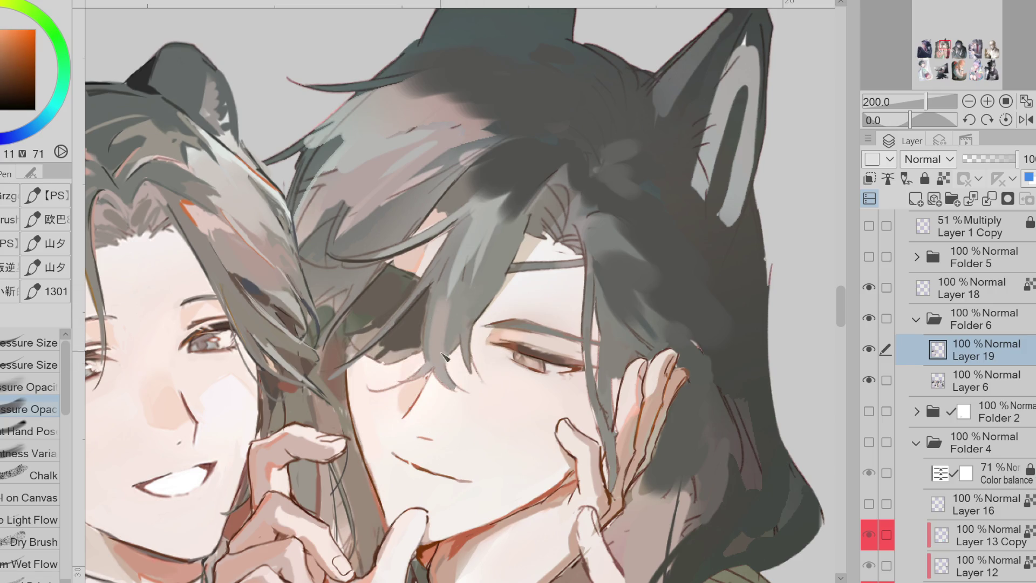
left_click(456, 369, "alt")
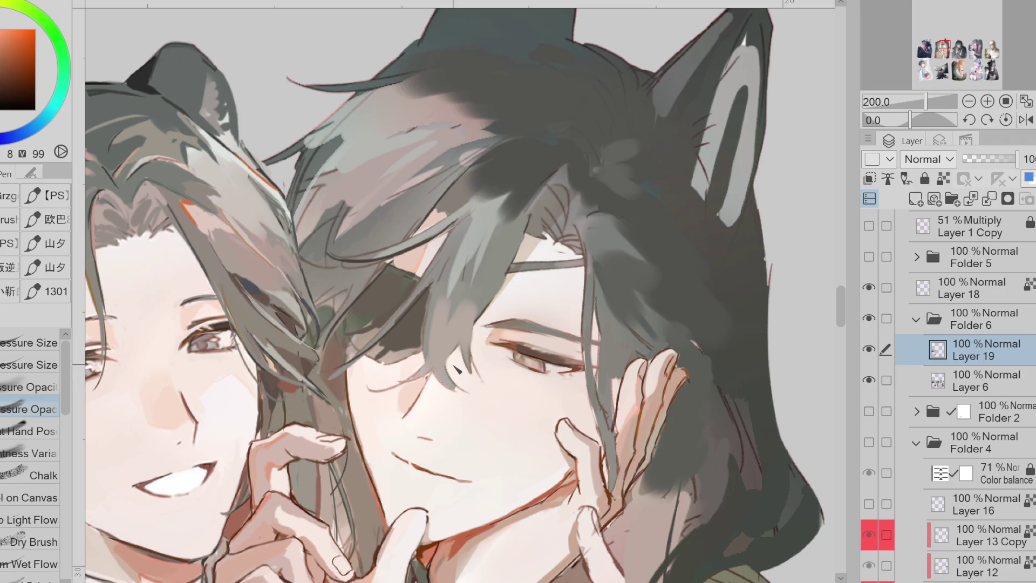
left_click(488, 340, "alt")
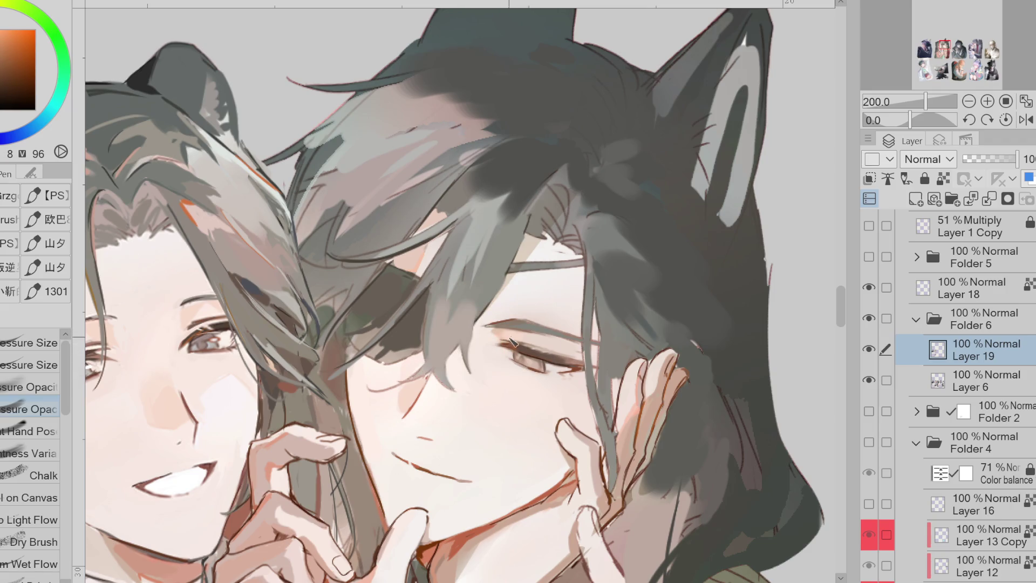
left_click(29, 365)
left_click(480, 273, "alt")
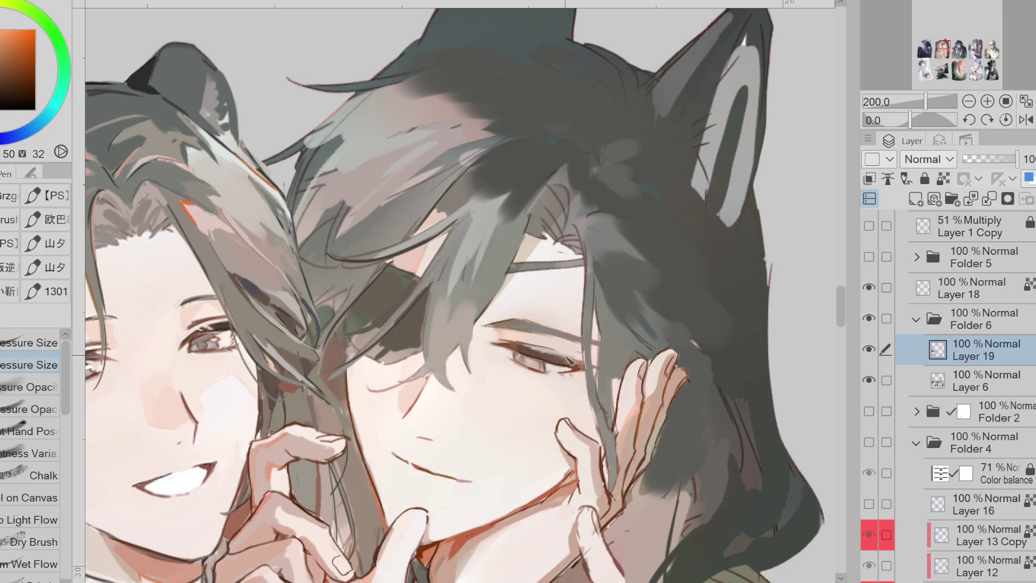
left_click(5, 79)
left_click(9, 79)
left_click(525, 339, "alt")
left_click(1026, 120)
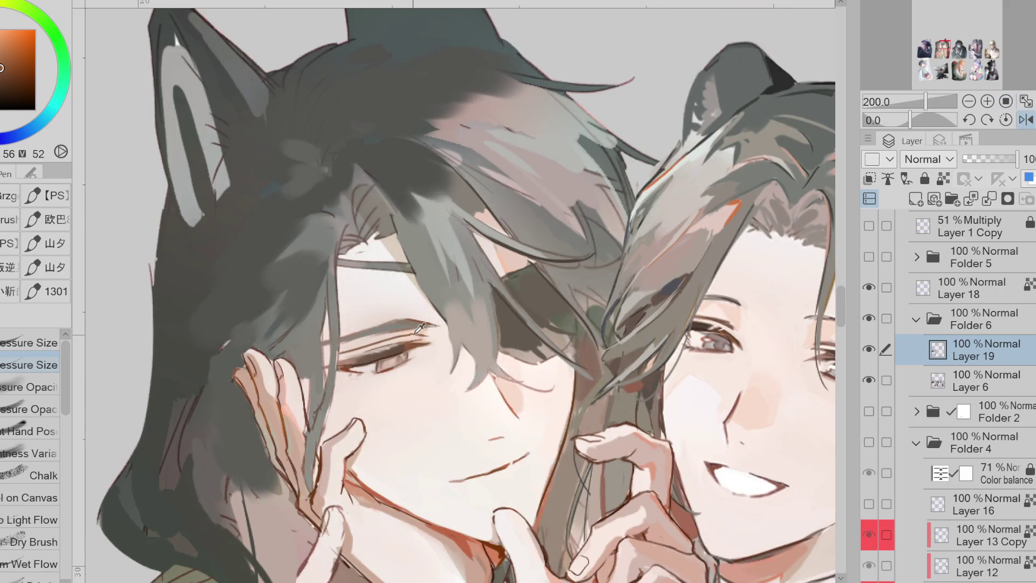
Paint a dark brown eyelid stroke, extend the eyebrow line left, and darken the hair strand edge
scroll(405, 330, "up", 3)
left_click(388, 348, "alt")
left_click_drag(410, 338, 336, 354)
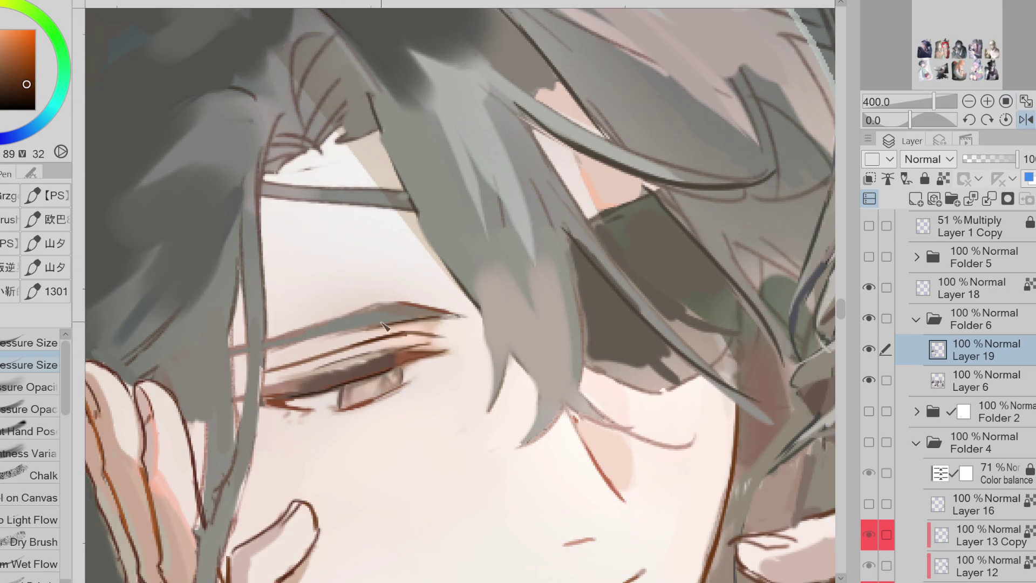
left_click_drag(410, 303, 315, 326)
left_click_drag(264, 300, 239, 436)
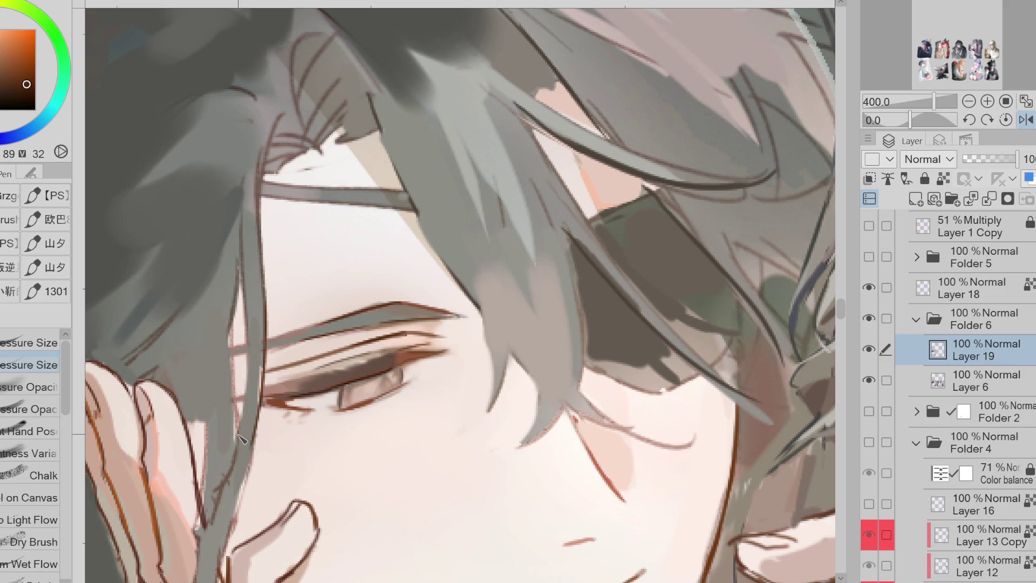
Darken the upper eyelid line and add short dark brown lash strokes below the eye
left_click(378, 362, "alt")
left_click_drag(399, 354, 335, 370)
left_click(13, 87)
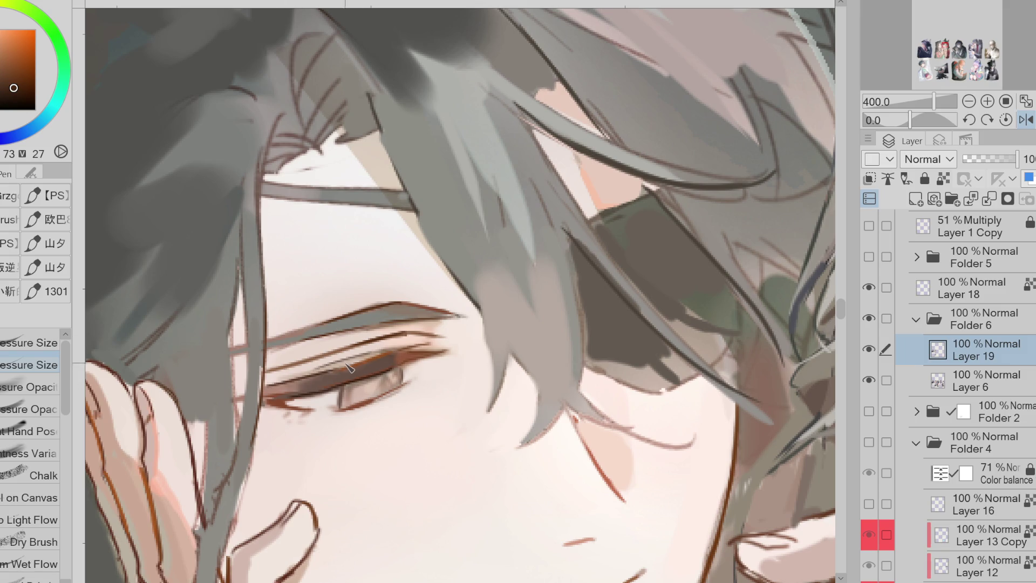
left_click(295, 408, "alt")
left_click(286, 408, "alt")
left_click_drag(292, 410, 307, 421)
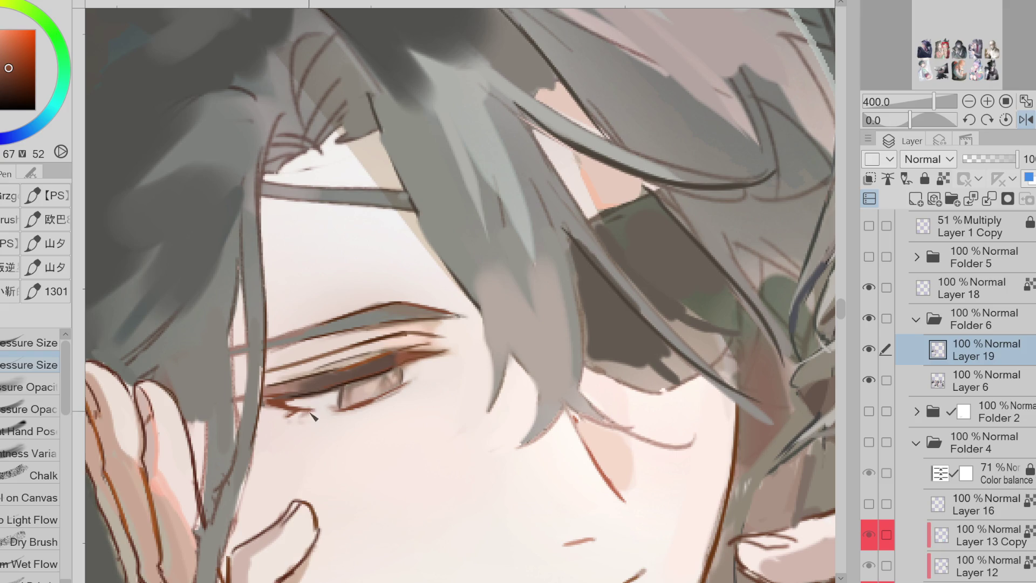
Repaint the iris from light pink to a darker reddish brown with a dark pupil spot
left_click(376, 386, "alt")
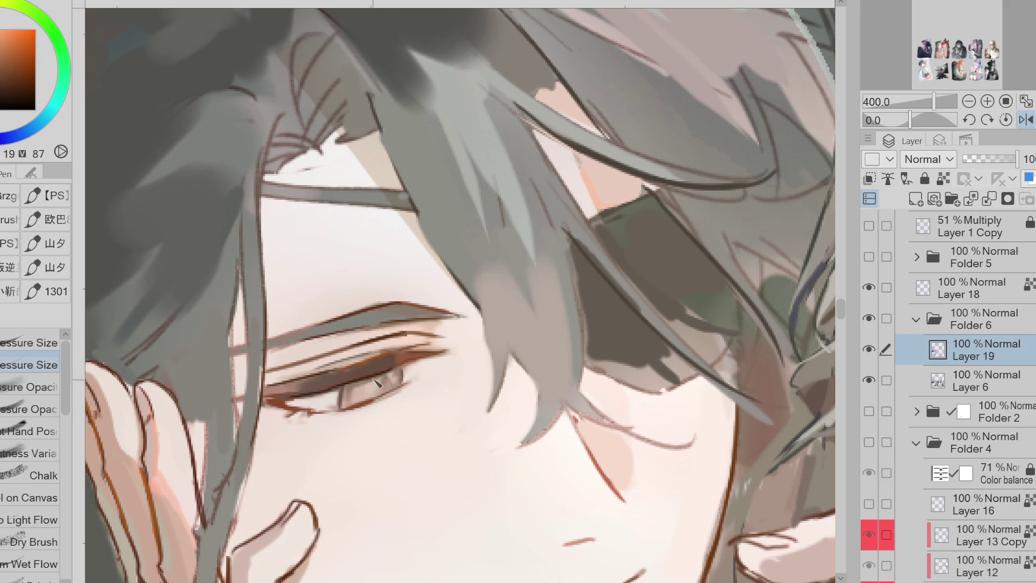
left_click(376, 386, "alt")
mouse_move(376, 385)
left_mouse_down()
mouse_move(391, 364)
mouse_move(389, 384)
mouse_move(354, 408)
left_mouse_up()
mouse_move(350, 387)
left_mouse_down()
mouse_move(376, 405)
mouse_move(368, 406)
mouse_move(381, 397)
left_mouse_up()
left_click(397, 362, "alt")
left_click(382, 390, "alt")
left_click(401, 369, "alt")
left_click(385, 381, "alt")
left_click(397, 375, "alt")
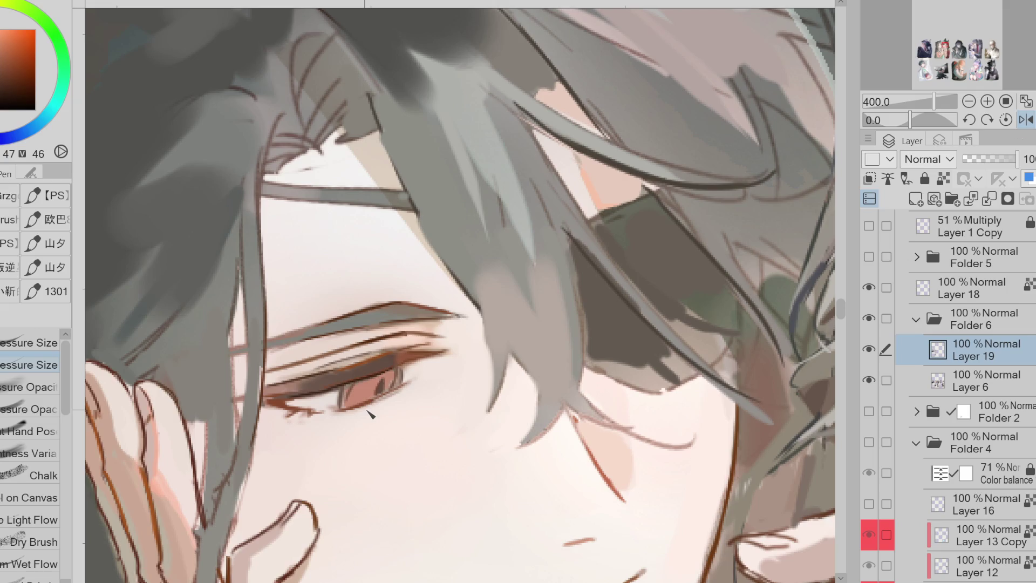
On the mirrored canvas, stroke an orange-red accent along the upper eyelid
key("h")
left_click(551, 393, "alt")
left_click(554, 391, "alt")
left_click(22, 56)
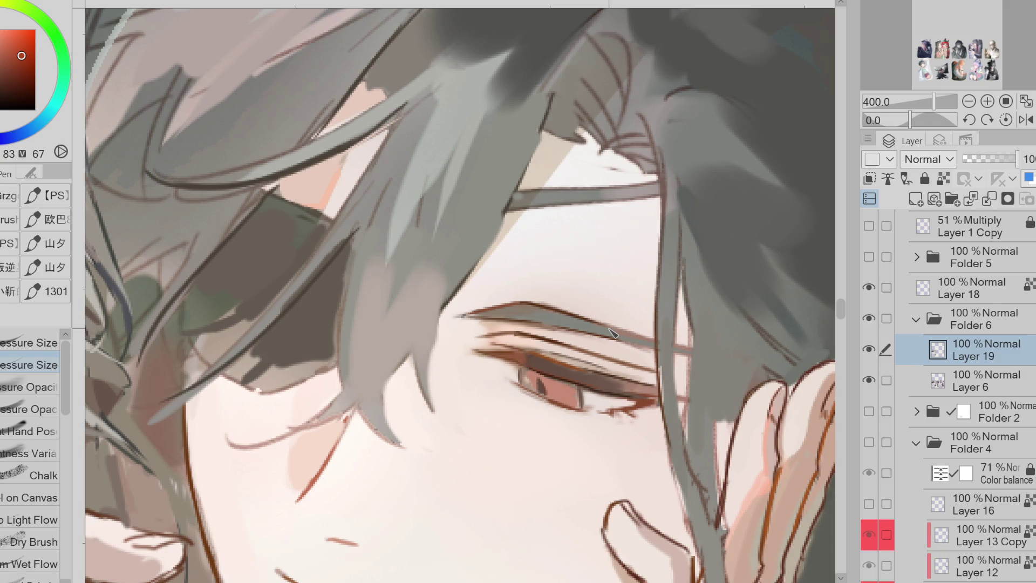
mouse_move(521, 366)
left_mouse_down()
mouse_move(540, 375)
mouse_move(542, 397)
left_mouse_up()
Darken the pupil in dark brown and add a light peach stroke along the eyebrow
left_click(537, 341, "alt")
mouse_move(526, 371)
left_mouse_down()
mouse_move(534, 388)
mouse_move(586, 401)
left_mouse_up()
left_click(501, 338, "alt")
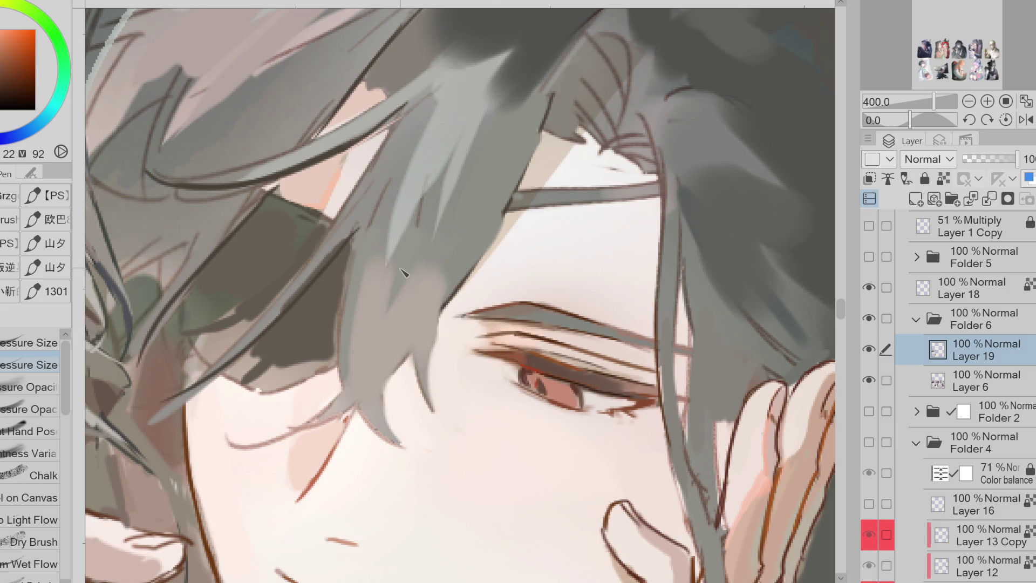
left_click(17, 54)
left_click_drag(522, 330, 547, 333)
Unflip the canvas and thicken the upper eyelid line and its outer corner in darker brown
left_click(1026, 119)
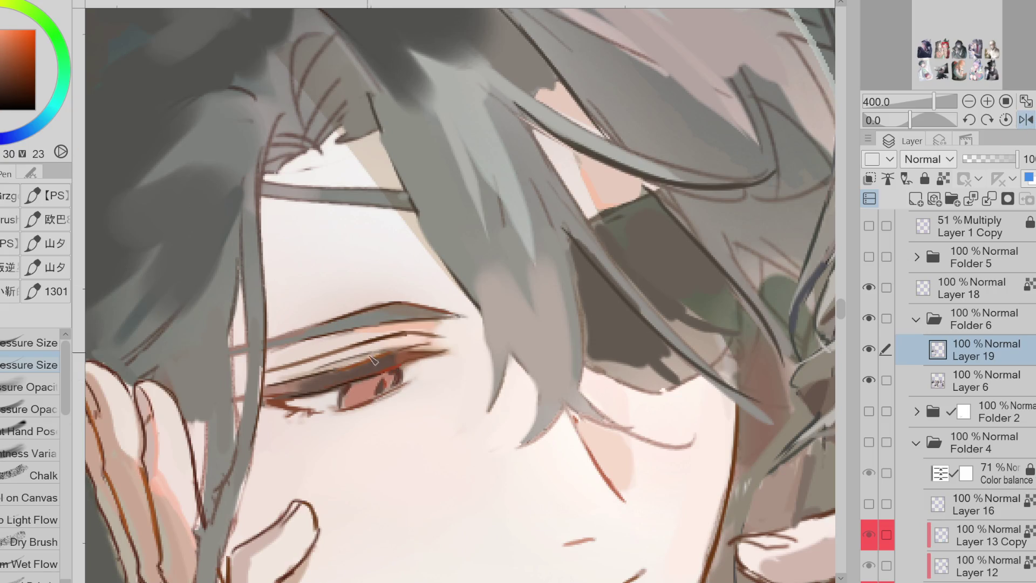
left_click_drag(397, 365, 265, 398)
left_click(317, 373, "alt")
left_click(346, 378, "alt")
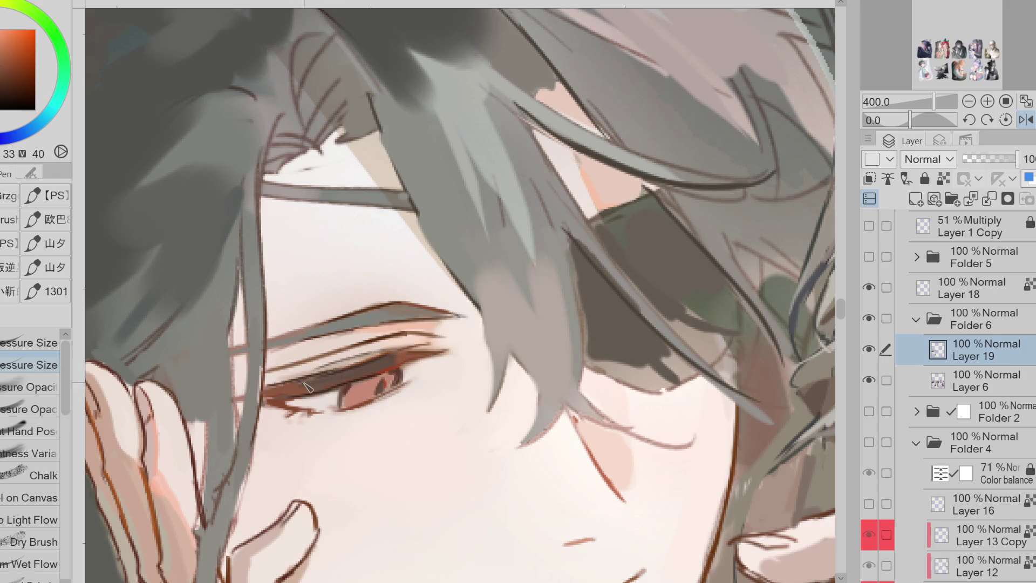
left_click(353, 375, "alt")
Sample light, warm brown and vivid orange tones from the cheek, eye and canvas
scroll(446, 321, "down", 2)
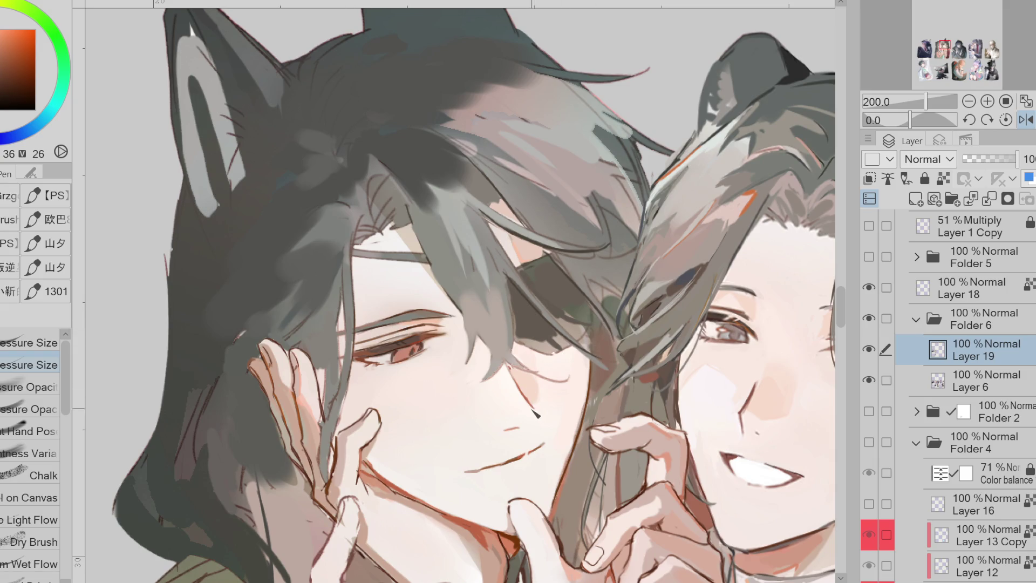
left_click(499, 447, "alt")
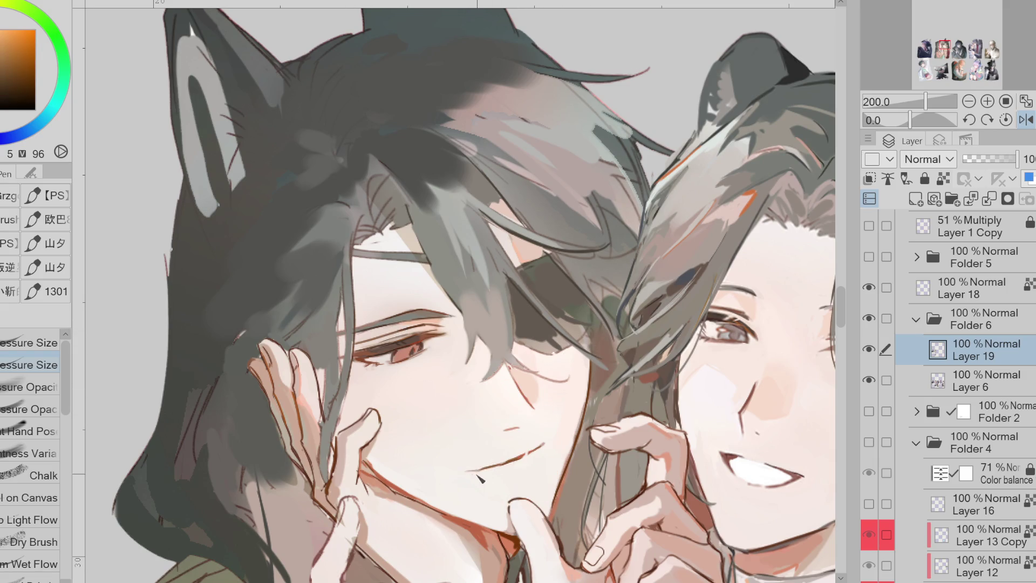
left_click(390, 351, "alt")
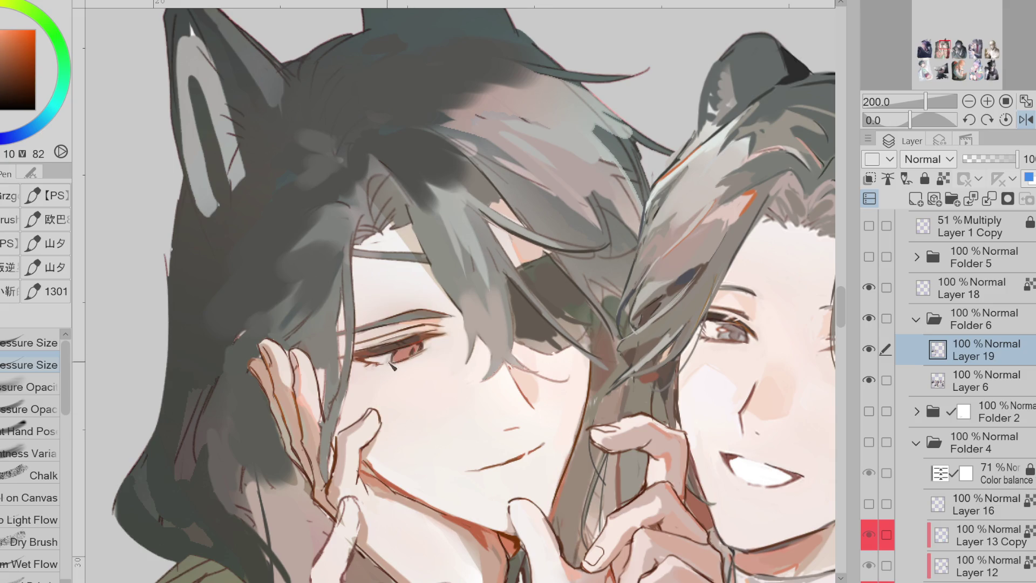
left_click(416, 347, "alt")
left_click(452, 310, "alt")
left_click(400, 345, "alt")
left_click(477, 332, "alt")
Mirror the canvas and repaint the dark eyebrow stroke, resampling the surrounding tones
key("h")
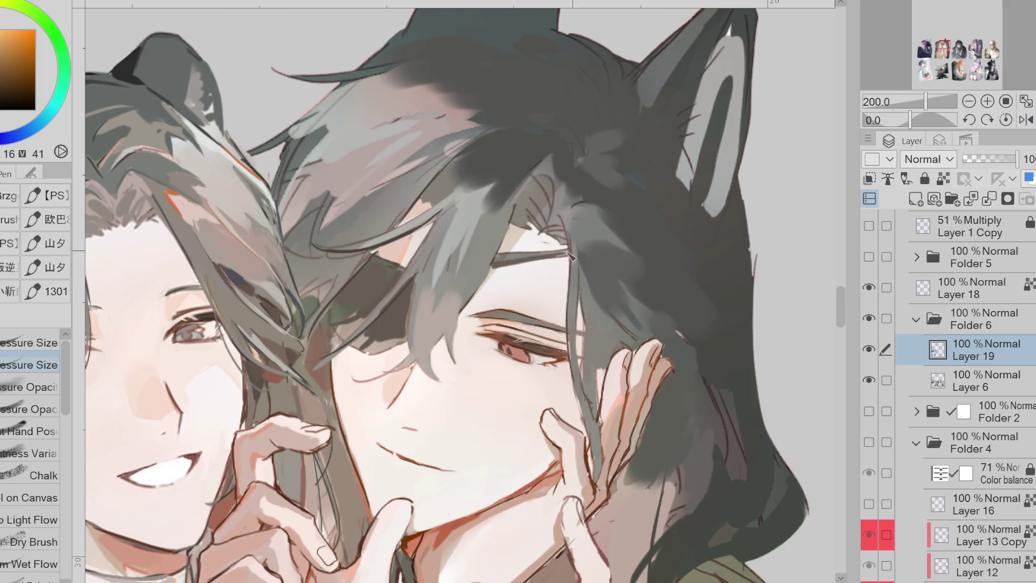
left_click_drag(540, 258, 514, 264)
left_click(515, 245, "alt")
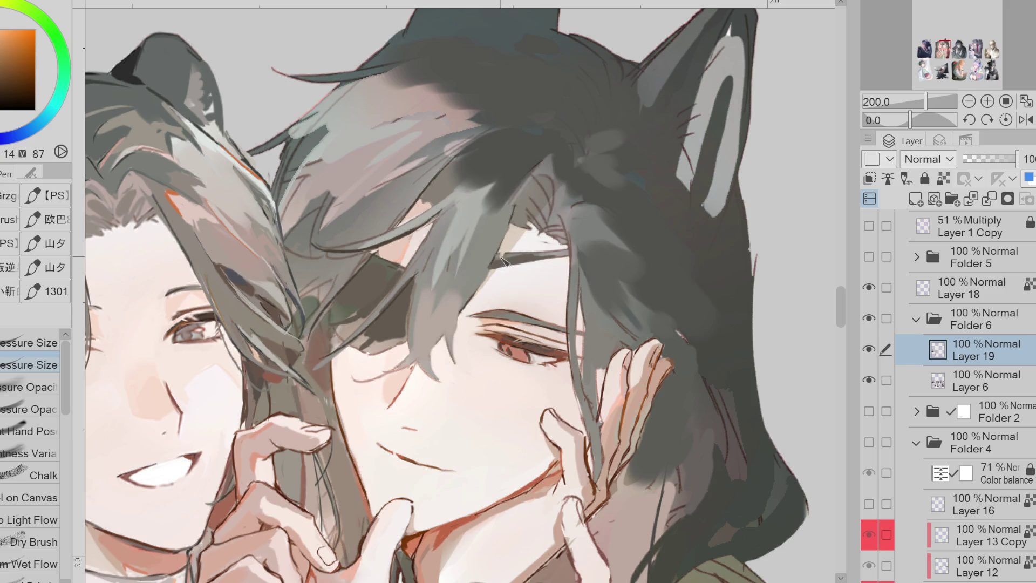
left_click(531, 248, "alt")
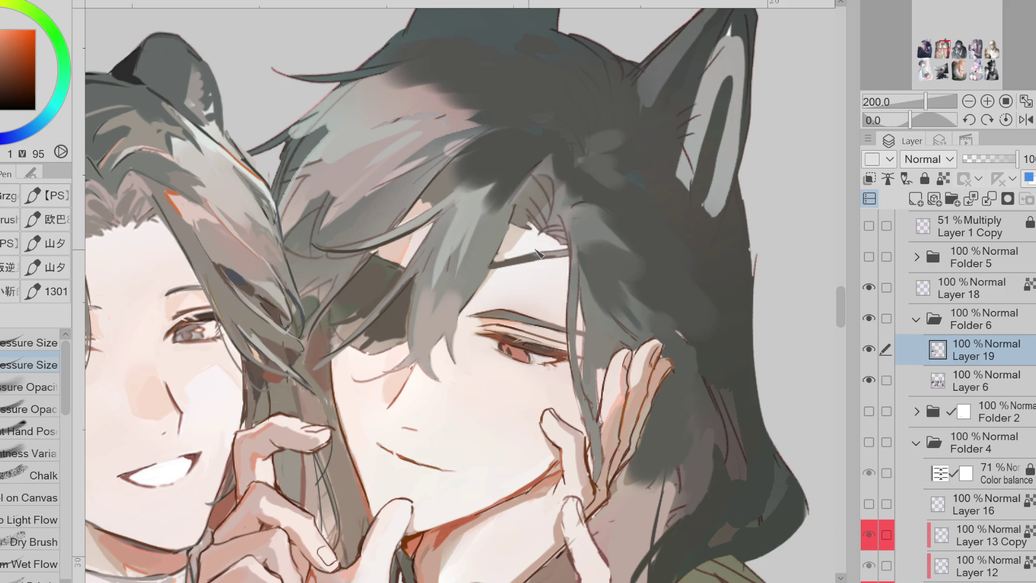
left_click(518, 261, "alt")
left_click(534, 260, "alt")
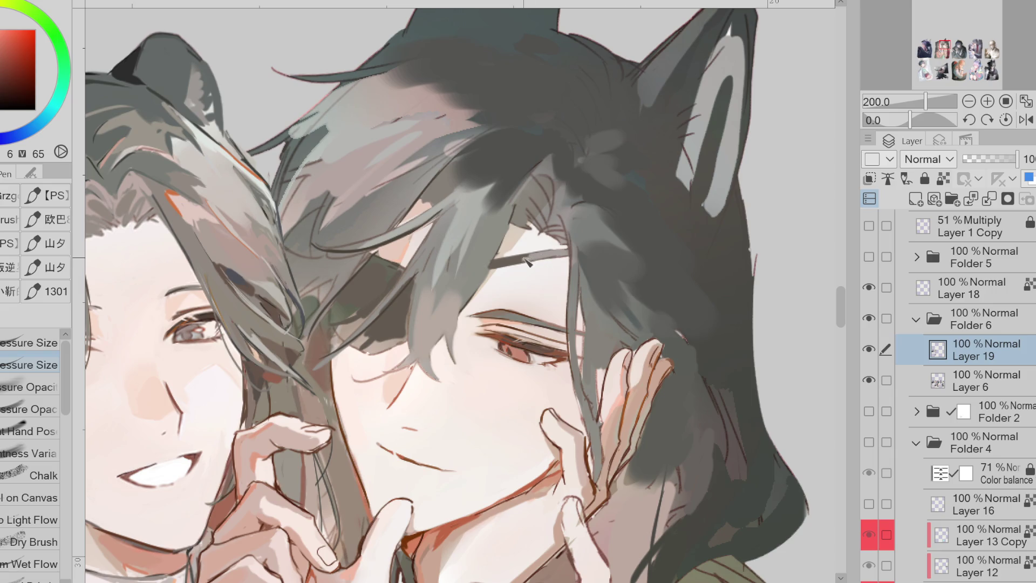
Pick a darker muted mid-tone for the hair strands, drawing on hair and cheek colours
left_click(361, 311, "alt")
left_click(330, 313, "alt")
left_click(344, 401, "alt")
left_click(362, 420, "alt")
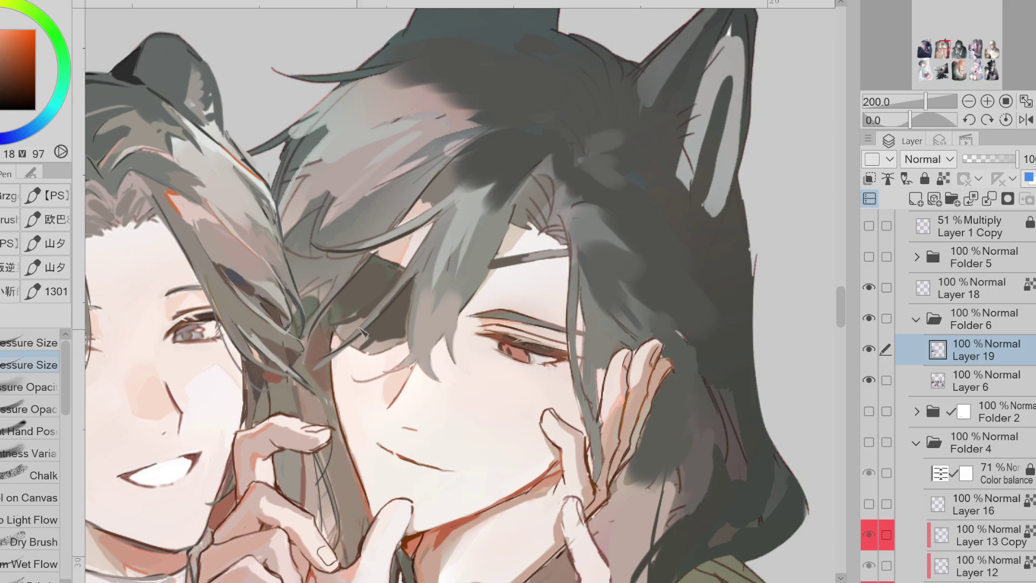
left_click(341, 346, "alt")
left_click(2, 67)
left_click(2, 61)
left_click(360, 142, "alt")
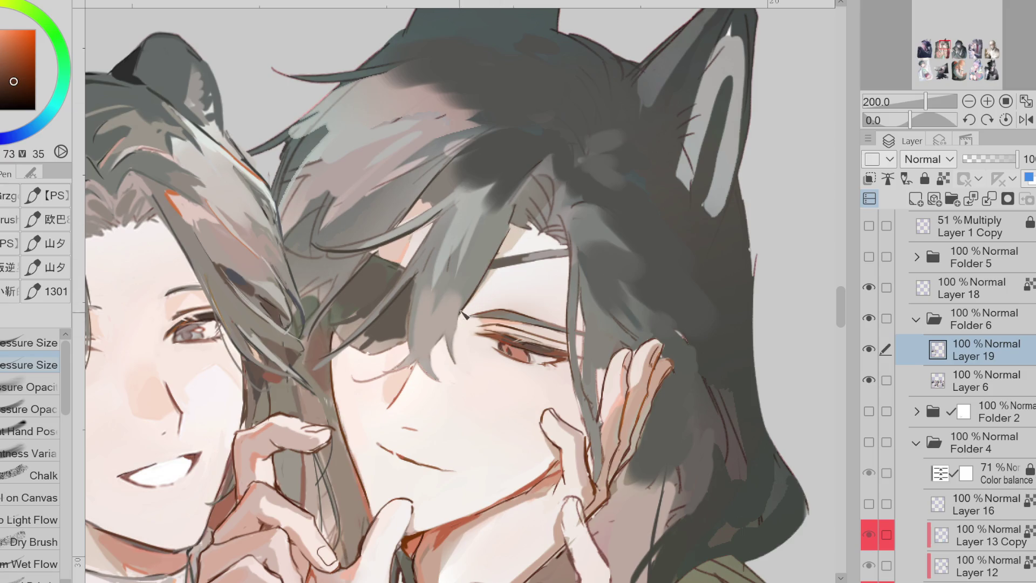
Paint dark strands into the hair beside the hand using the sampled dark hair colour
left_click(513, 359, "alt")
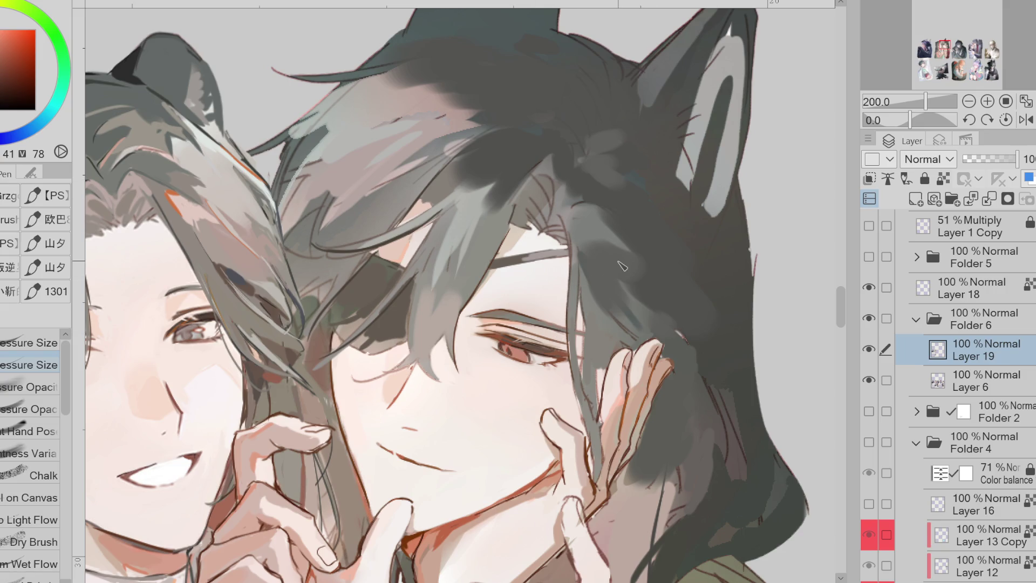
left_click(556, 214, "alt")
left_click_drag(423, 284, 409, 319)
Sample orange-brown and red tones from the painting, briefly mirroring the canvas to check
left_click(408, 289, "alt")
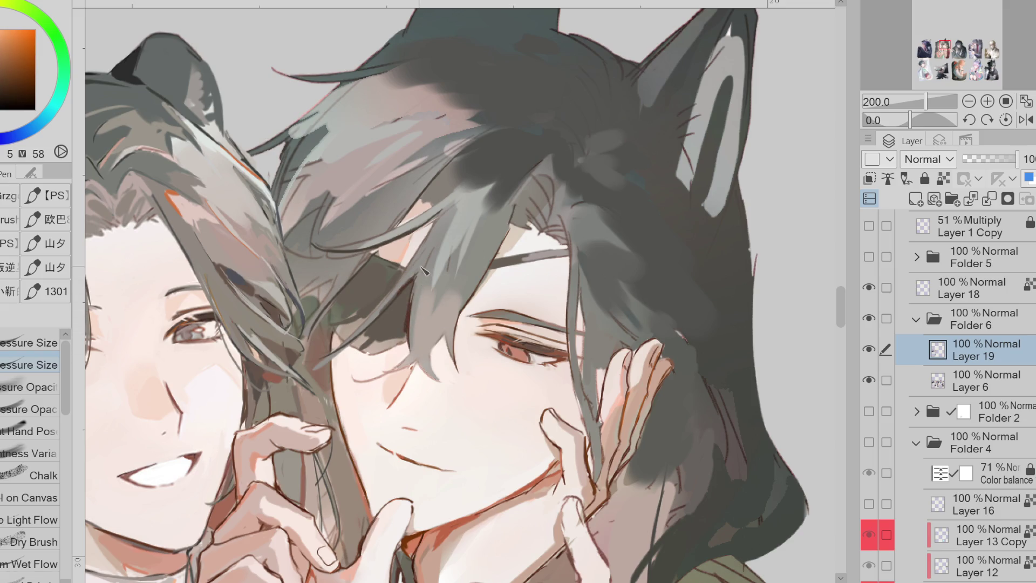
left_click(323, 375, "alt")
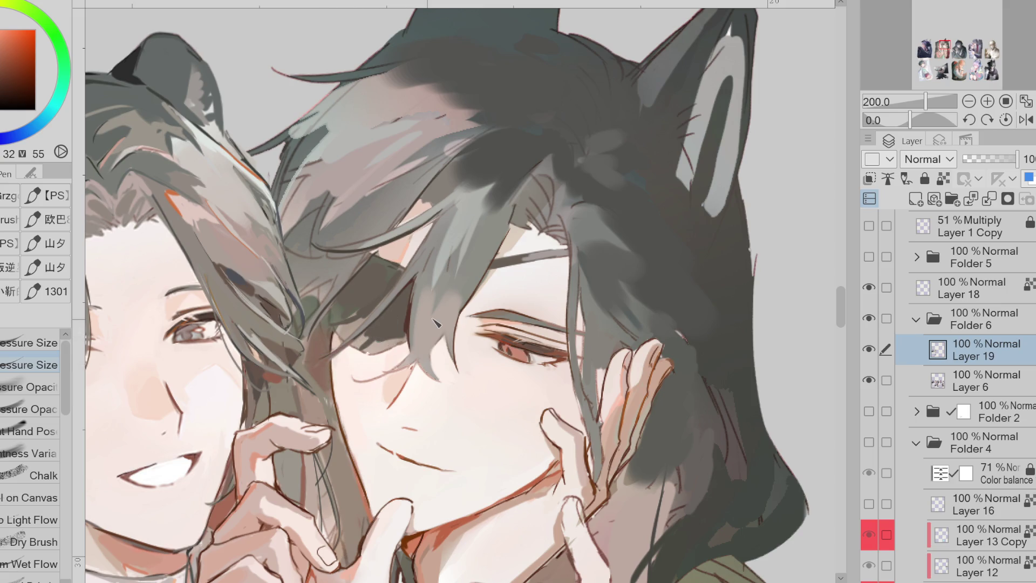
left_click(343, 336, "alt")
left_click(337, 338, "alt")
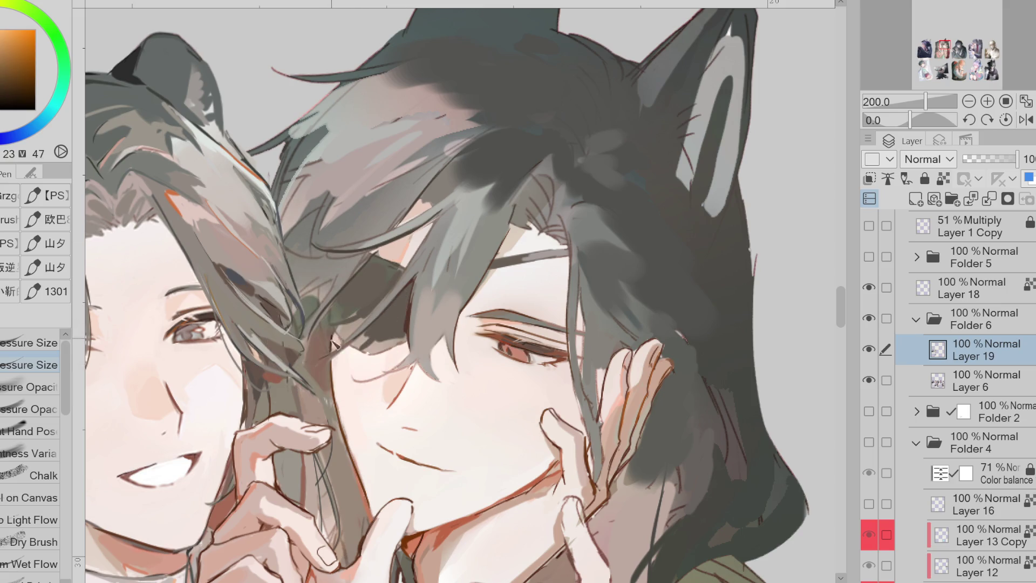
left_click(338, 342, "alt")
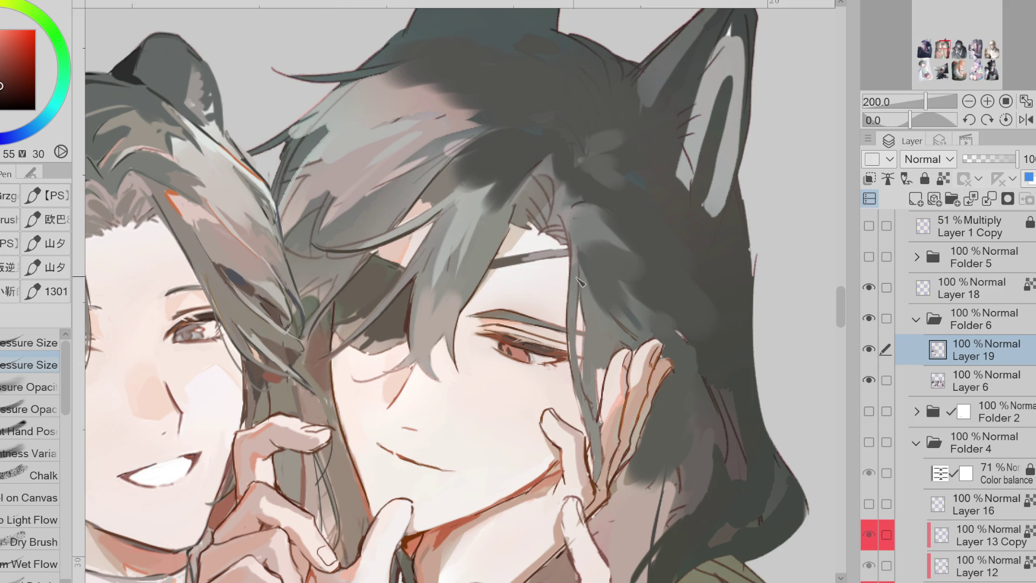
left_click(540, 350, "alt")
left_click(1026, 119)
left_click(1026, 119)
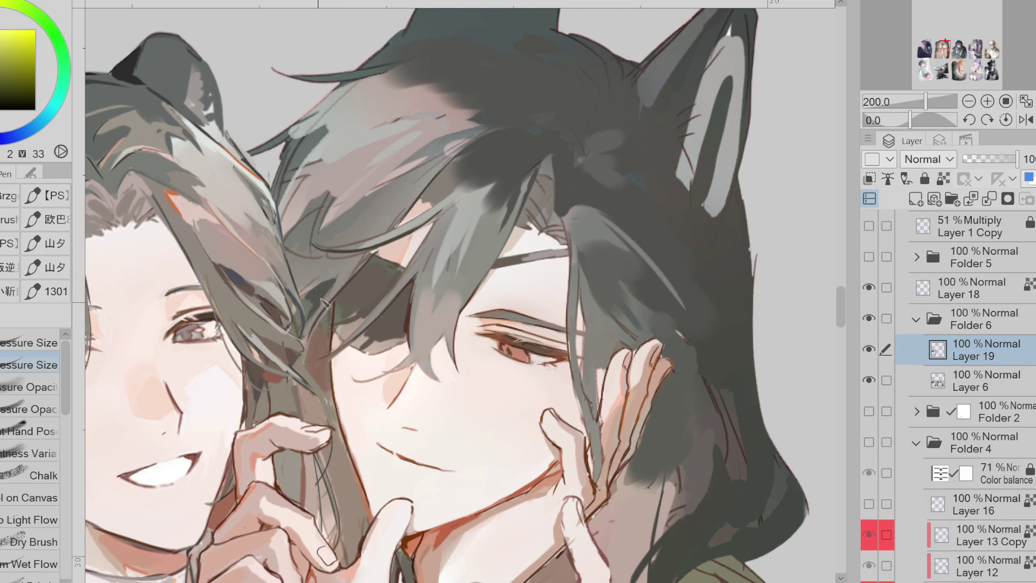
Paint a light strand, then a darker grey strand, down the dark hair edge
left_click(320, 333, "alt")
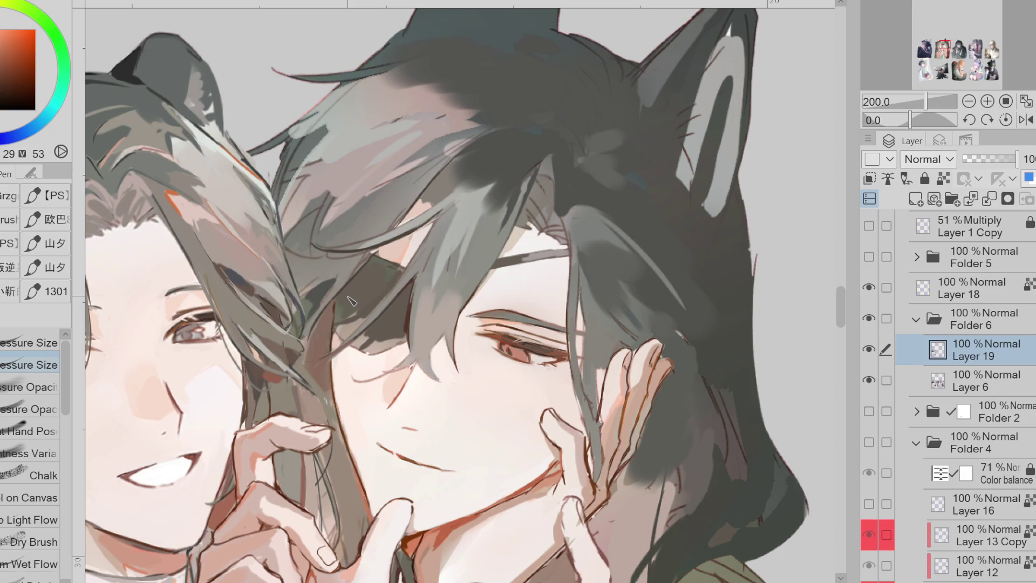
left_click_drag(582, 309, 576, 372)
left_click(594, 405, "alt")
left_click(590, 378, "alt")
left_click_drag(591, 341, 593, 423)
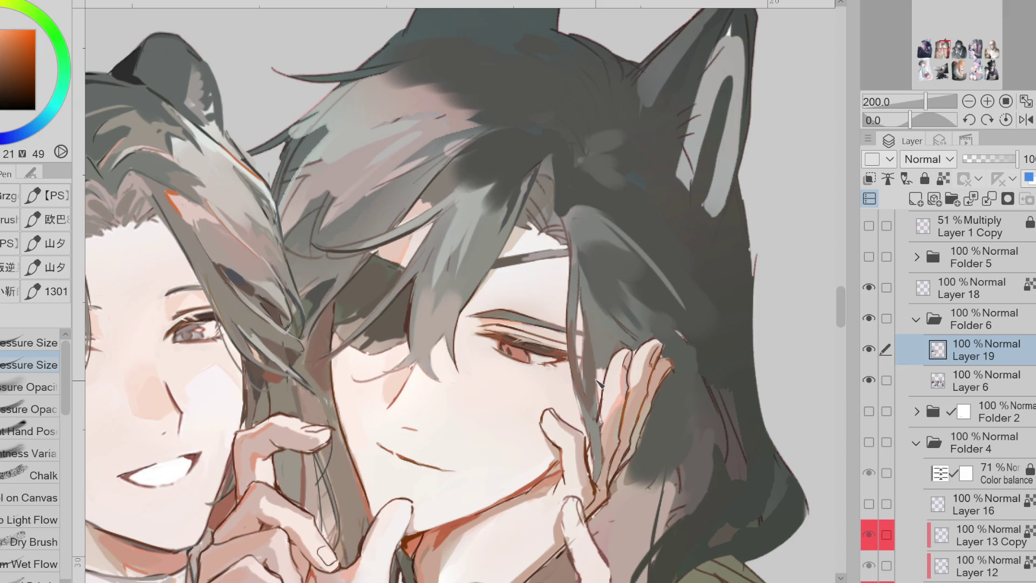
Add a reddish-brown stroke high in the dark hair with the pressure-opacity brush
left_click(512, 147, "alt")
left_click(29, 409)
left_click_drag(521, 158, 499, 175)
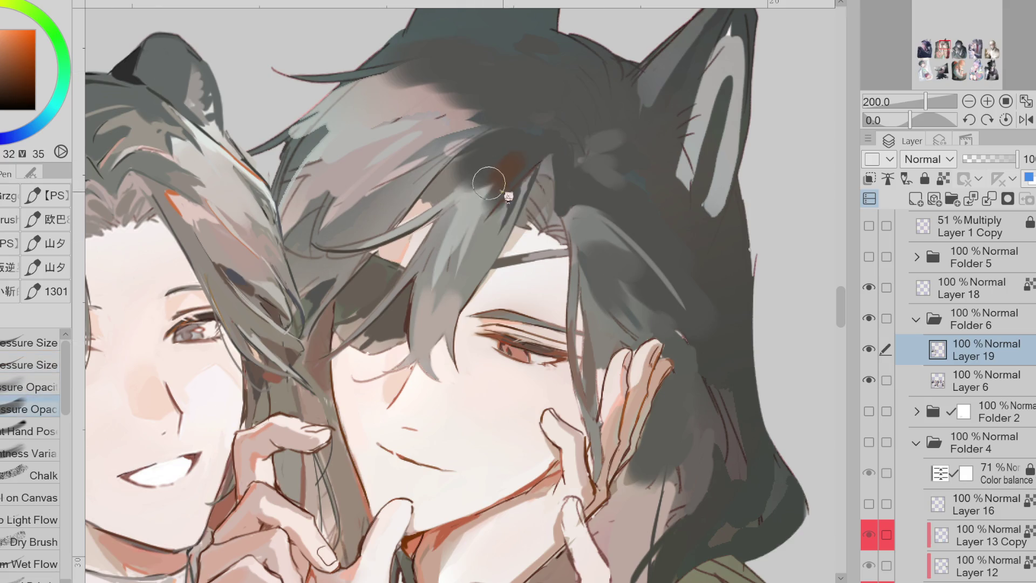
scroll(488, 216, "down", 2)
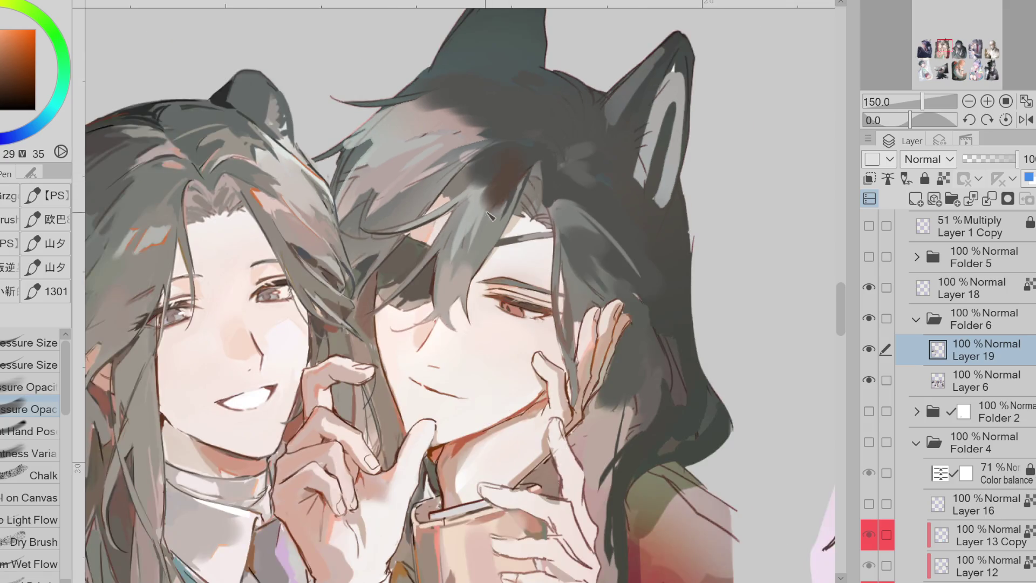
Repaint the dark hair right of the face and above the eye in yellowish greys
left_click(482, 224, "alt")
left_click_drag(588, 259, 588, 234)
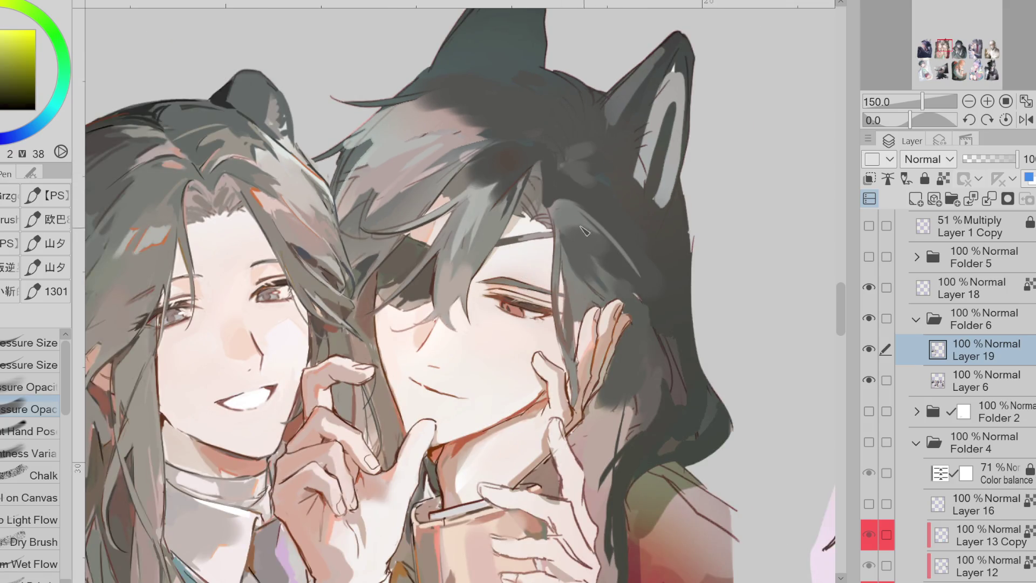
left_click(479, 212, "alt")
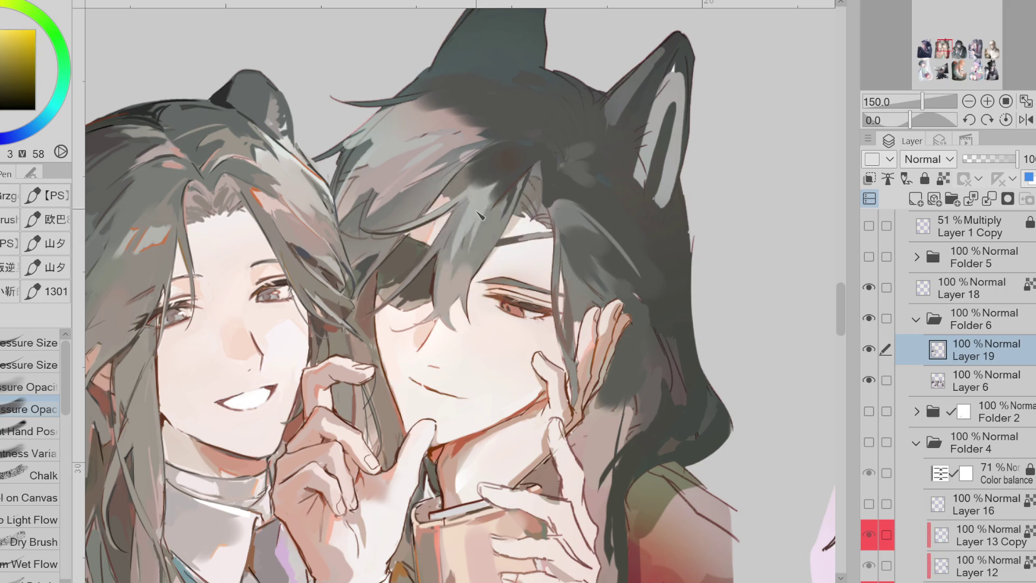
left_click(345, 158, "alt")
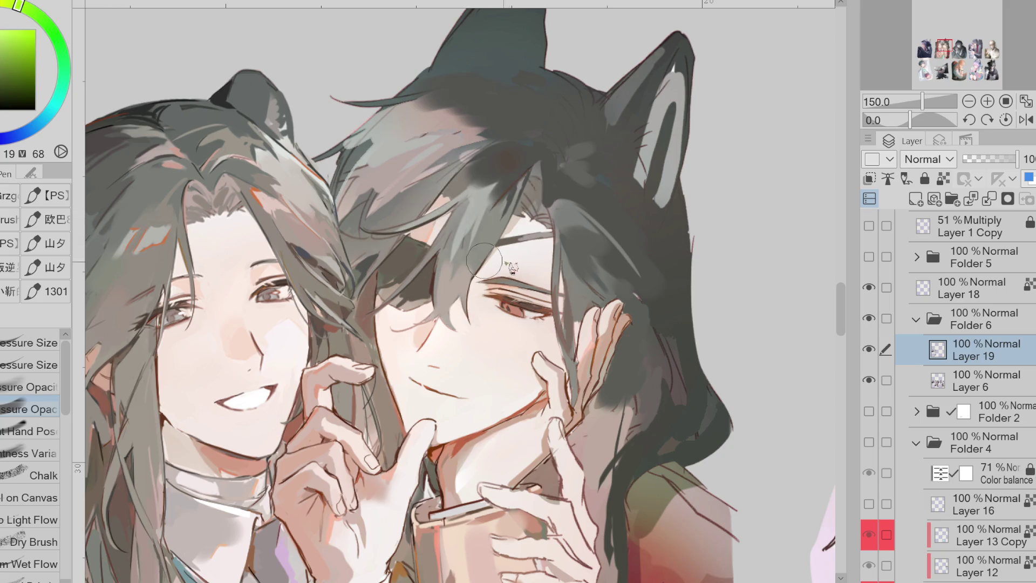
left_click(492, 224, "alt")
left_click(492, 224, "alt")
left_click_drag(469, 259, 493, 234)
Shift the paint hue toward red and add small pinkish dabs to the hair
left_click(486, 237, "alt")
left_click(8, 27)
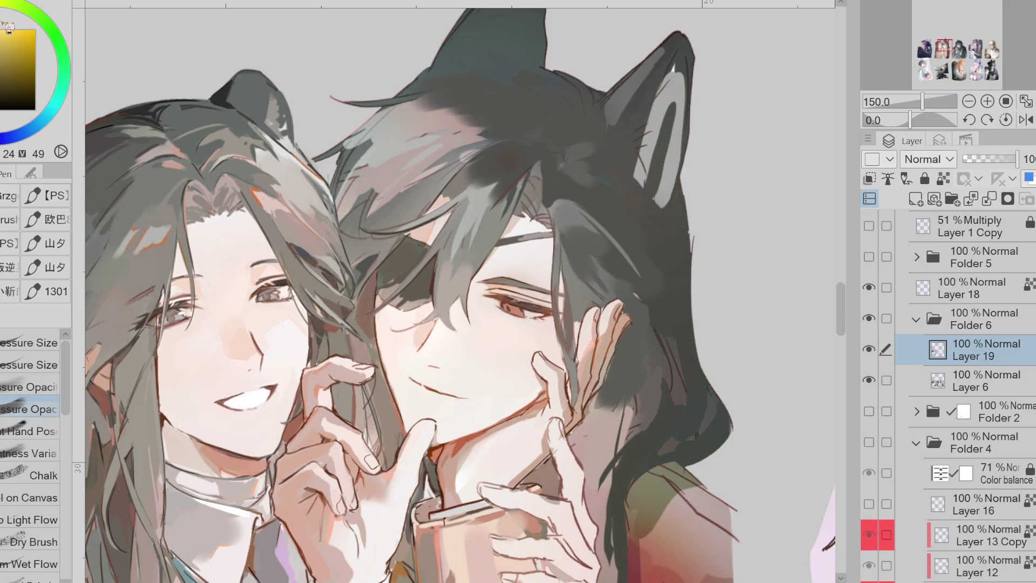
left_click(53, 27)
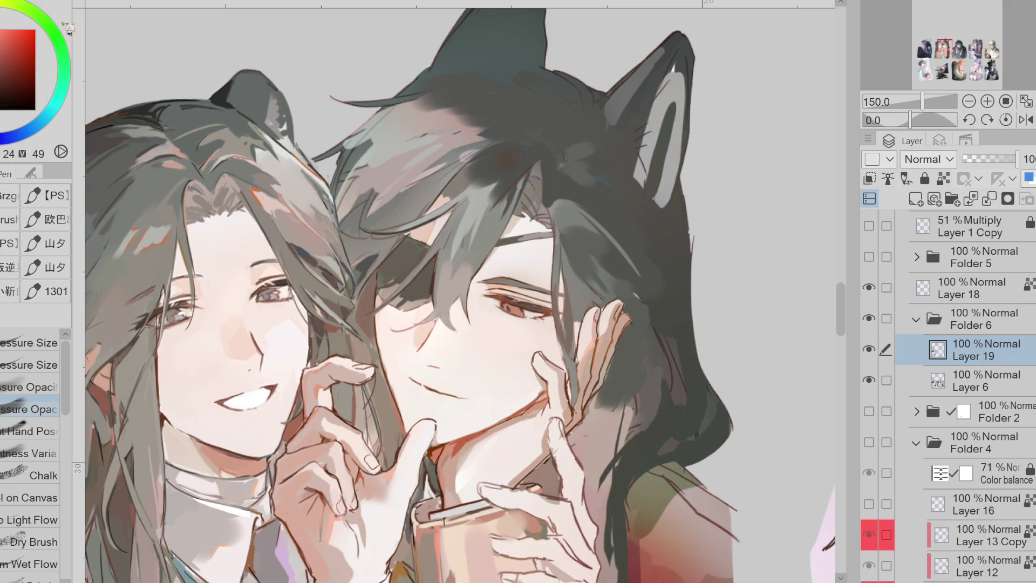
left_click(489, 224, "alt")
left_click(49, 38)
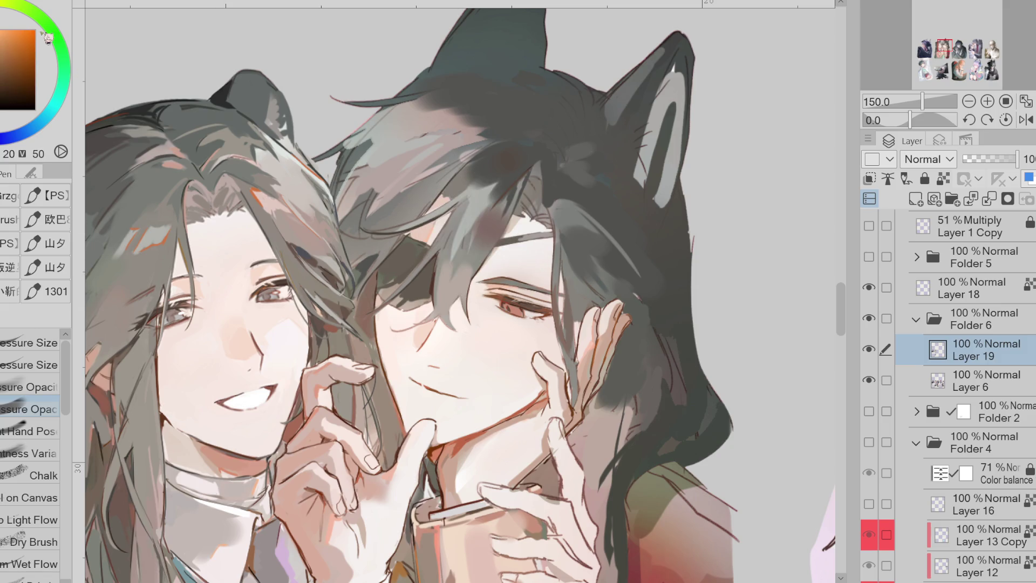
Brighten the hair at the top of the head with a lighter grey stroke
left_click(485, 238, "alt")
left_click(497, 218, "alt")
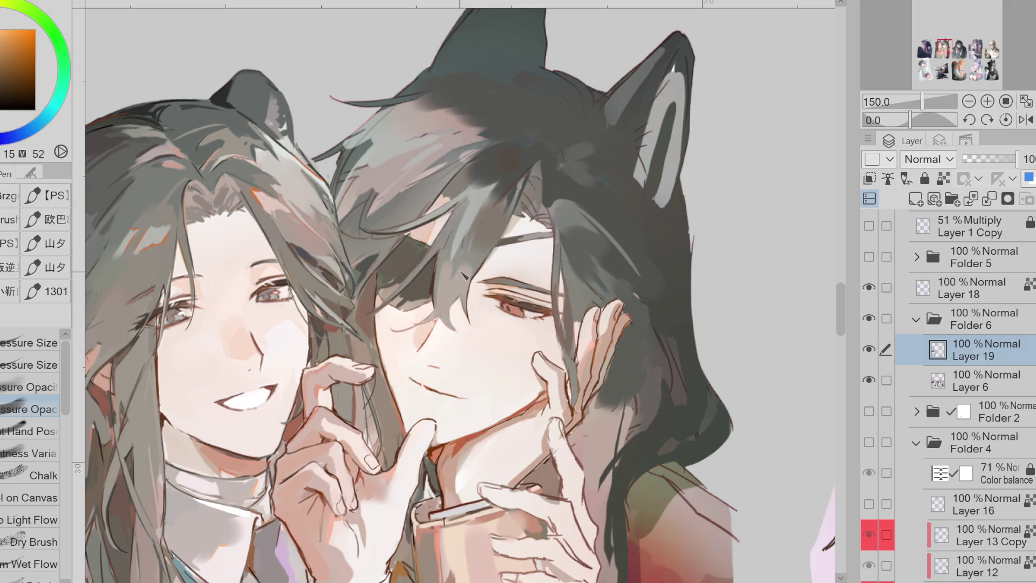
left_click(411, 189, "alt")
left_click(400, 162, "alt")
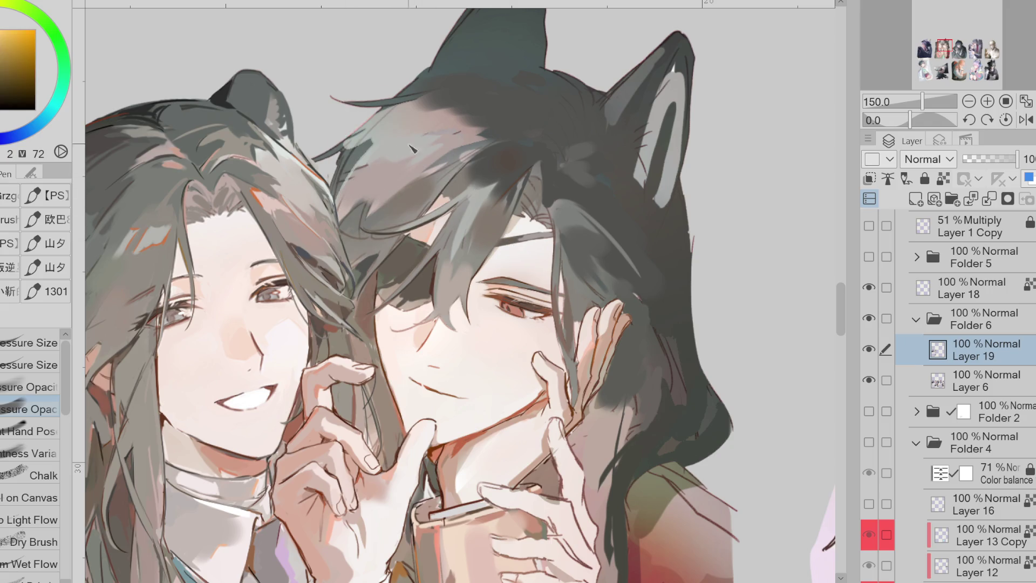
left_click_drag(399, 155, 469, 129)
Re-pick orange-brown, darker and yellow-green grey tones from the hair
left_click(533, 150, "alt")
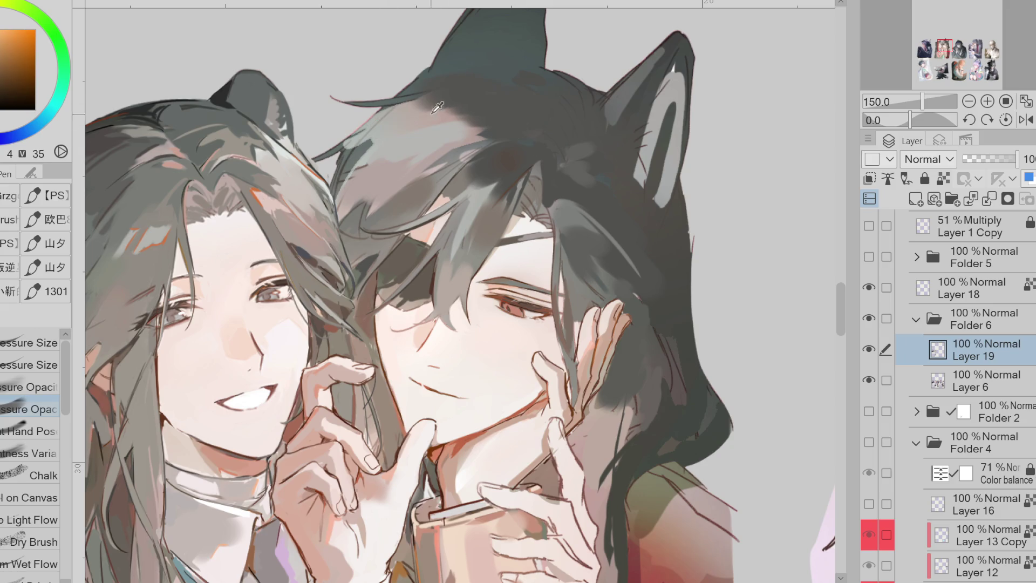
left_click(416, 200, "alt")
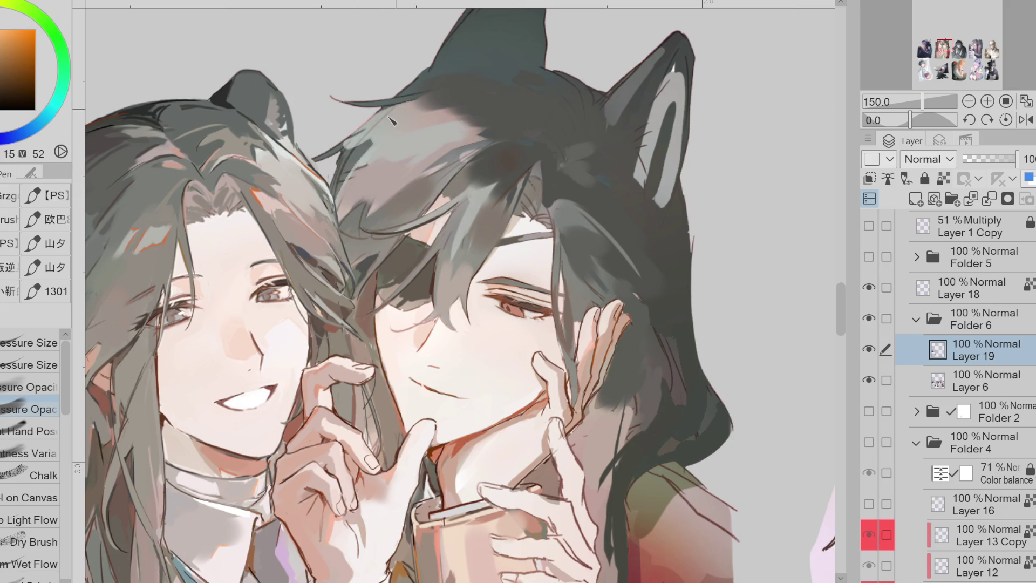
left_click(365, 228, "alt")
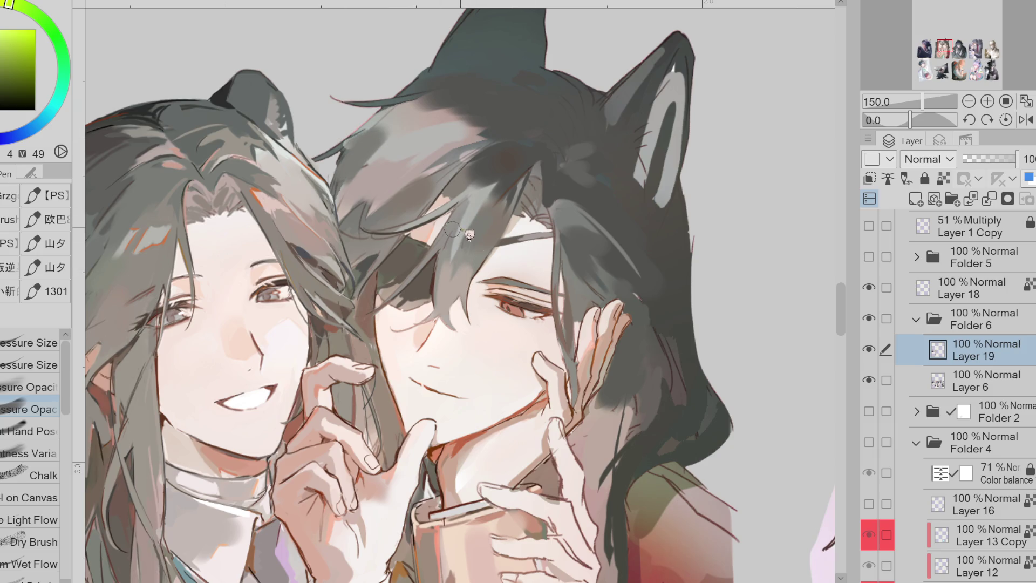
left_click(501, 173, "alt")
left_click(432, 189, "alt")
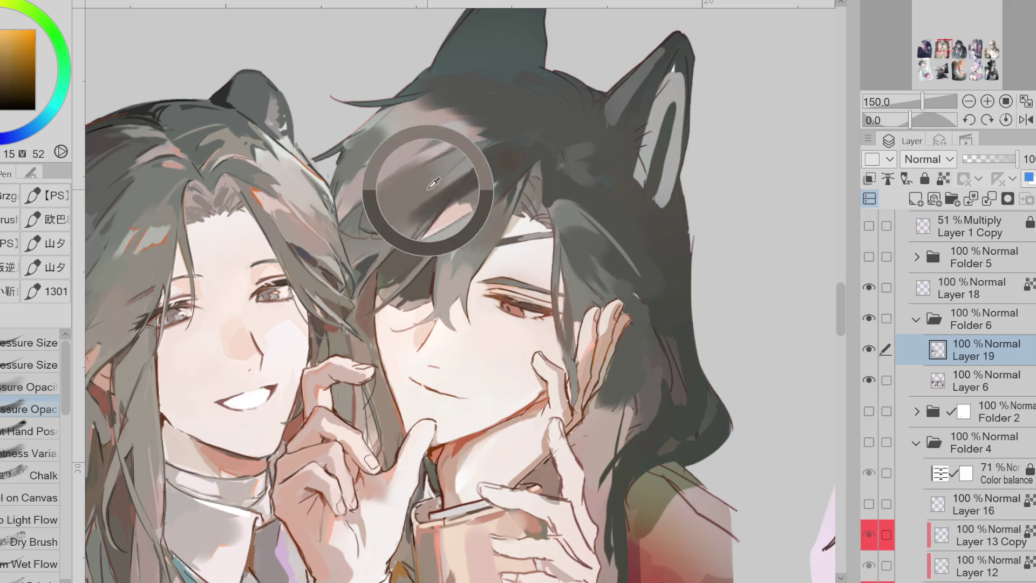
left_click(498, 161, "alt")
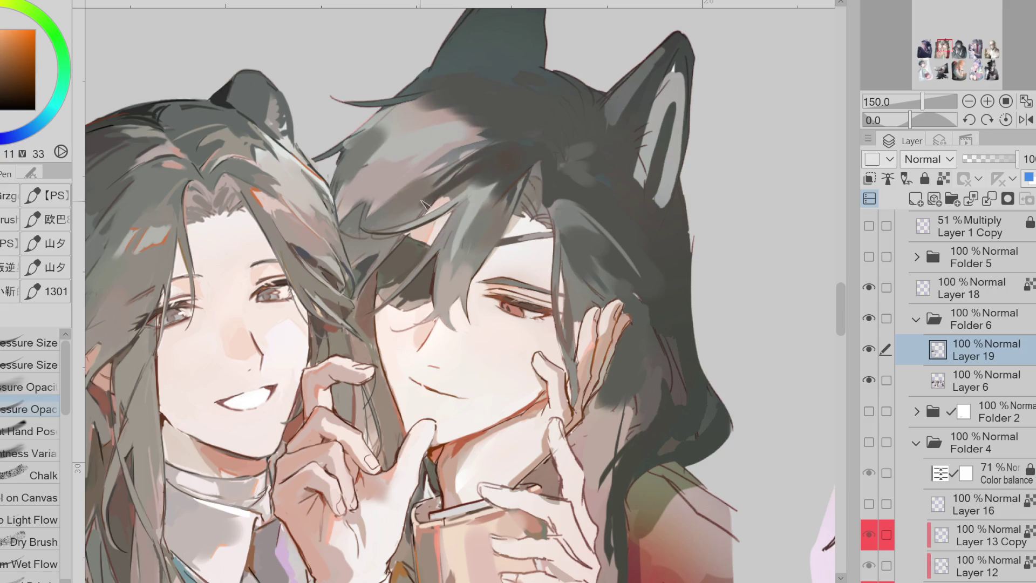
left_click(465, 170, "alt")
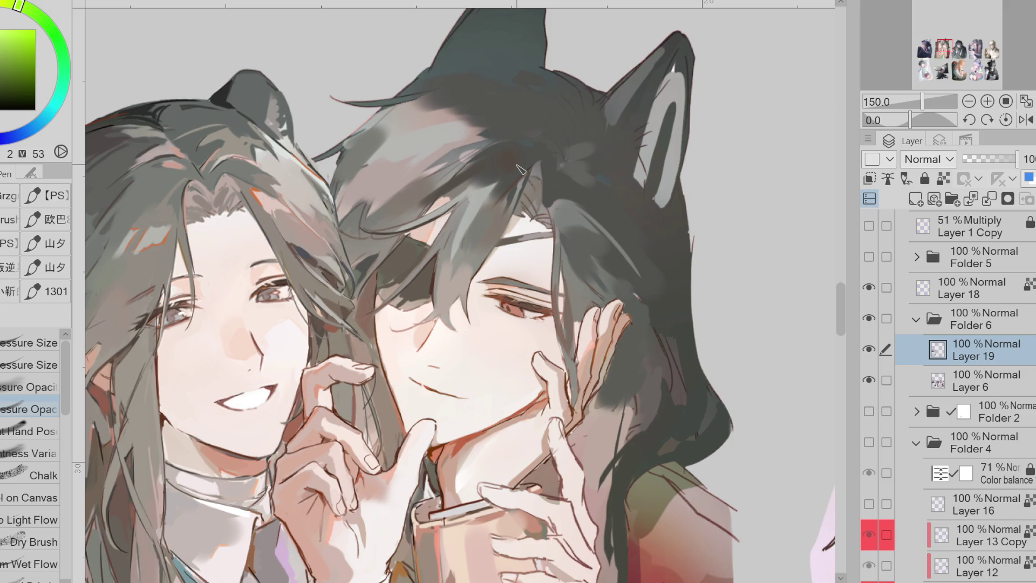
Switch to Quick Lasso Fill and pick up a yellowish hair colour from the painting
key("e")
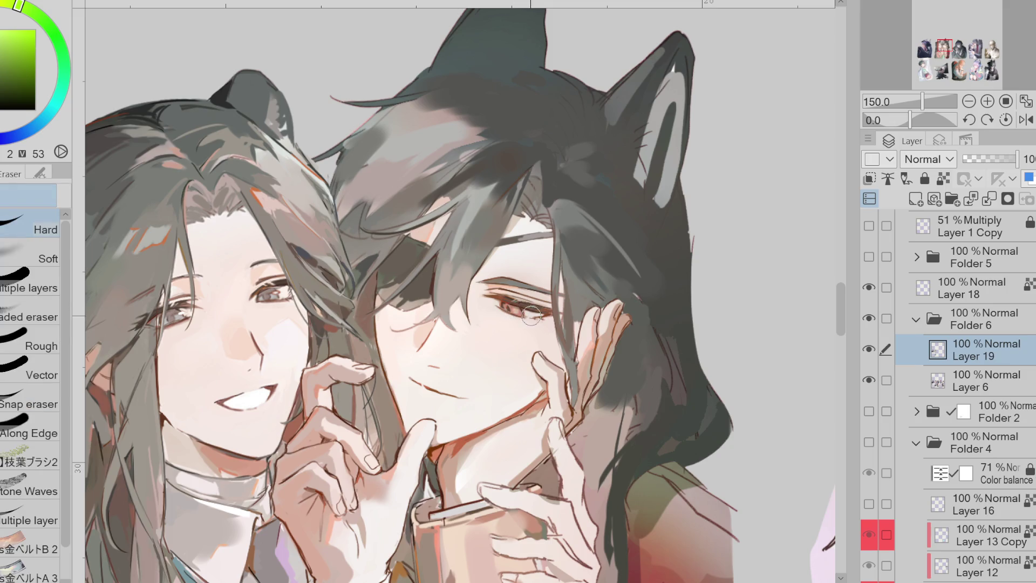
left_click(524, 302, "alt")
scroll(615, 270, "up", 1)
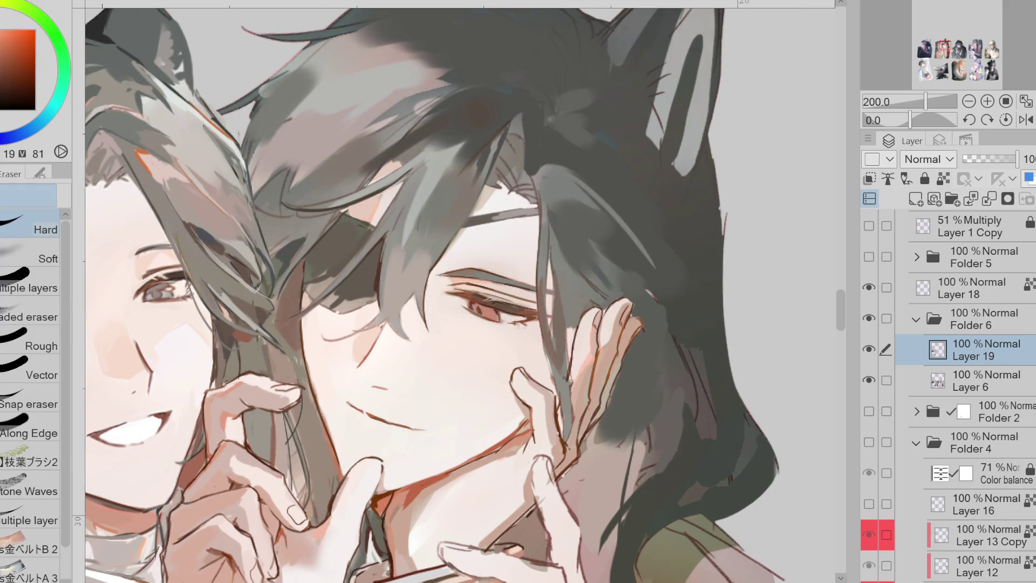
key("g")
scroll(517, 313, "up", 2)
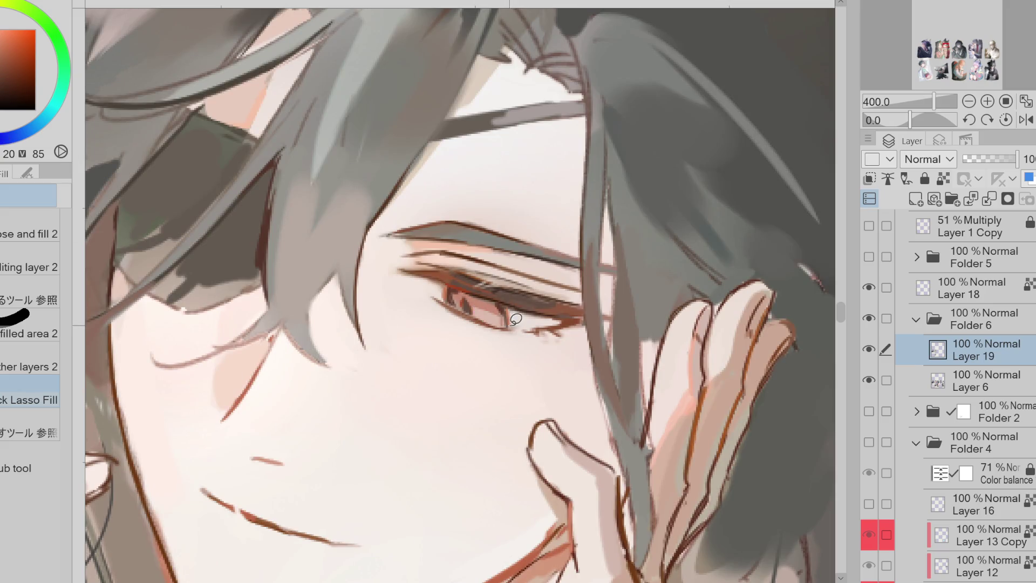
scroll(518, 313, "down", 2)
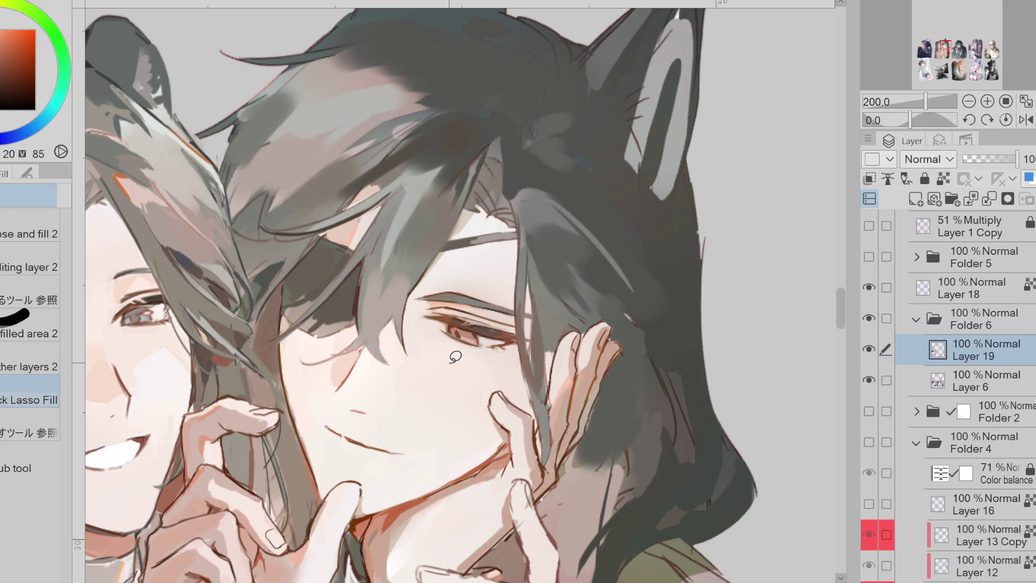
left_click(581, 190, "alt")
With the pen, widen and reshape the right cat ear in dark grey, restoring its outer edge
scroll(578, 183, "down", 1)
left_click(587, 160, "alt")
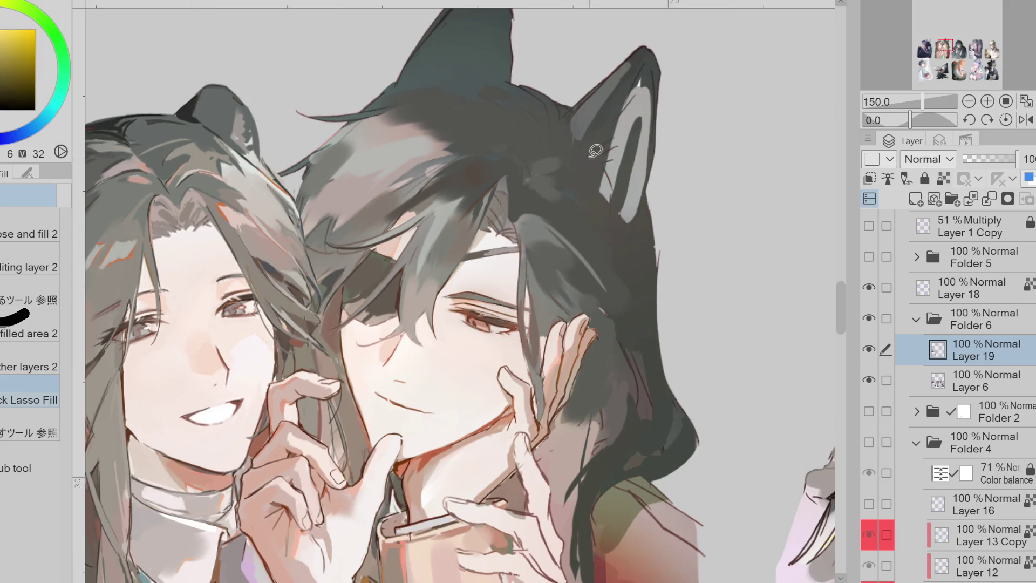
key("p")
left_click_drag(592, 178, 648, 70)
scroll(574, 200, "down", 1)
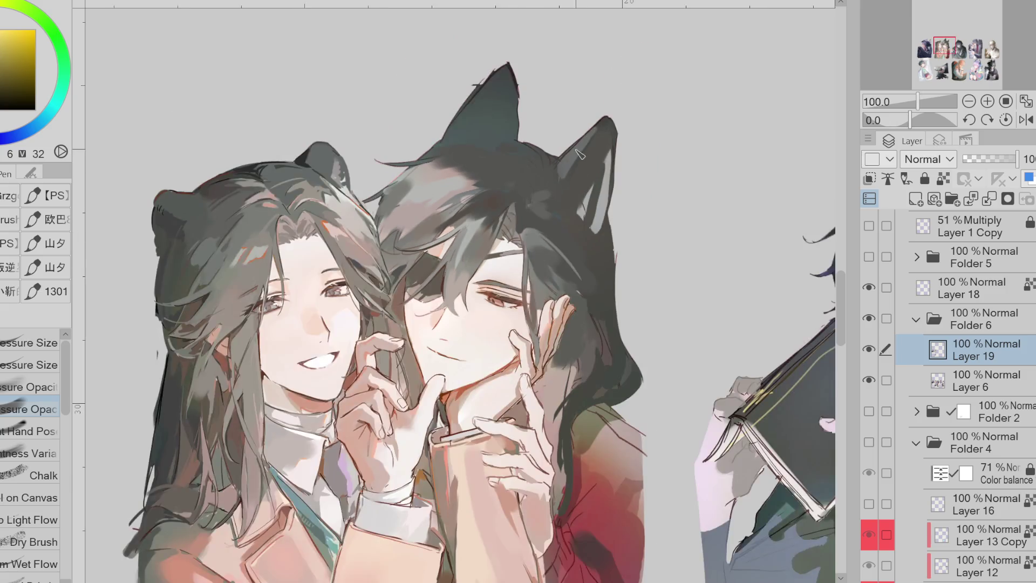
mouse_move(586, 189)
left_mouse_down()
mouse_move(635, 143)
mouse_move(594, 221)
left_mouse_up()
mouse_move(637, 154)
left_mouse_down()
mouse_move(605, 238)
mouse_move(635, 157)
mouse_move(609, 178)
left_mouse_up()
left_click_drag(626, 130, 599, 227)
left_click_drag(583, 188, 612, 182)
Add a dark strand to the right character's hair and darken the inside of the cat ear
left_click(494, 162, "alt")
left_click(493, 106, "alt")
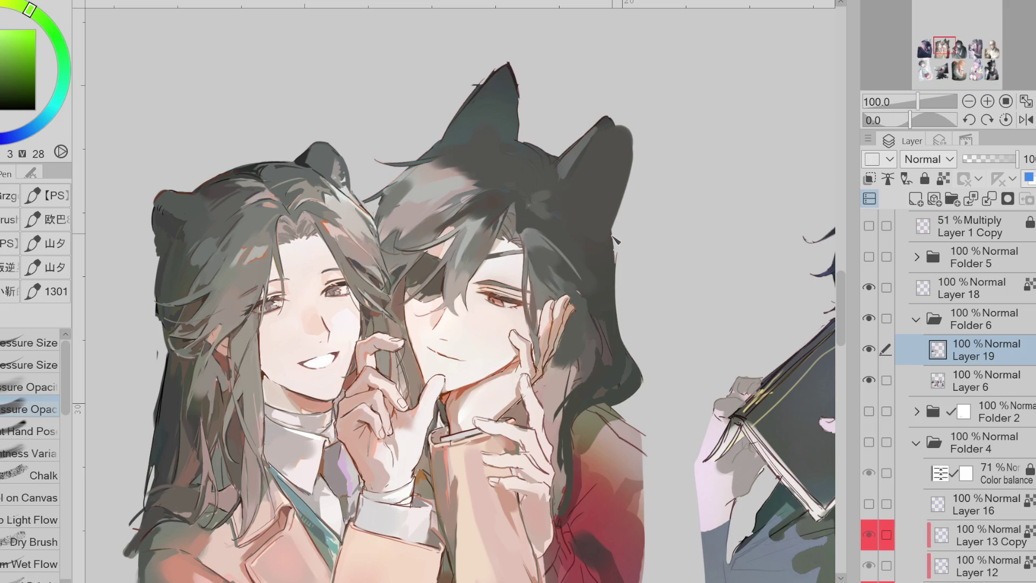
left_click(172, 408, "alt")
left_click_drag(590, 226, 615, 289)
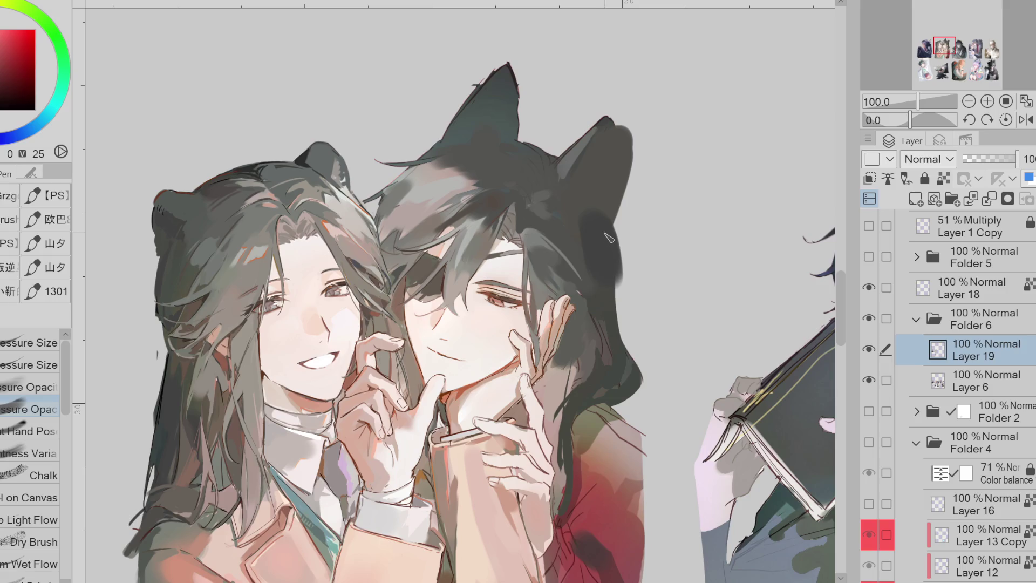
mouse_move(585, 254)
left_mouse_down()
mouse_move(589, 216)
mouse_move(615, 159)
left_mouse_up()
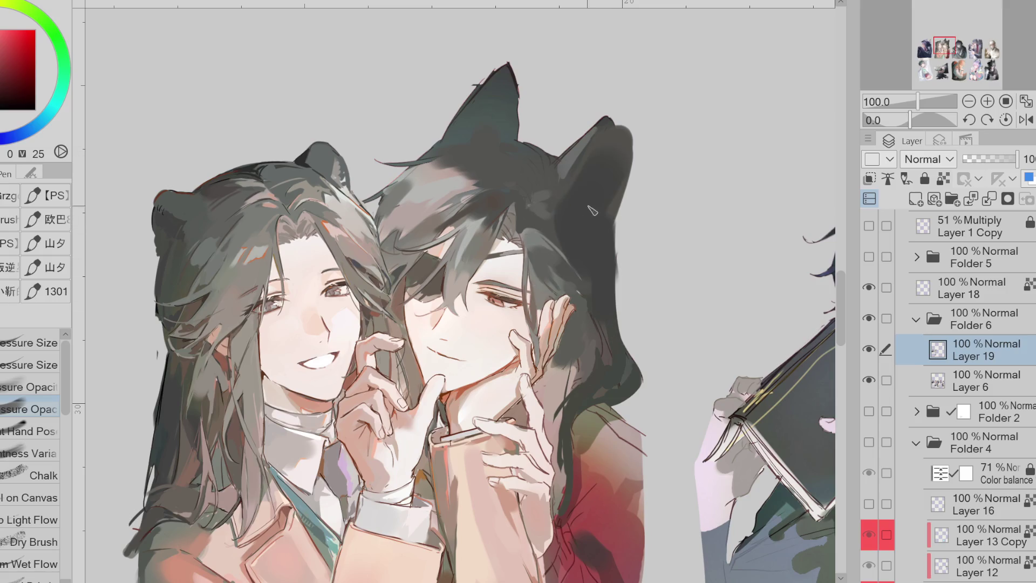
Mirror the canvas and sample a dark warm orange-red from the artwork
key("h")
left_click(339, 253, "alt")
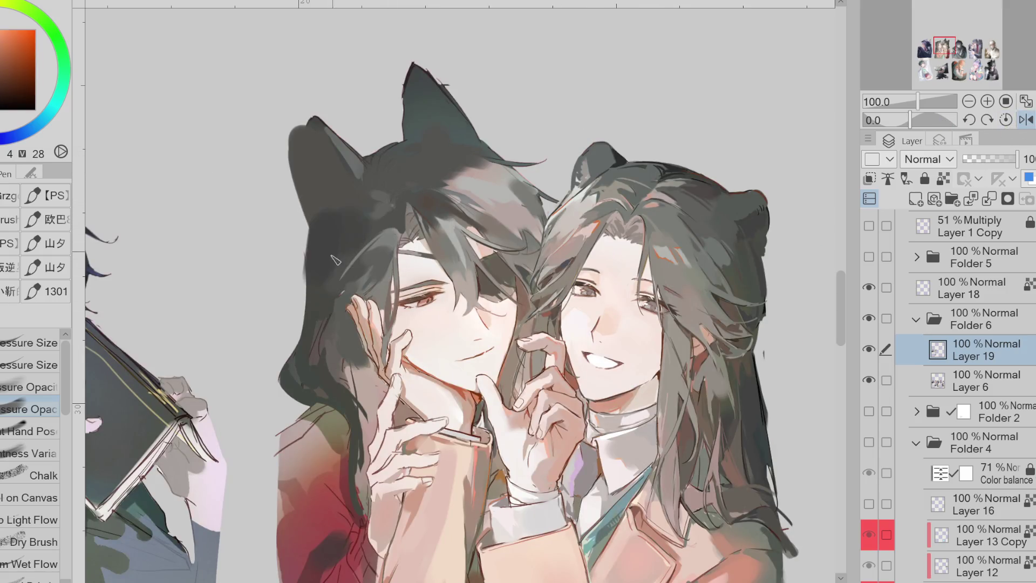
left_click(314, 358, "alt")
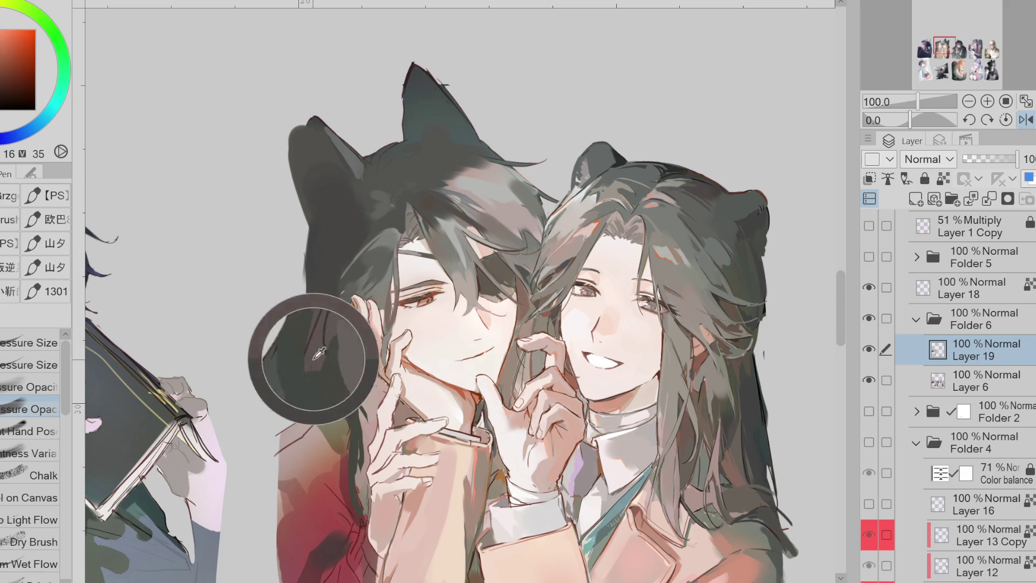
left_click(319, 327, "alt")
left_click(317, 371, "alt")
left_click(318, 371, "alt")
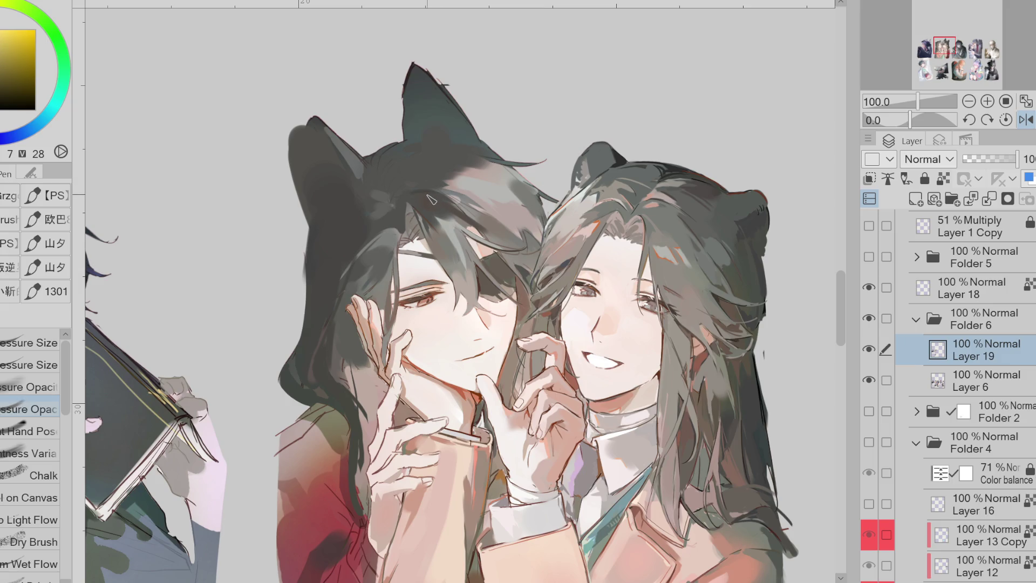
scroll(443, 204, "up", 2)
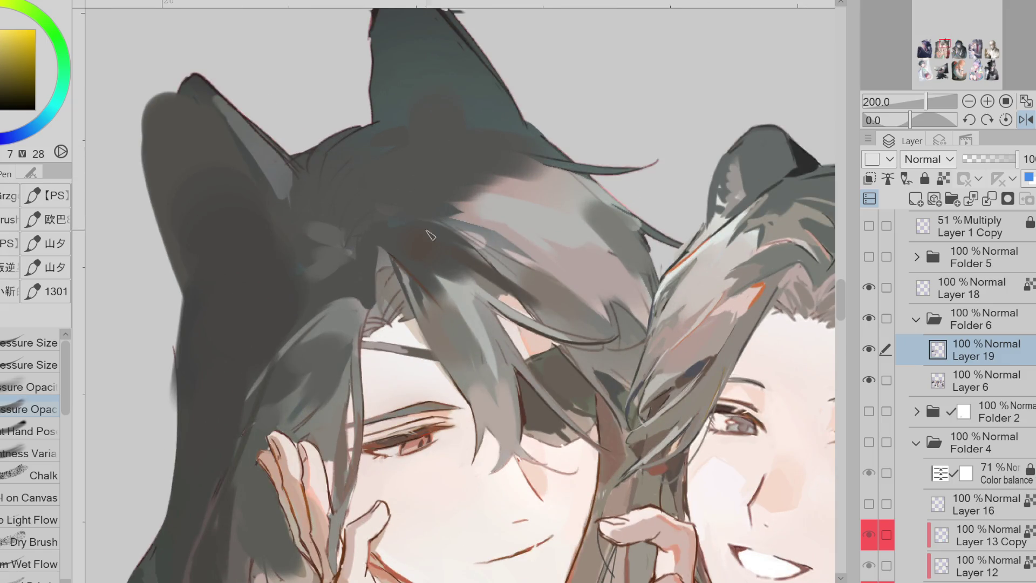
Paint thin dark strokes along the hair edge near the ear, then unflip the canvas
mouse_move(438, 238)
left_mouse_down()
mouse_move(427, 223)
mouse_move(391, 231)
mouse_move(372, 286)
mouse_move(363, 262)
mouse_move(324, 302)
left_mouse_up()
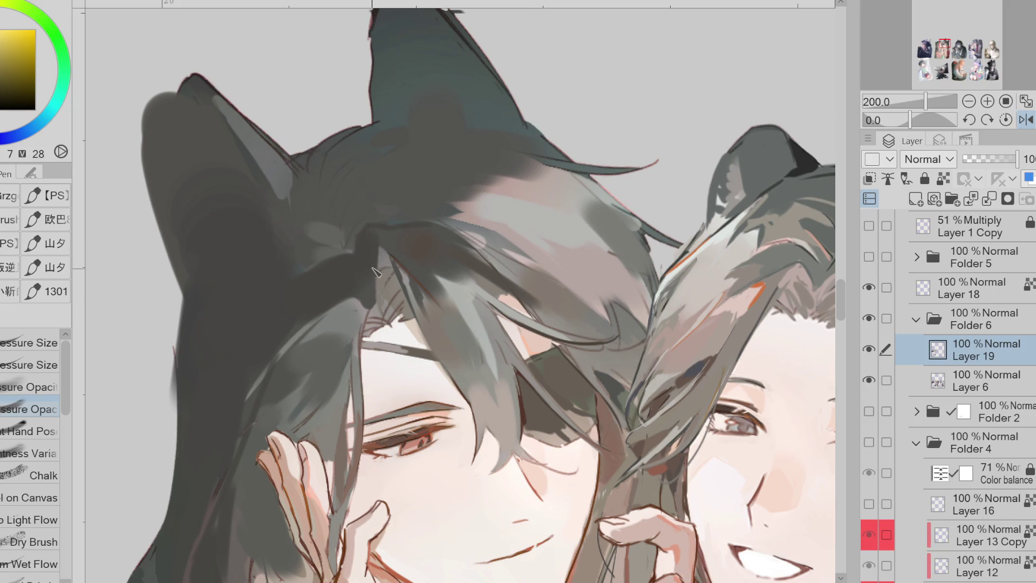
mouse_move(357, 132)
left_mouse_down()
mouse_move(329, 178)
mouse_move(345, 167)
mouse_move(357, 199)
mouse_move(383, 178)
left_mouse_up()
left_click(433, 176, "alt")
left_click_drag(461, 162, 399, 178)
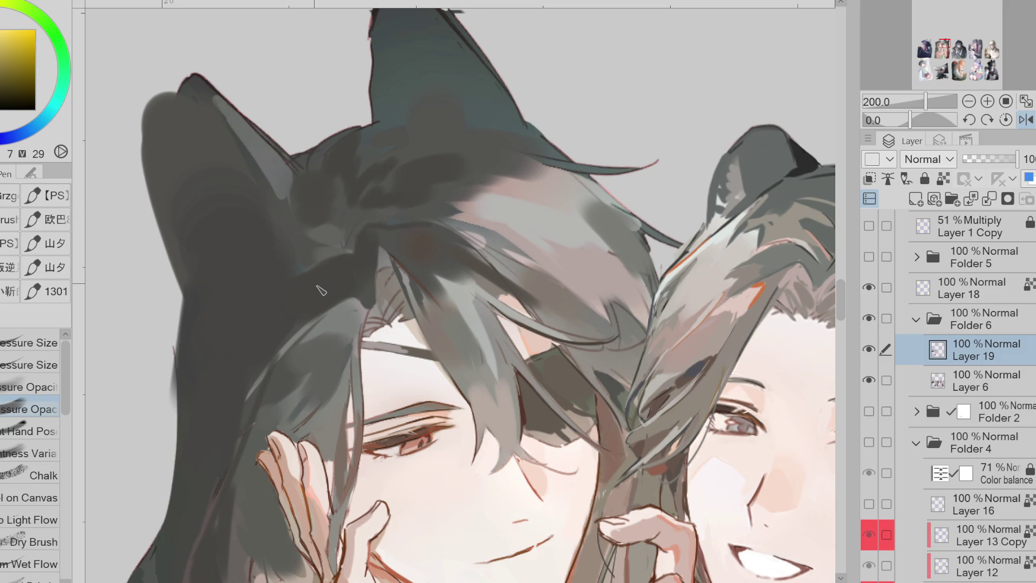
left_click(1025, 120)
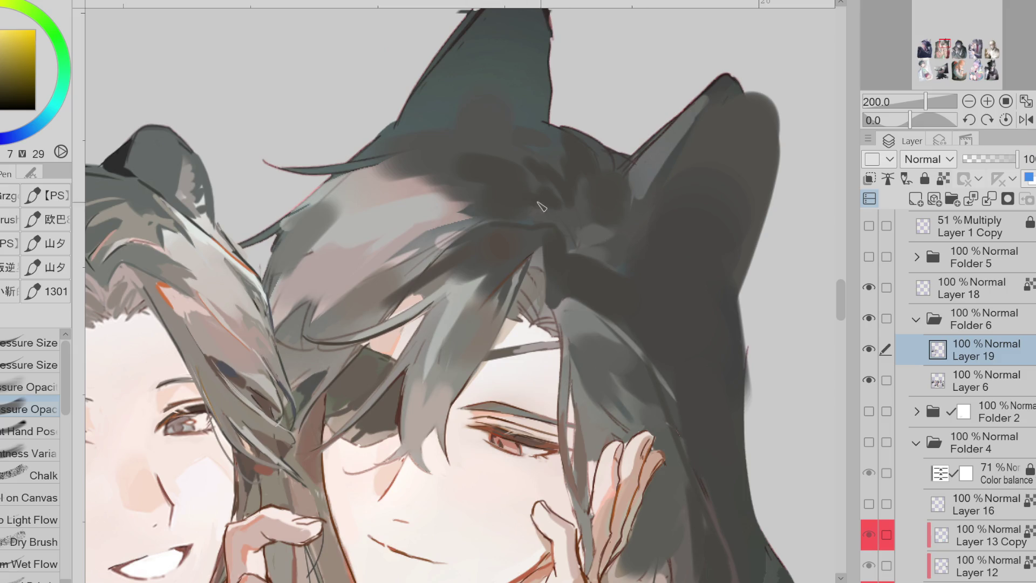
Paint a light strand across the fringe and a dark strand over it
left_click(513, 205, "alt")
left_click(424, 252, "alt")
left_click(451, 251, "alt")
left_click(535, 284, "alt")
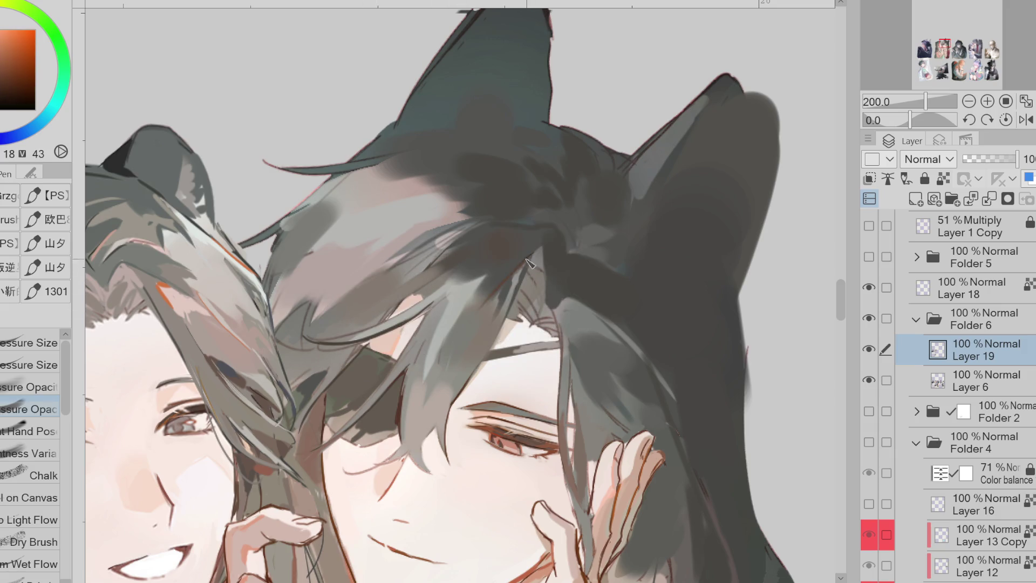
left_click(460, 260, "alt")
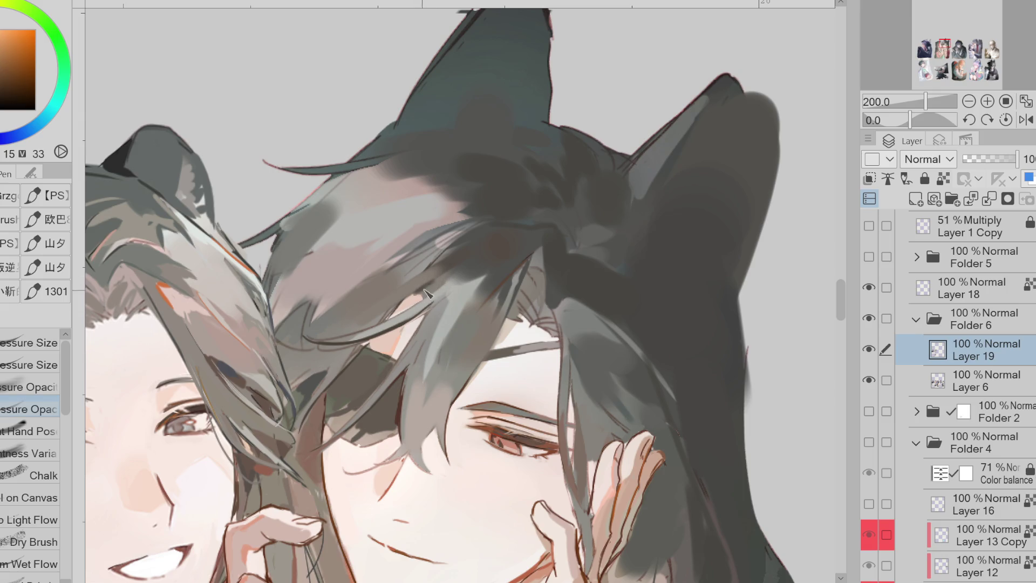
left_click(517, 293, "alt")
left_click_drag(545, 237, 517, 286)
left_click_drag(546, 237, 517, 297)
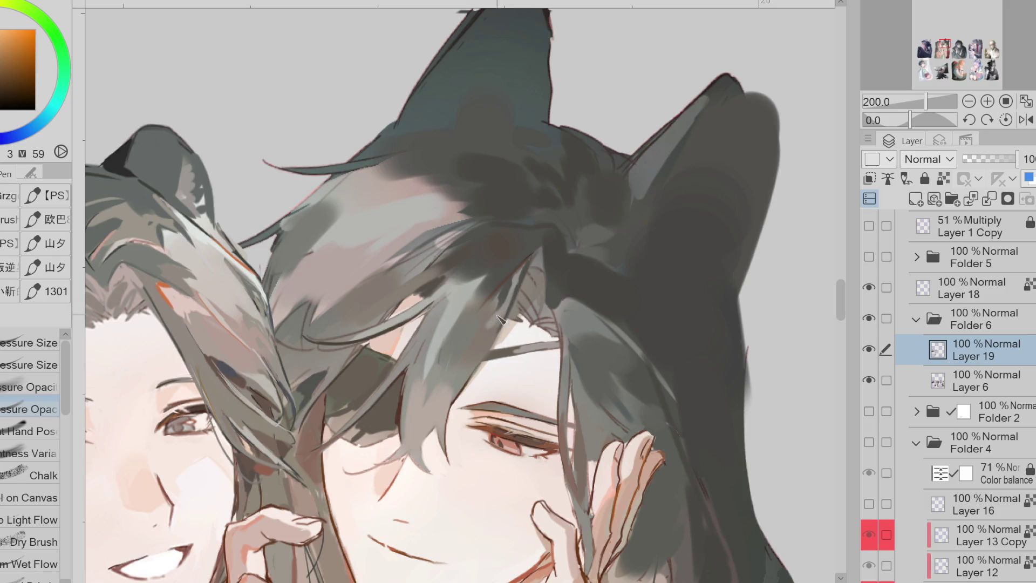
Add small yellowish and orange hair strokes to the fringe
left_click(444, 386, "alt")
left_click_drag(463, 346, 429, 393)
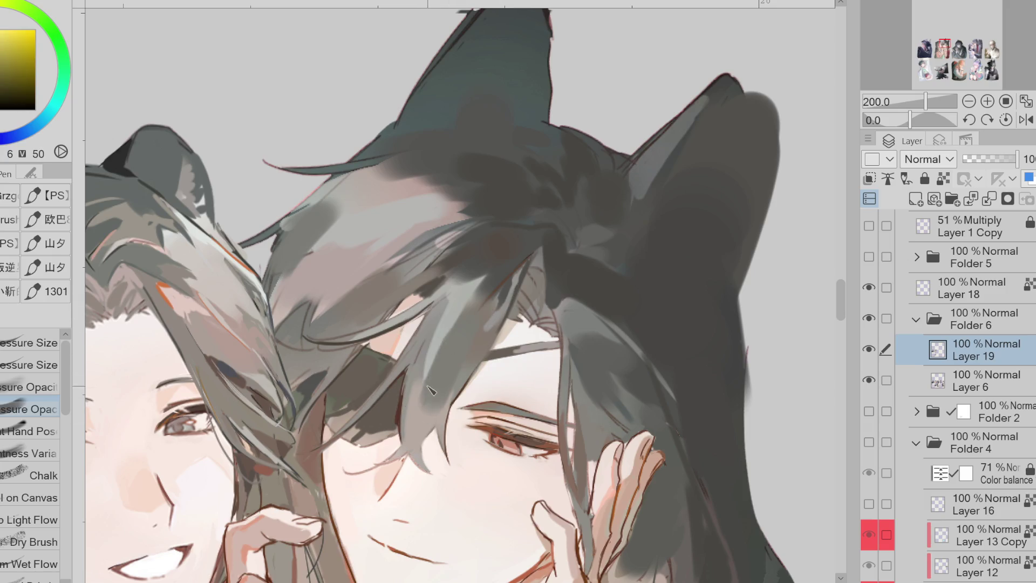
left_click(424, 354, "alt")
mouse_move(431, 345)
left_mouse_down()
mouse_move(406, 399)
mouse_move(435, 426)
left_mouse_up()
left_click(426, 407, "alt")
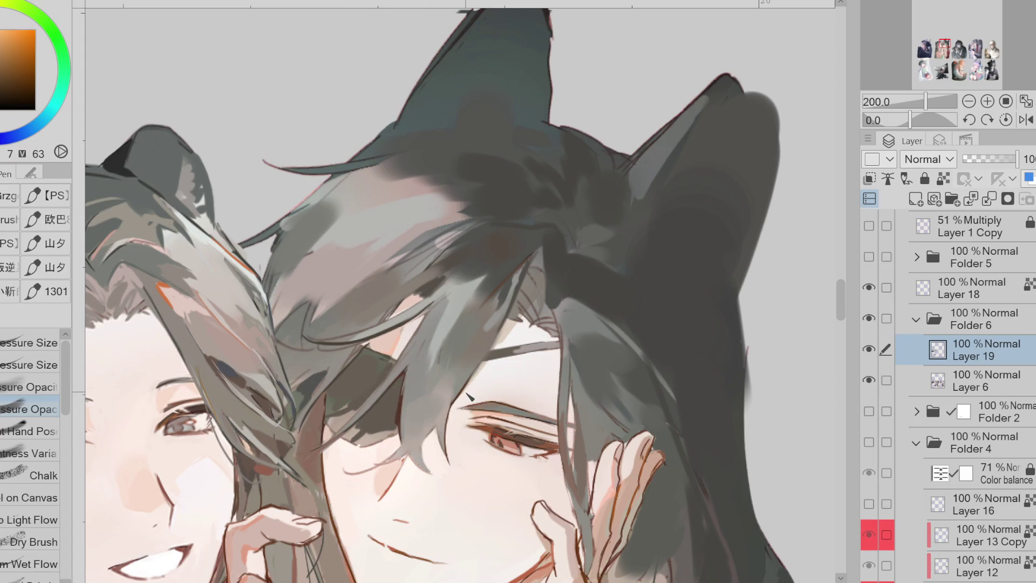
Paint a dark hair stroke, cover part of it with peach, then sample a red-brown
left_click(594, 409, "alt")
left_click(363, 386, "alt")
left_click(366, 334, "alt")
left_click_drag(365, 348, 379, 371)
left_click(372, 364, "alt")
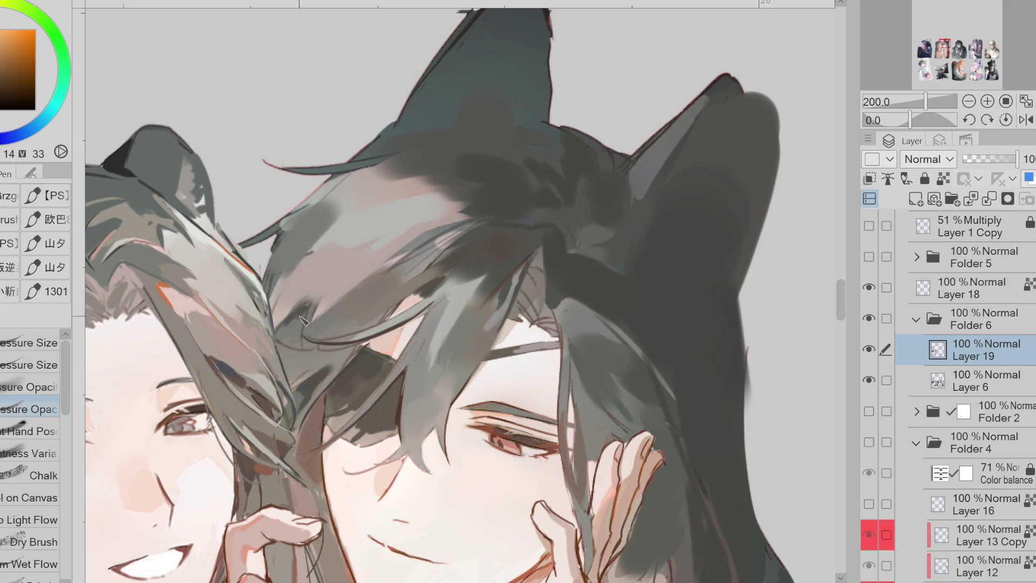
left_click(302, 351, "alt")
scroll(378, 386, "down", 1)
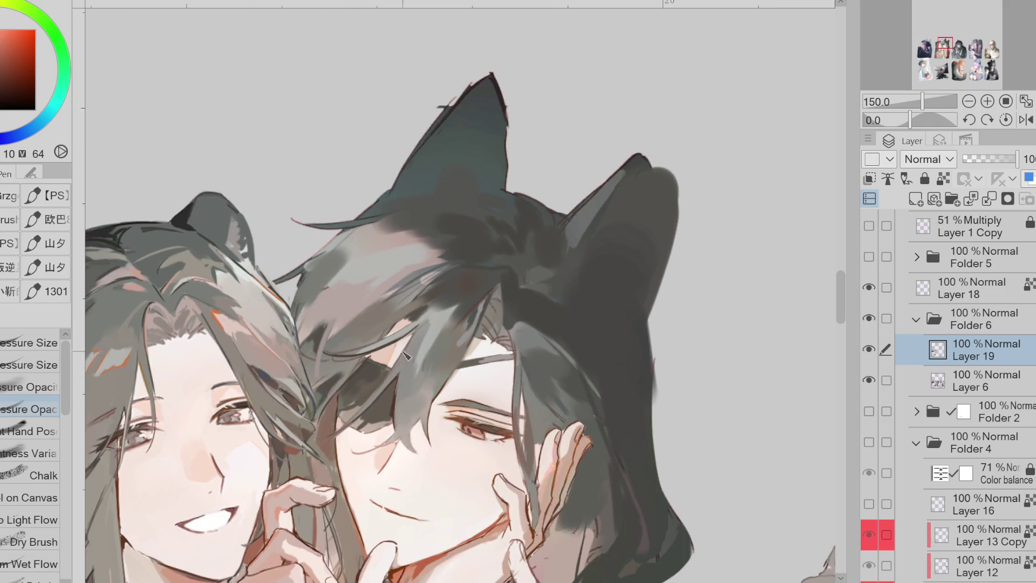
Sample grey, red-brown and warm grey tones from the hair and repaint strands over the fringe
left_click(29, 365)
left_click(337, 323, "alt")
left_click(375, 297, "alt")
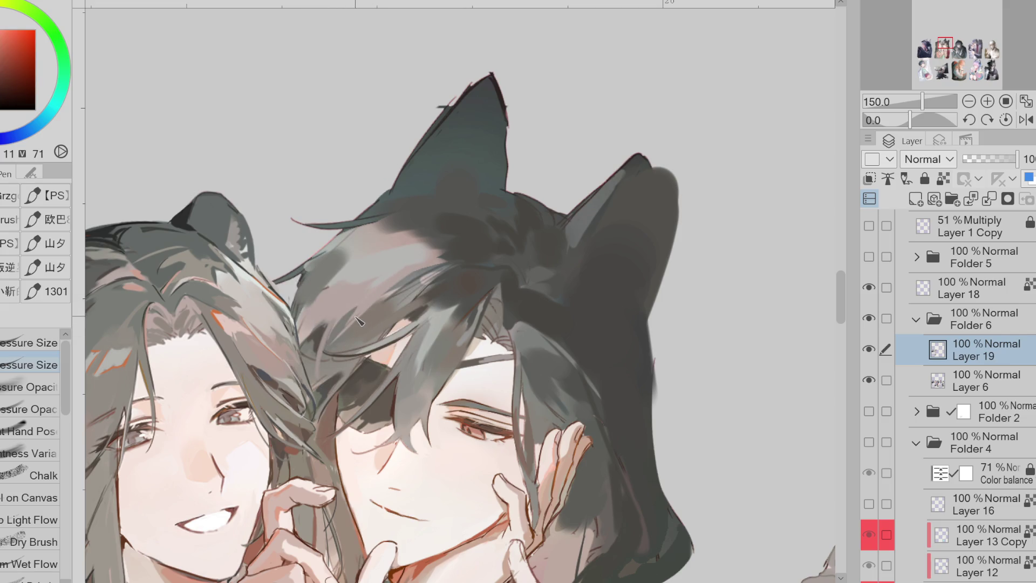
left_click(328, 259, "alt")
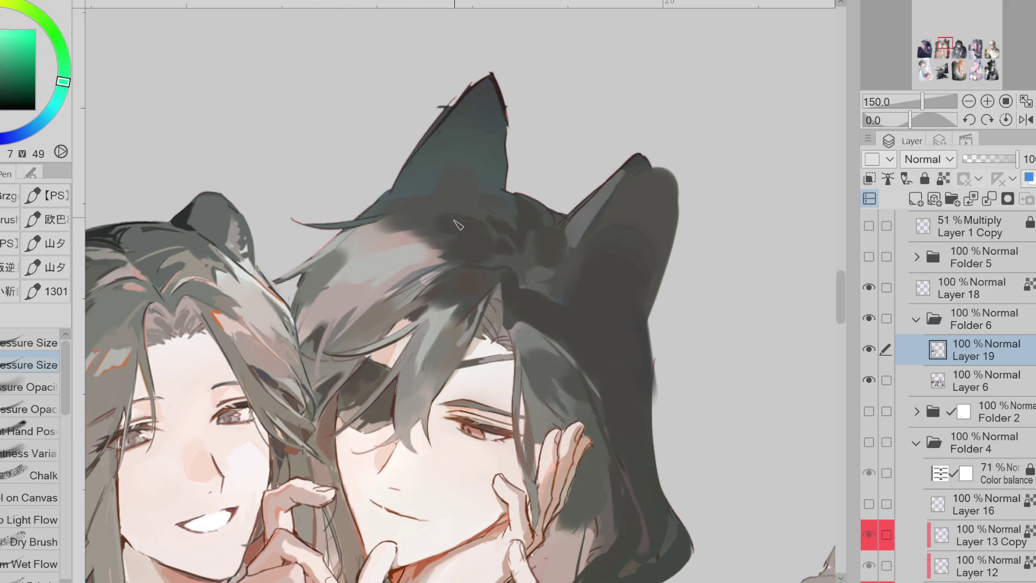
left_click(506, 244, "alt")
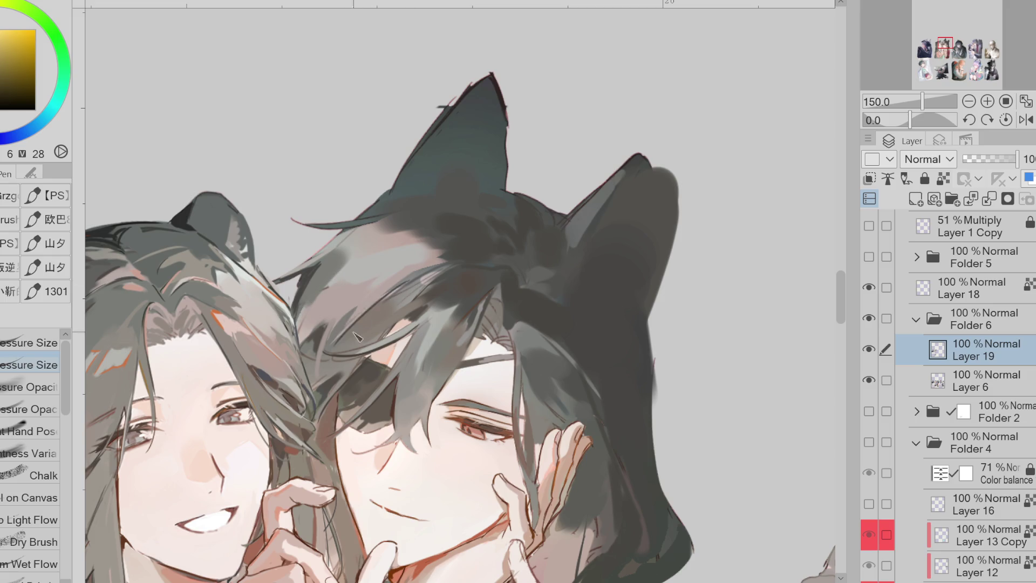
left_click(3, 66)
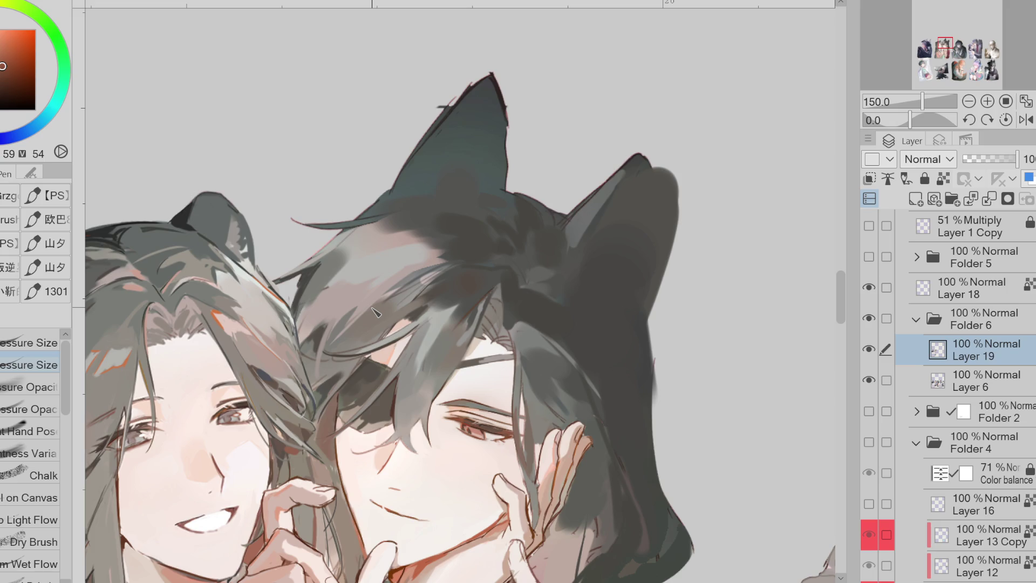
left_click(376, 312, "alt")
left_click_drag(385, 305, 333, 356)
Paint new dark strands across the hair, then darken fringe strands with sampled orange and red tones
left_click(348, 227, "alt")
mouse_move(411, 266)
left_mouse_down()
mouse_move(477, 260)
mouse_move(410, 280)
mouse_move(432, 273)
mouse_move(370, 321)
mouse_move(398, 298)
left_mouse_up()
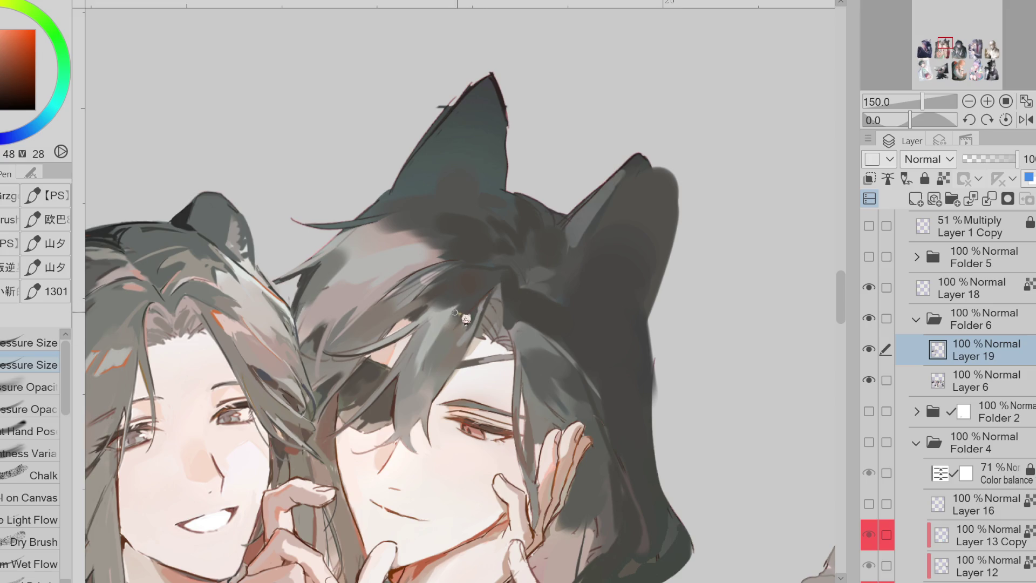
left_click(339, 362, "alt")
left_click(344, 364, "alt")
left_click(327, 371, "alt")
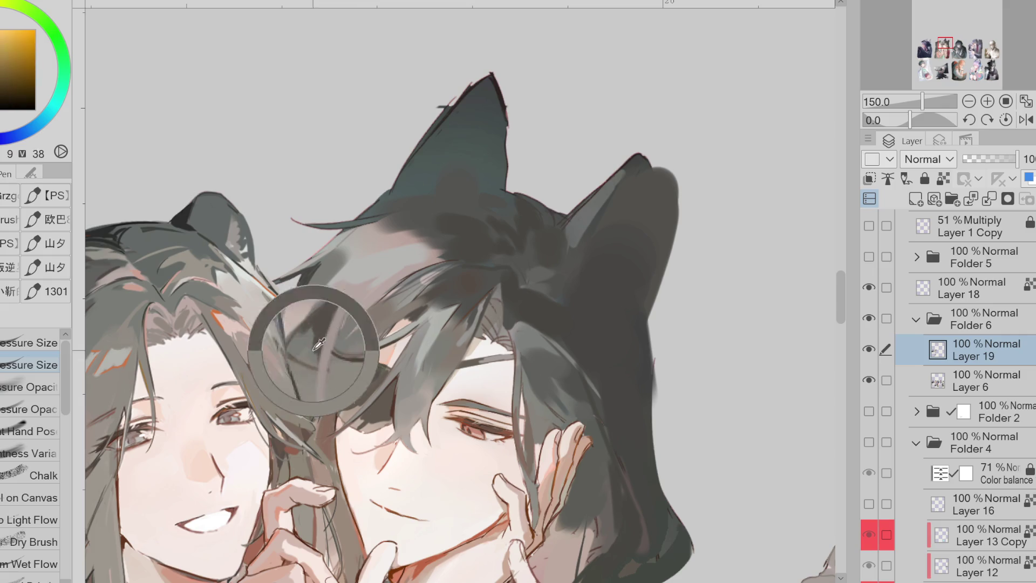
left_click(405, 296, "alt")
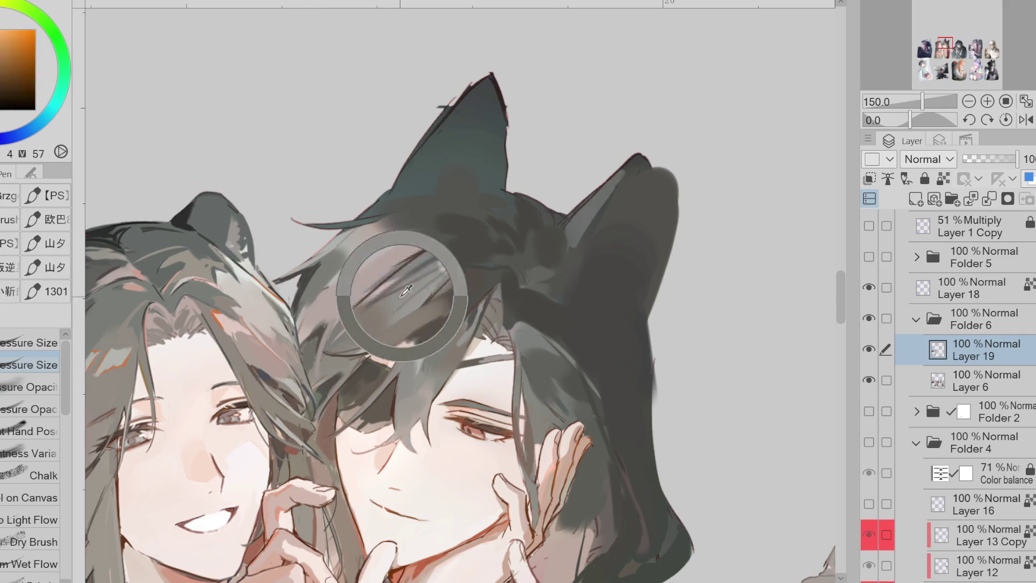
left_click(430, 276, "alt")
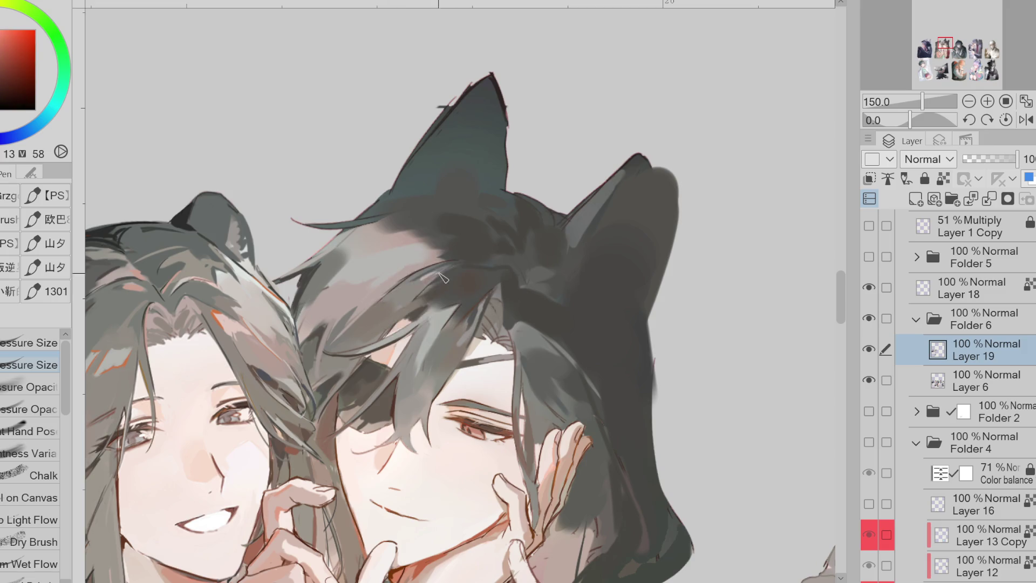
left_click(427, 277, "alt")
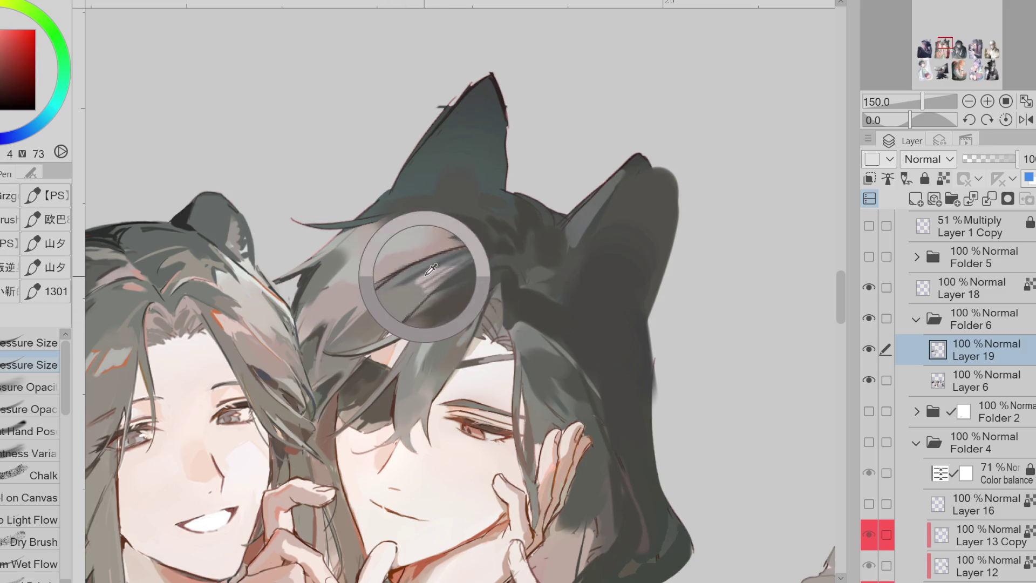
mouse_move(426, 290)
left_mouse_down()
mouse_move(400, 324)
mouse_move(429, 289)
mouse_move(378, 299)
left_mouse_up()
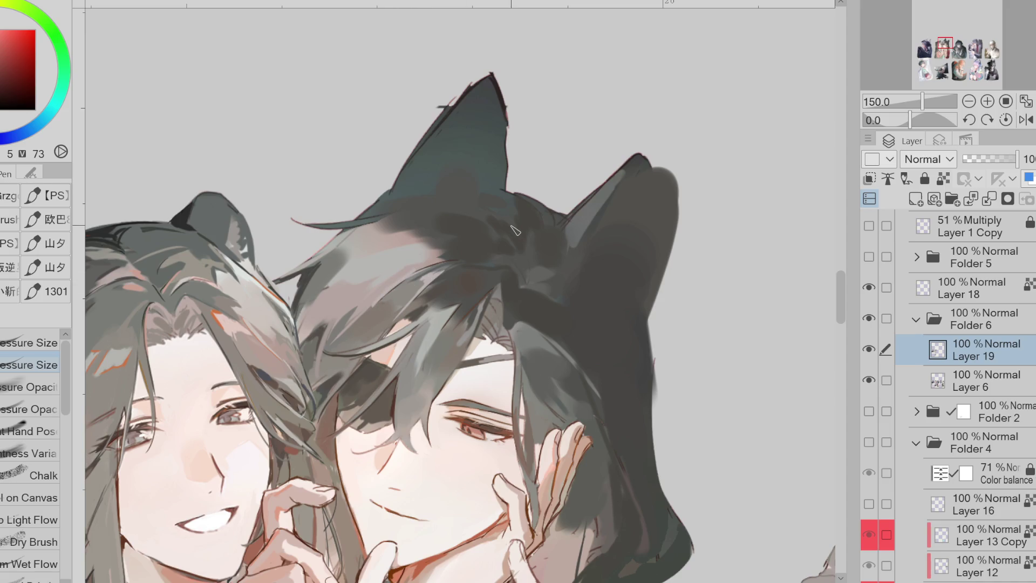
Pick dark yellowish grey and dark red hair tones and paint a small stroke into the hair
scroll(557, 276, "down", 1)
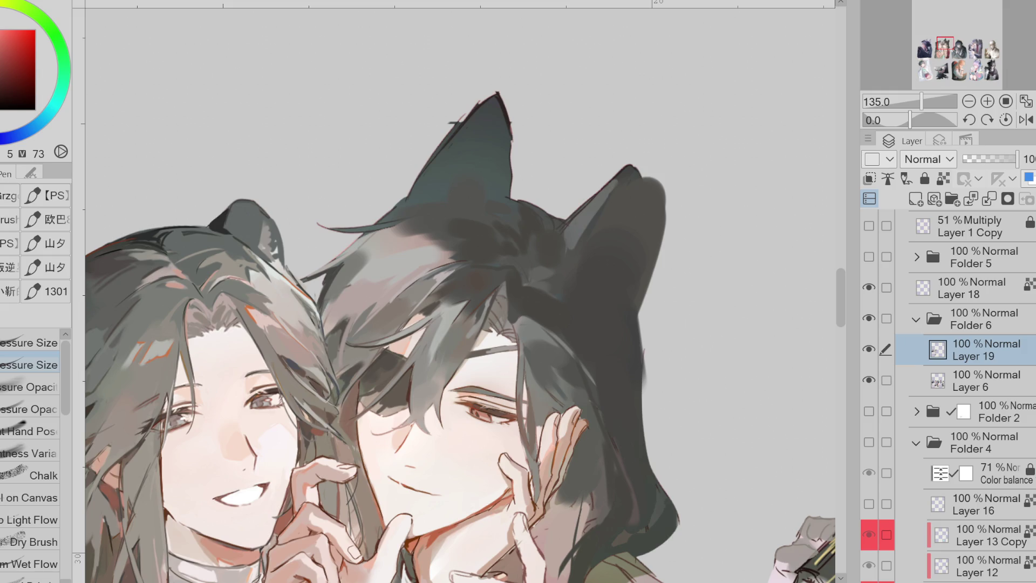
left_click(575, 318, "alt")
left_click(510, 308, "alt")
left_click(490, 286, "alt")
left_click(514, 290, "alt")
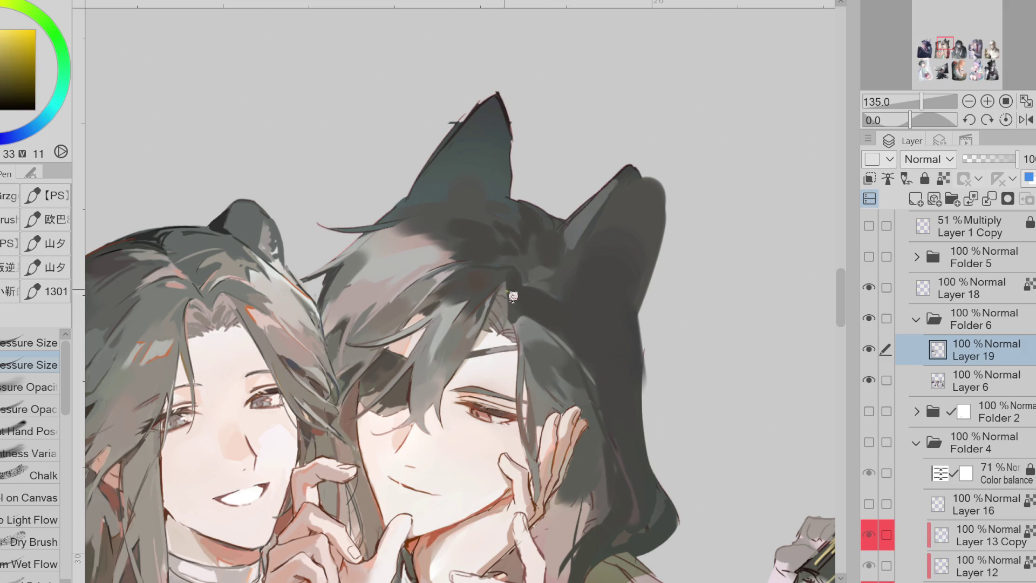
left_click(31, 92)
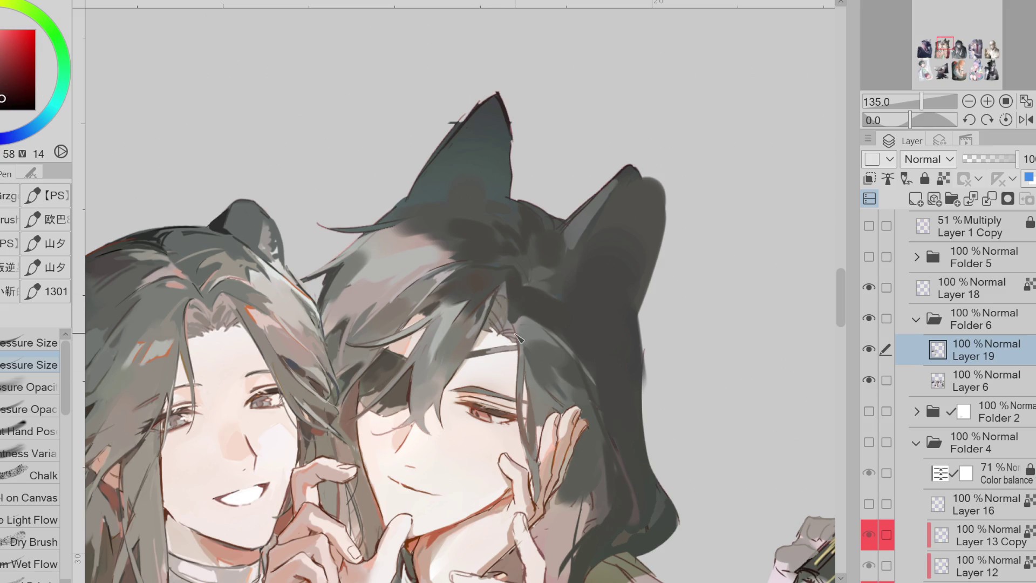
left_click_drag(480, 335, 464, 360)
Sample further grey, orange, yellow-green, dark red and dark yellow tones from the hair and eye area
left_click(464, 345, "alt")
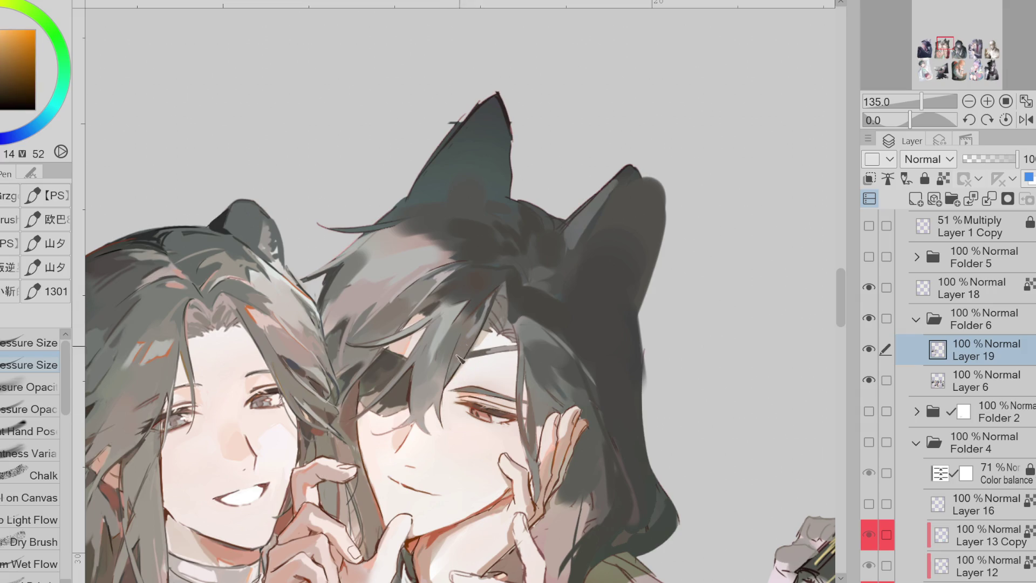
left_click(474, 373, "alt")
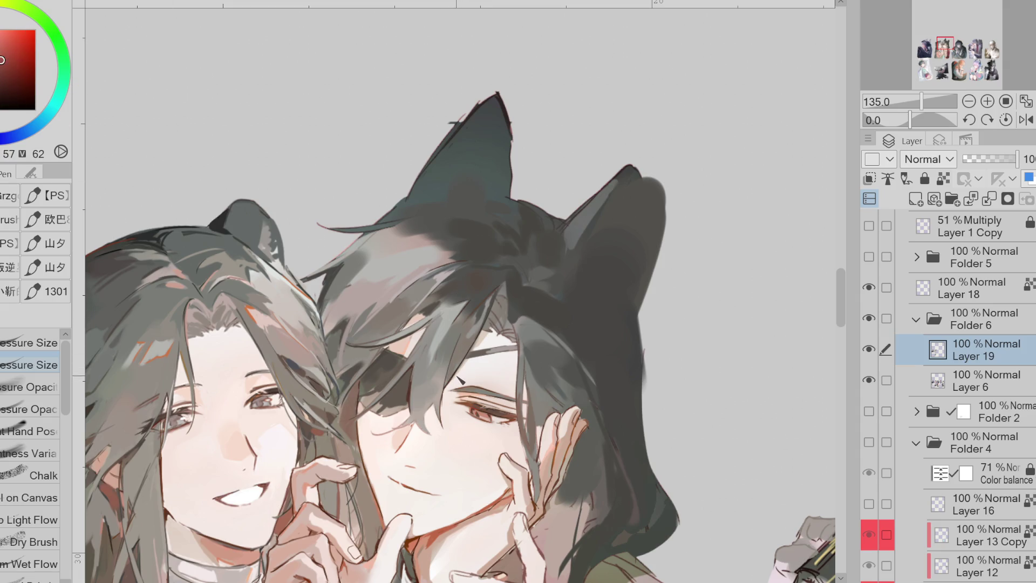
scroll(452, 366, "up", 1)
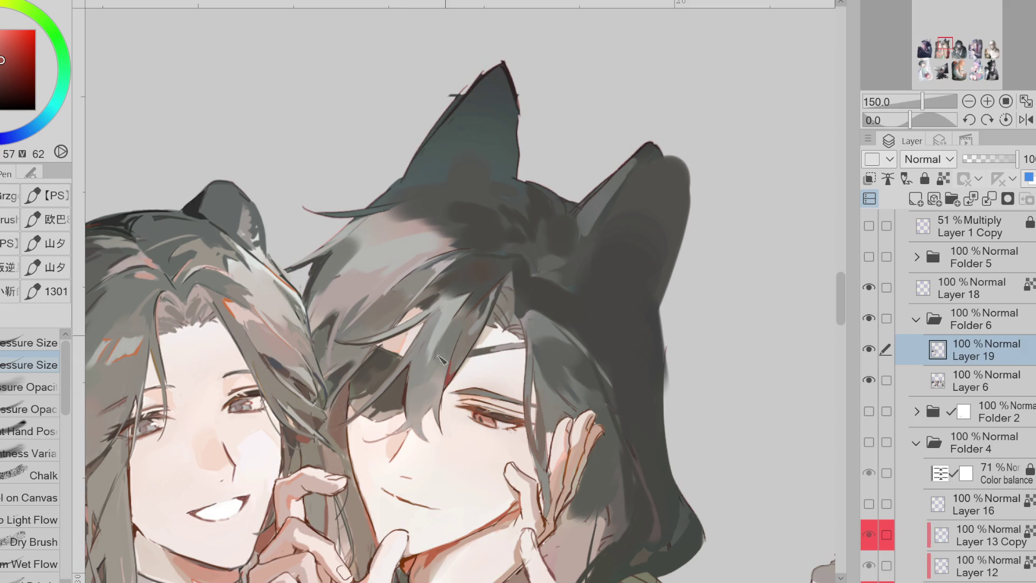
left_click(431, 383, "alt")
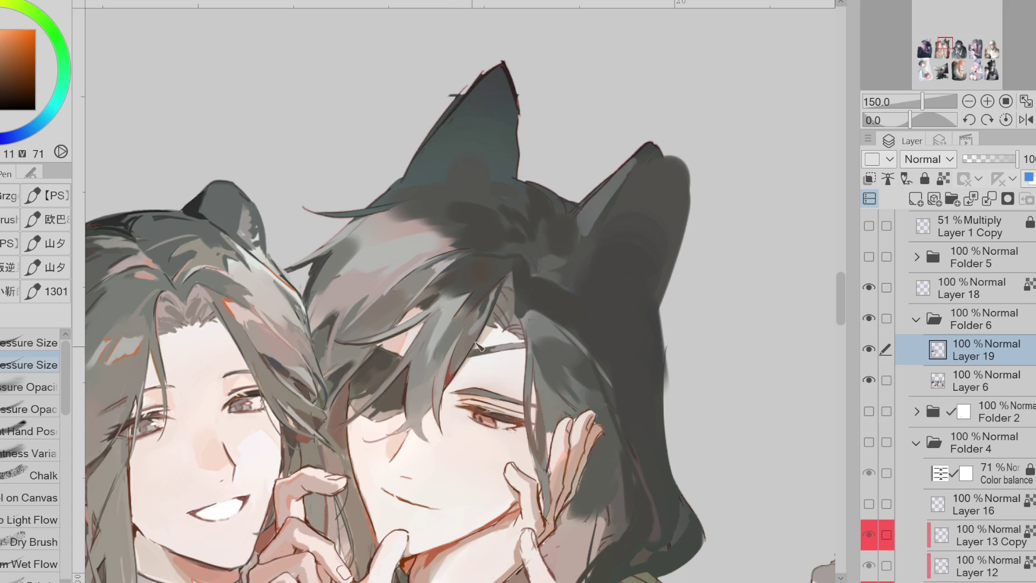
left_click(450, 344, "alt")
left_click(439, 336, "alt")
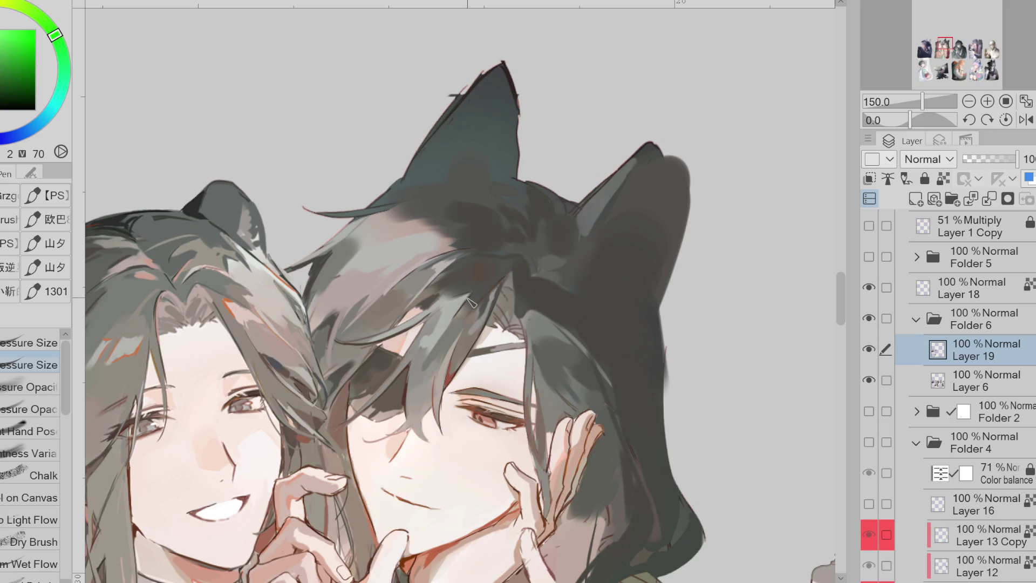
left_click(463, 270, "alt")
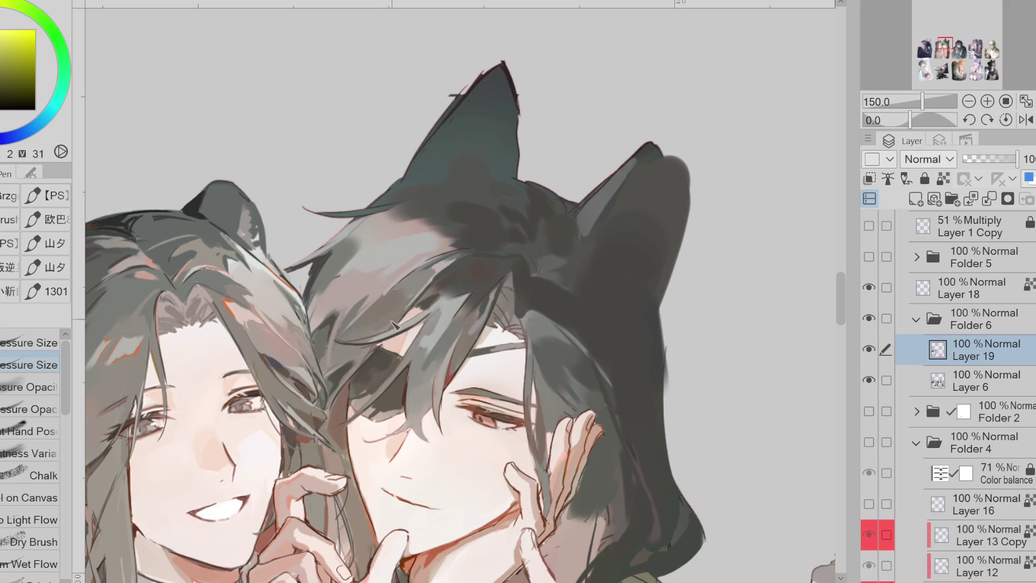
left_click(424, 295, "alt")
left_click(364, 352, "alt")
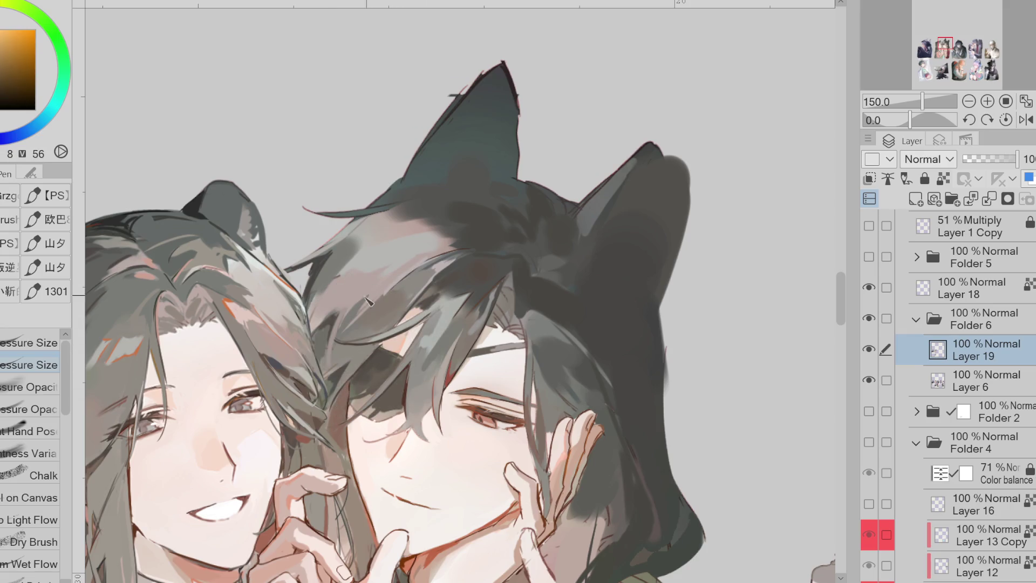
left_click(358, 271, "alt")
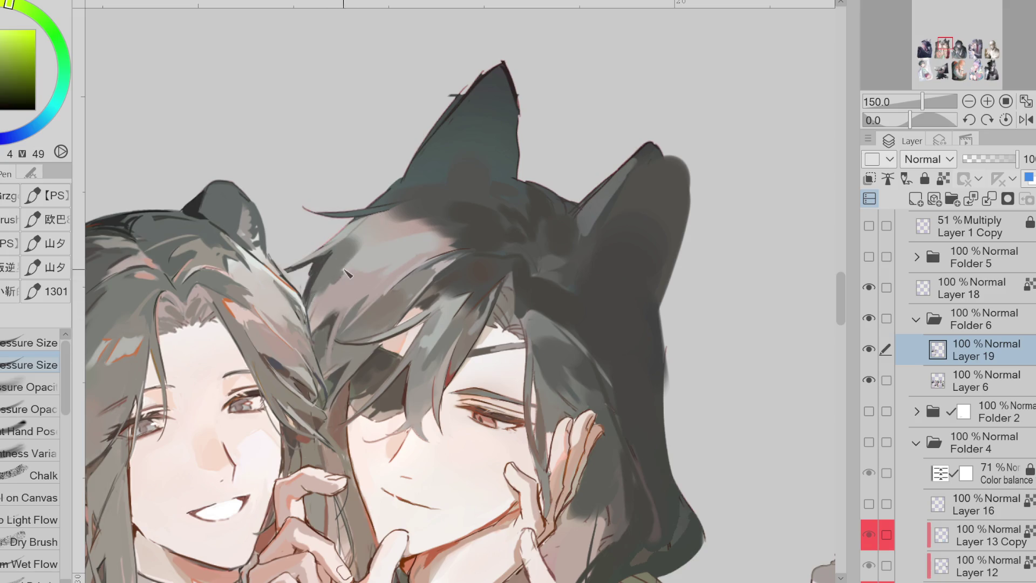
left_click(345, 295, "alt")
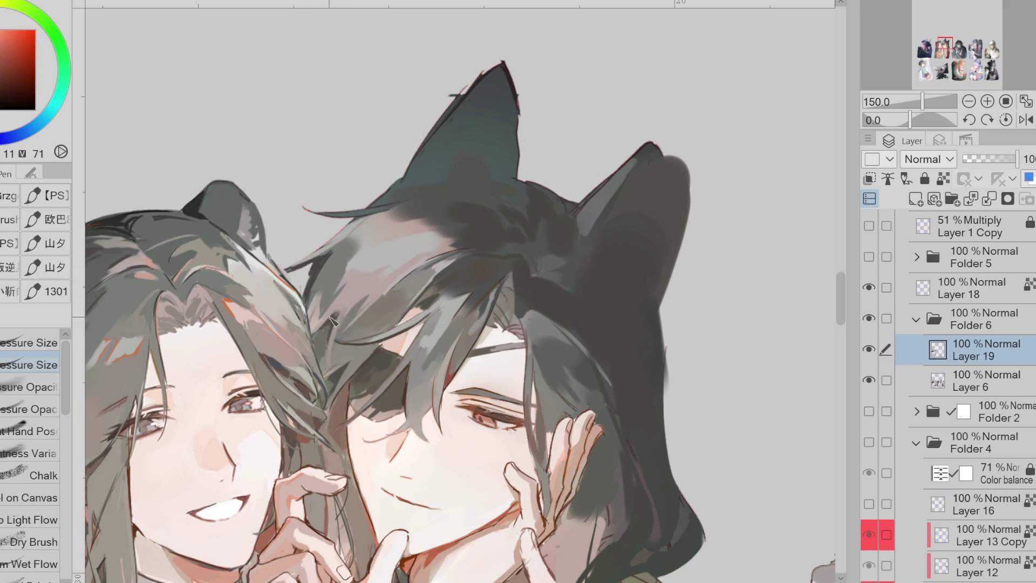
left_click(439, 224, "alt")
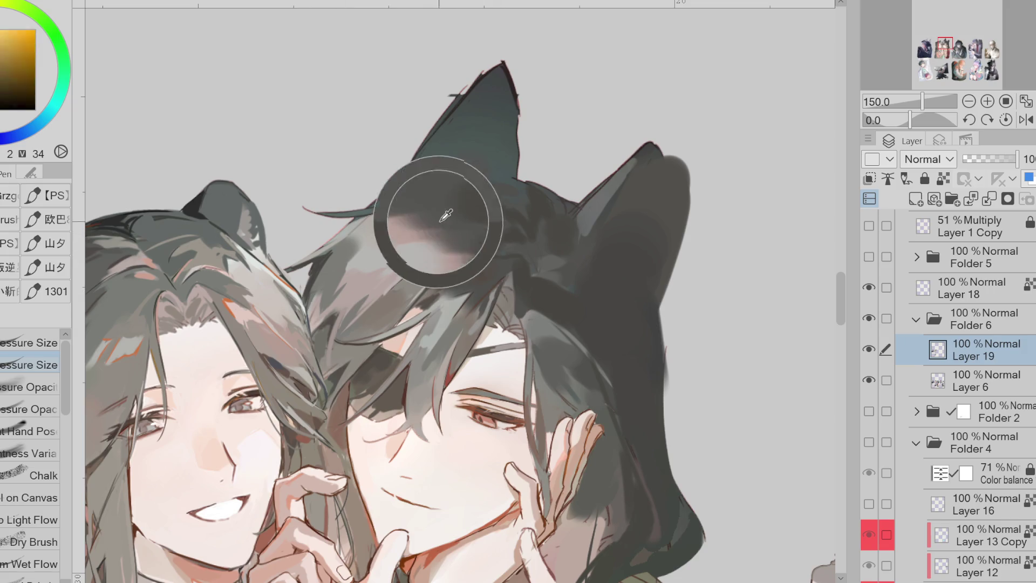
Mirror the canvas view horizontally and tilt it 20 degrees clockwise
key("g")
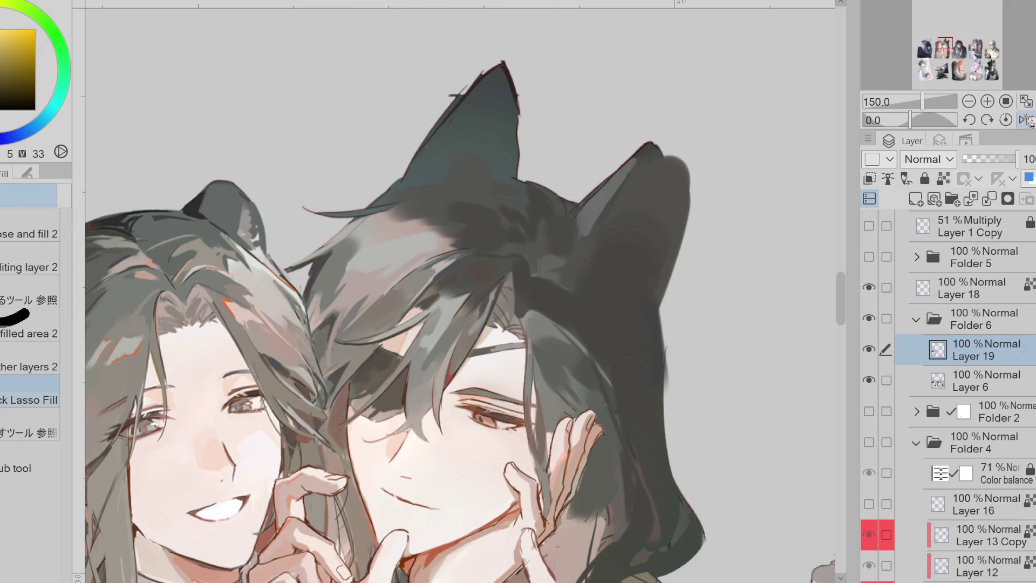
left_click(1026, 119)
key("asciicircum")
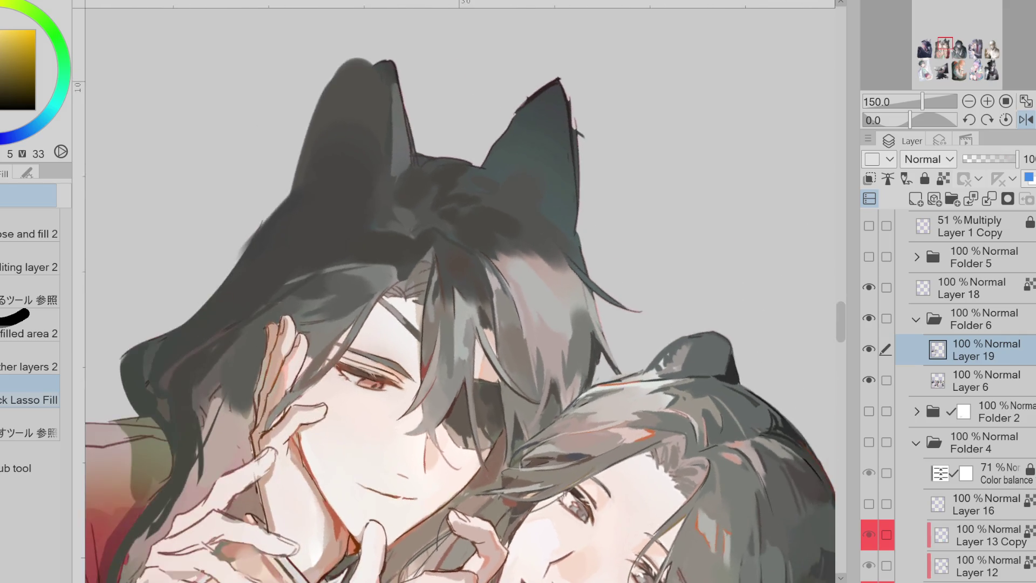
Return to the Pen with sampled orange-brown hair tones and repaint the hair near the left eyebrow
left_click(477, 384, "alt")
left_click(478, 350, "alt")
key("p")
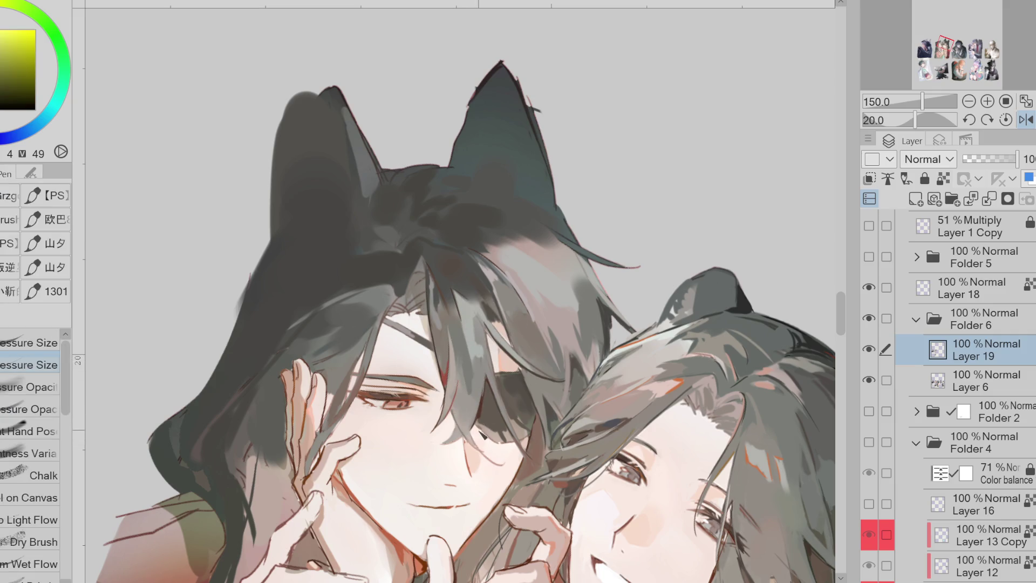
left_click(381, 325, "alt")
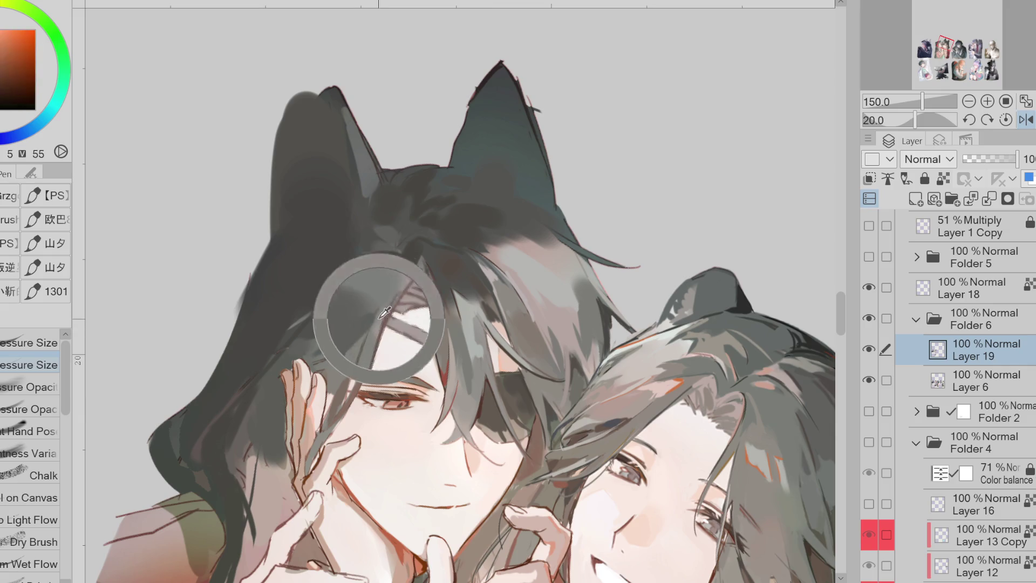
left_click(387, 317, "alt")
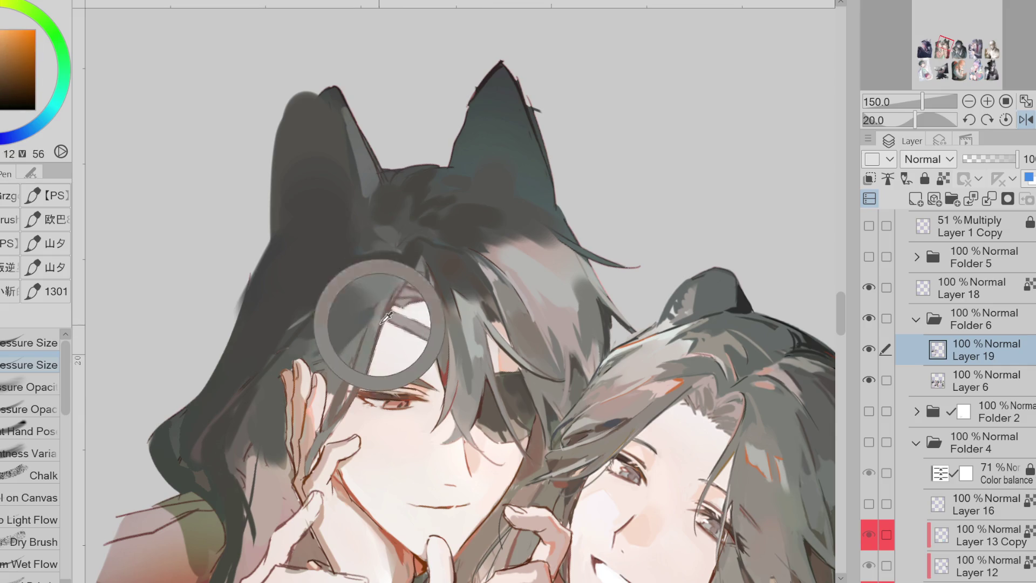
left_click(345, 347, "alt")
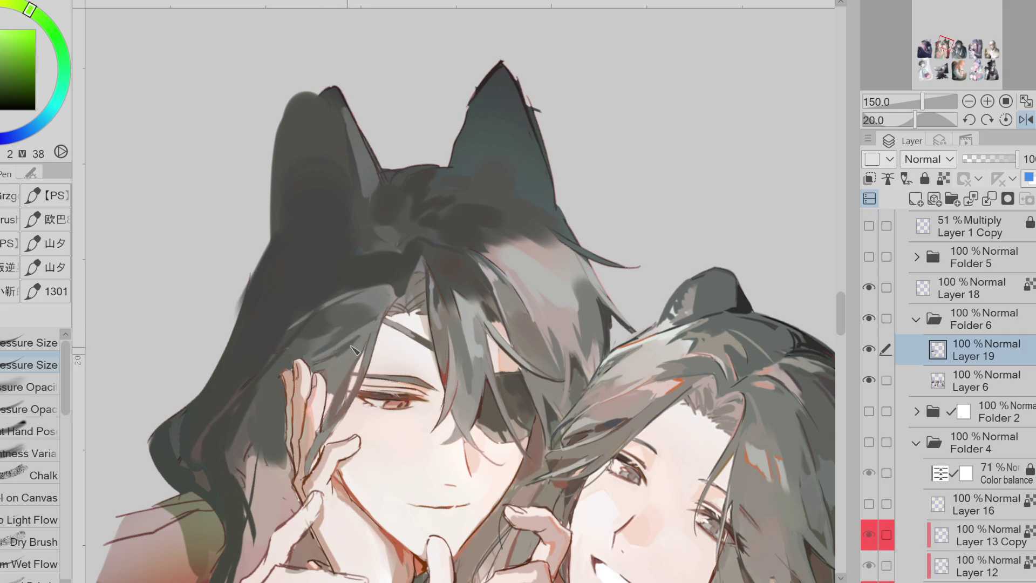
left_click(335, 360, "alt")
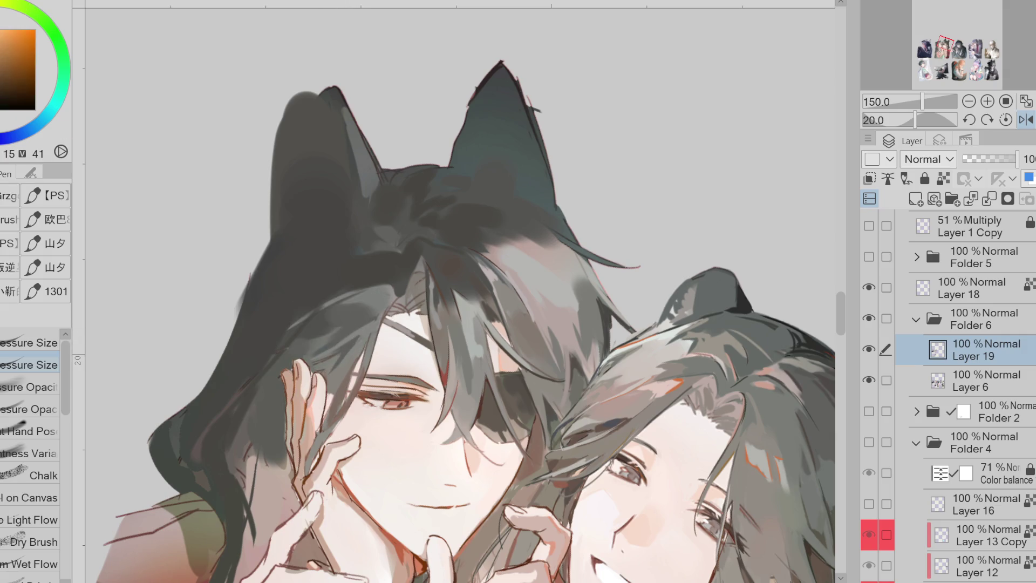
left_click_drag(354, 360, 329, 378)
Paint darker strands above the eyebrow and near the ear, and lighter strokes beside the hand
left_click_drag(360, 307, 322, 347)
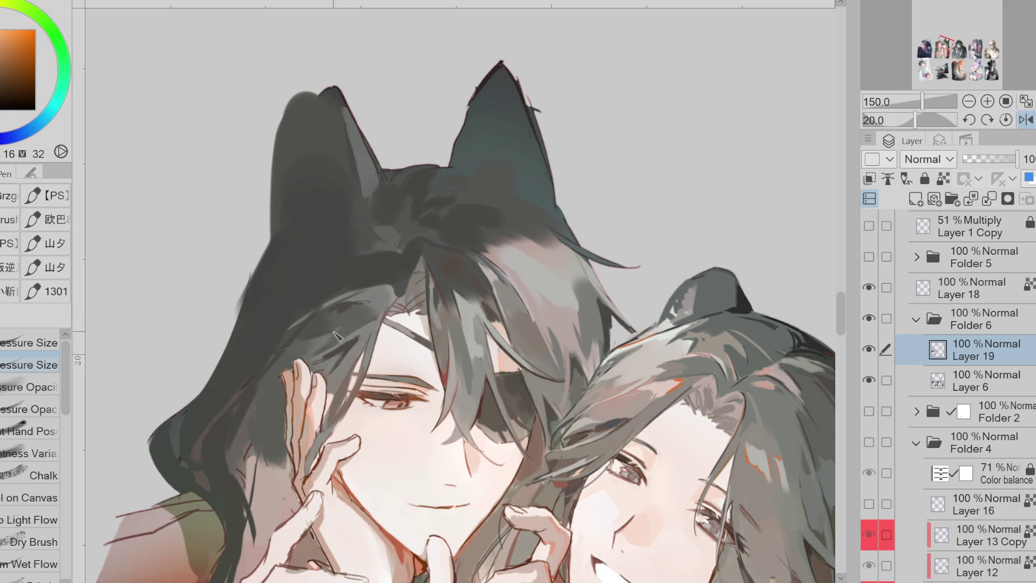
mouse_move(259, 464)
left_mouse_down()
mouse_move(266, 449)
mouse_move(249, 457)
mouse_move(268, 423)
mouse_move(275, 468)
mouse_move(271, 399)
mouse_move(274, 466)
left_mouse_up()
left_click(252, 446, "alt")
left_click(271, 400, "alt")
left_click(277, 401, "alt")
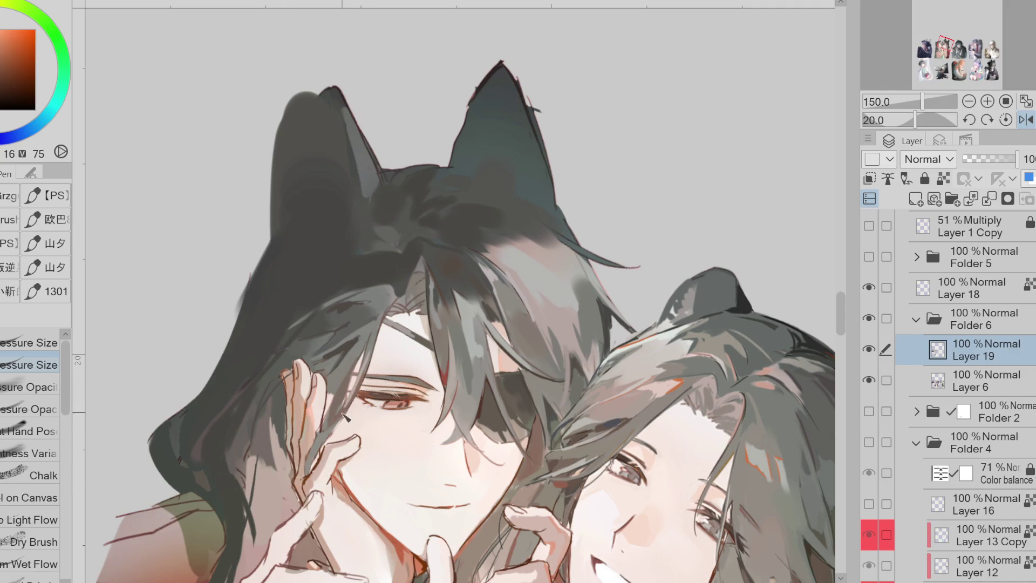
Sample reddish and orange-brown colours from the forehead hair, then choose a lighter, less saturated orange
left_click(417, 296, "alt")
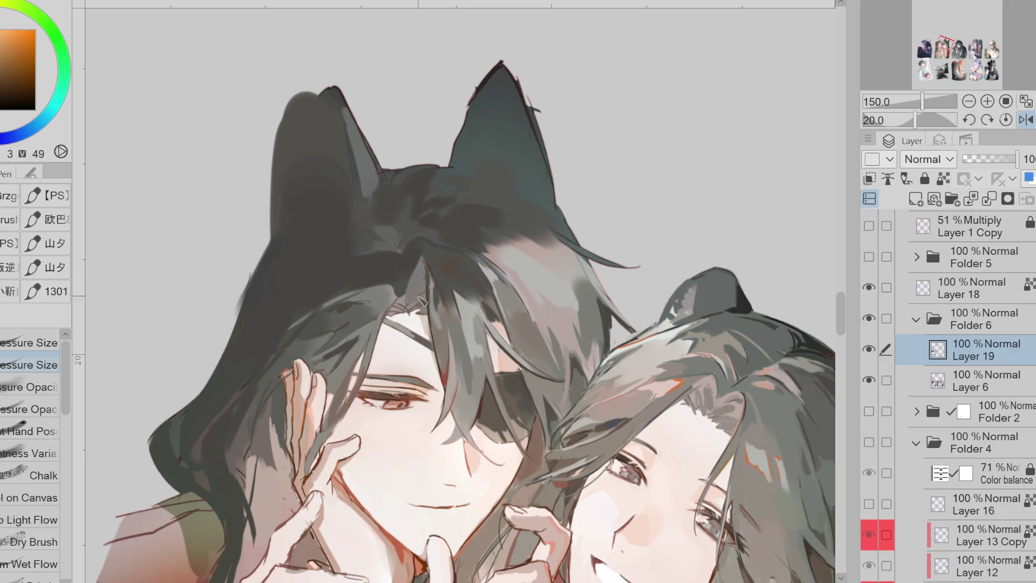
left_click(395, 313, "alt")
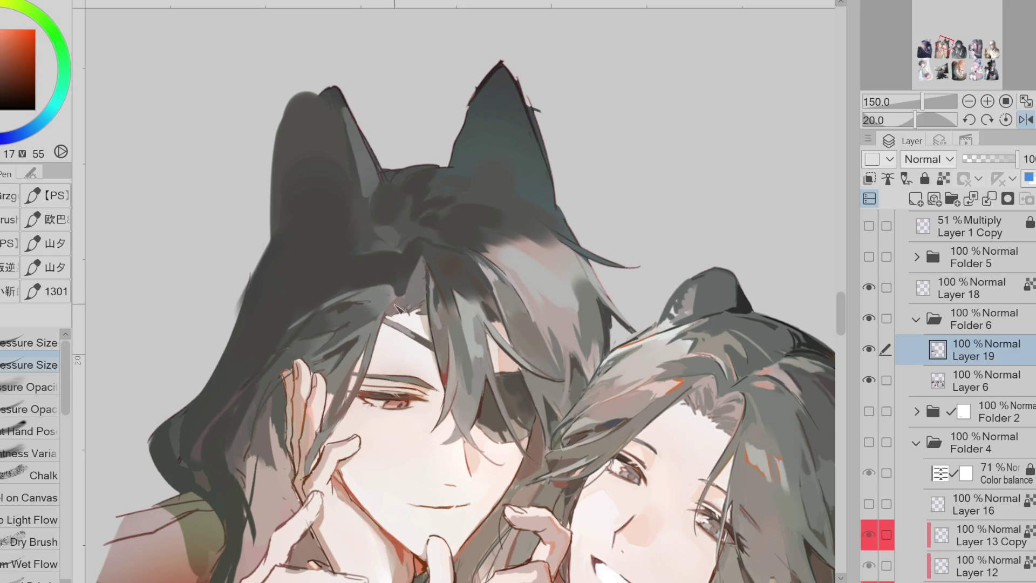
left_click(389, 290, "alt")
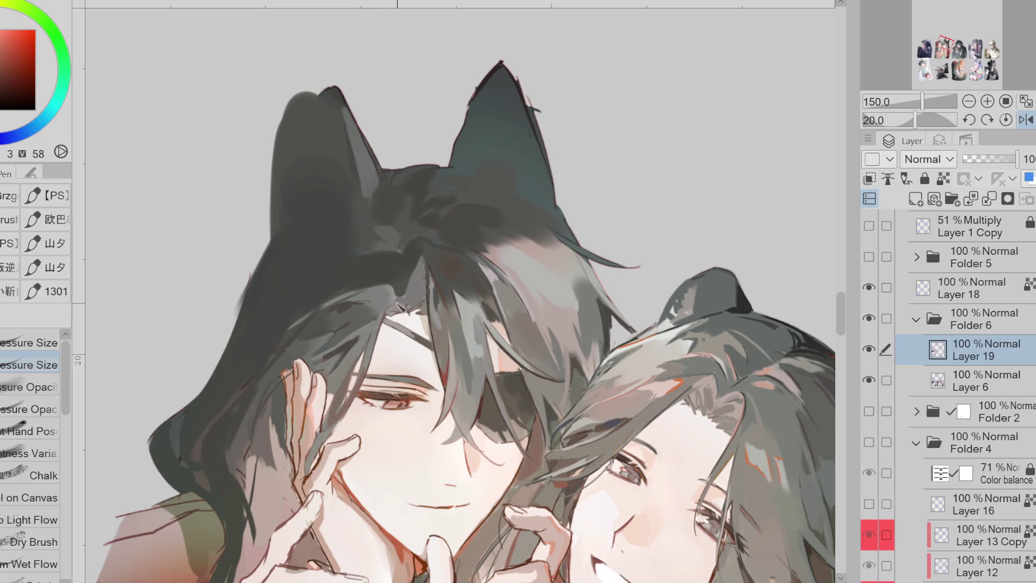
left_click(400, 286, "alt")
left_click(382, 258, "alt")
left_click(402, 326, "alt")
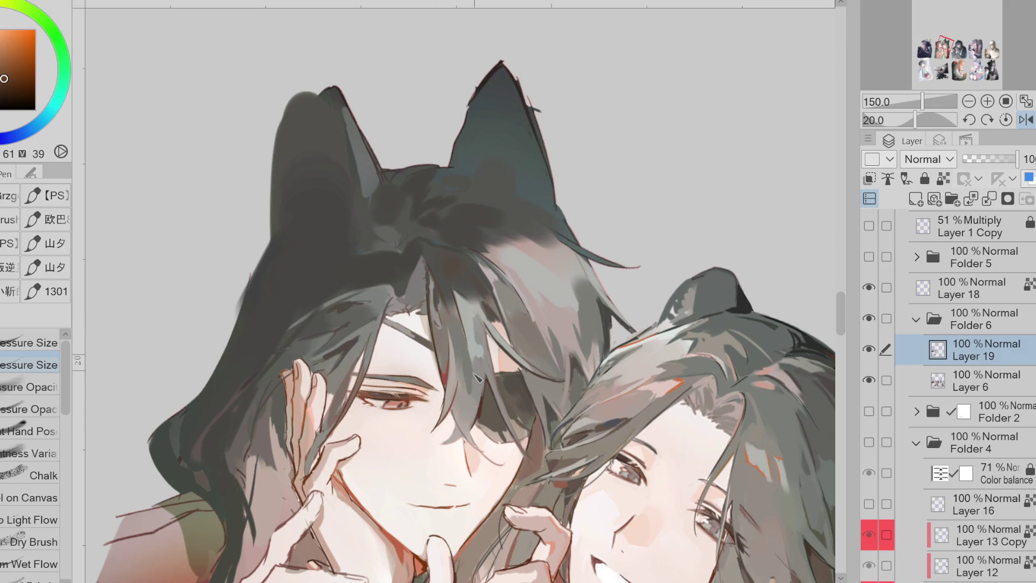
left_click(2, 57)
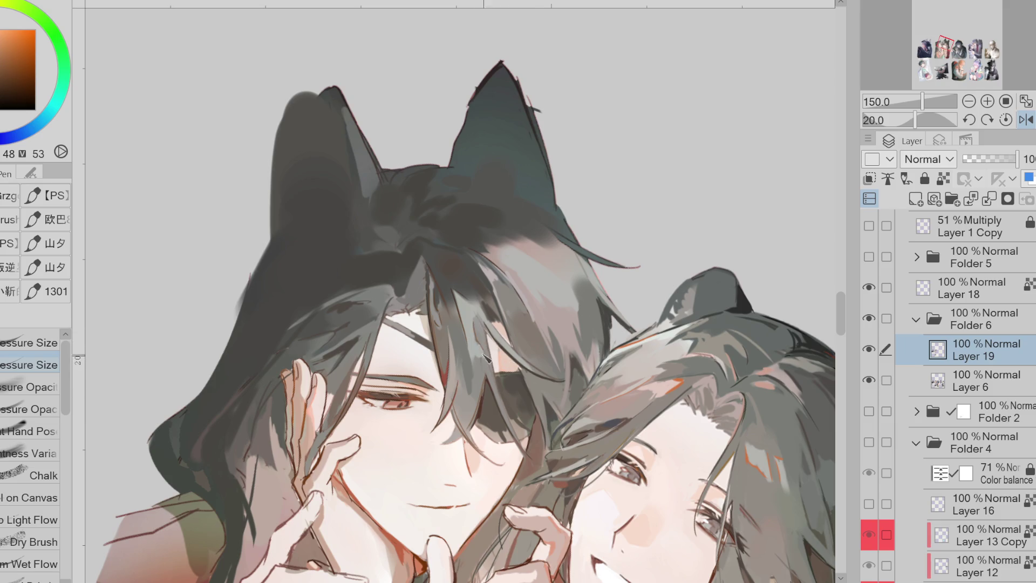
Pick darker and lighter hair tones and paint a short dark strand on the crown
left_click(484, 353, "alt")
left_click(492, 383, "alt")
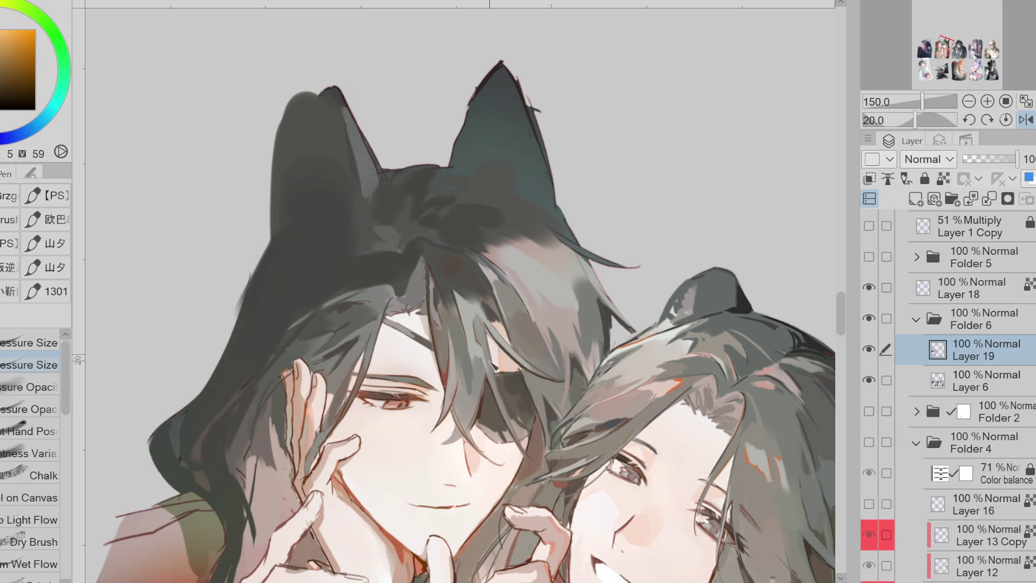
left_click(419, 201, "alt")
left_click(407, 221, "alt")
left_click(326, 247, "alt")
left_click_drag(359, 240, 387, 253)
left_click(341, 265, "alt")
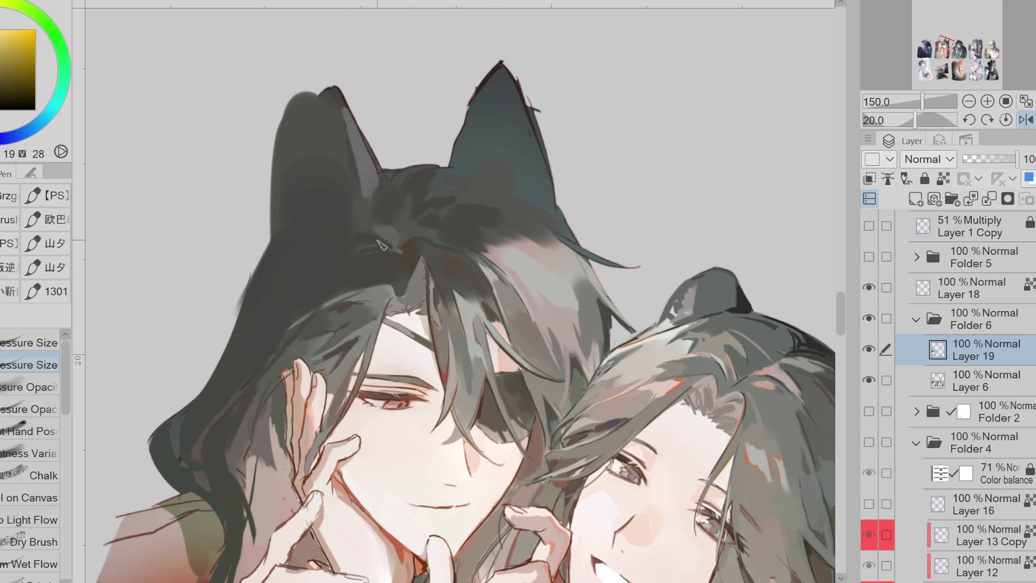
Switch to a pressure-controlled opacity brush and paint dark strokes on the hair's left edge
left_click(21, 97)
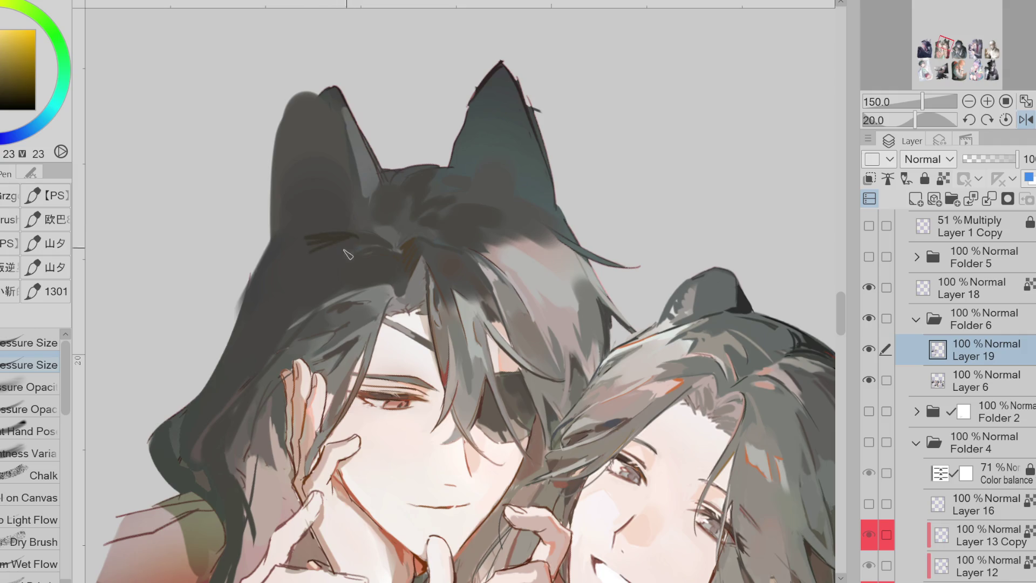
key("period")
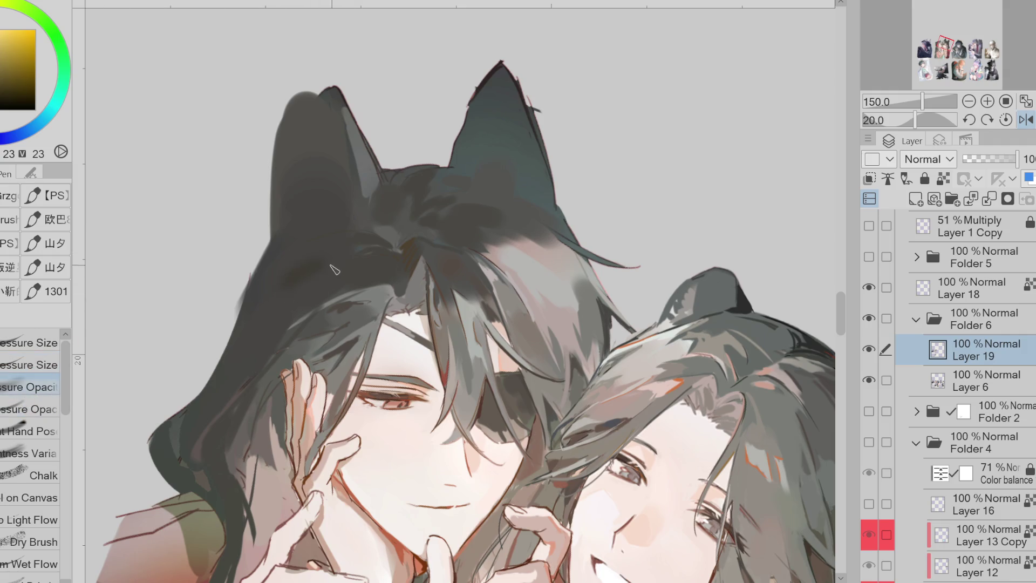
left_click(337, 270, "alt")
left_click_drag(241, 303, 226, 345)
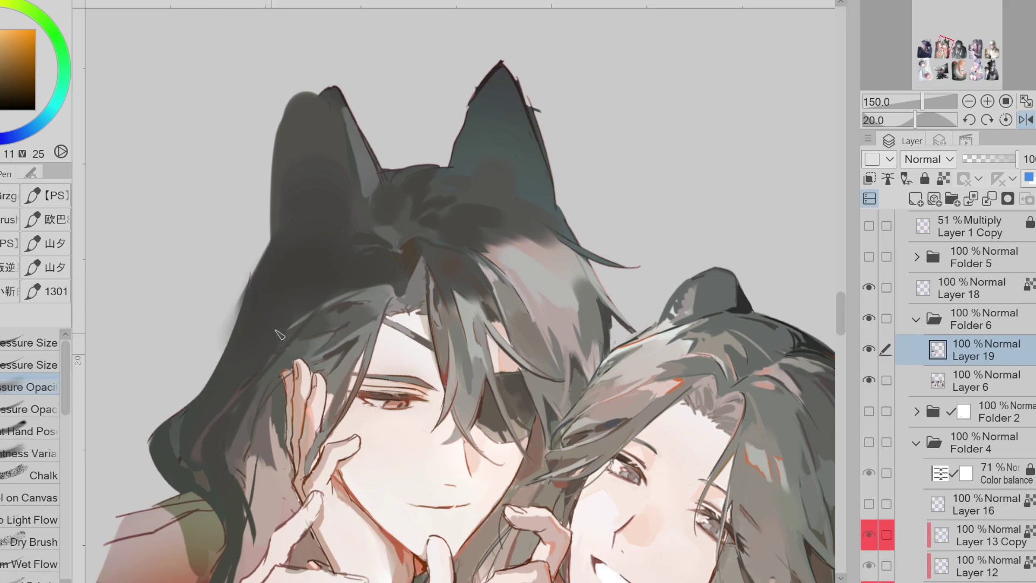
Sample orange, dark red-grey and brown tones from the hair
key("comma")
left_click(279, 183, "alt")
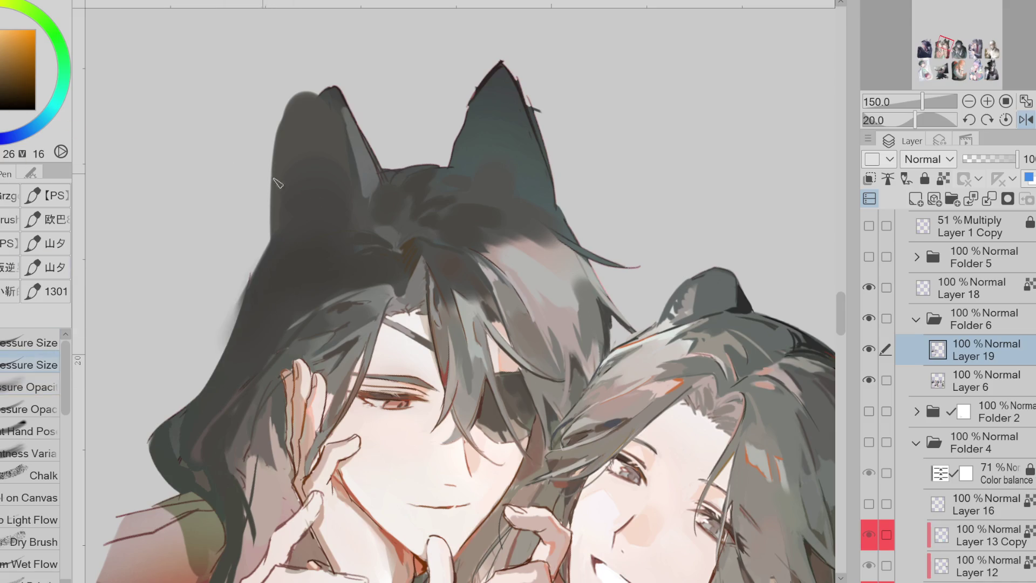
left_click(397, 258, "alt")
left_click(319, 312, "alt")
left_click(332, 302, "alt")
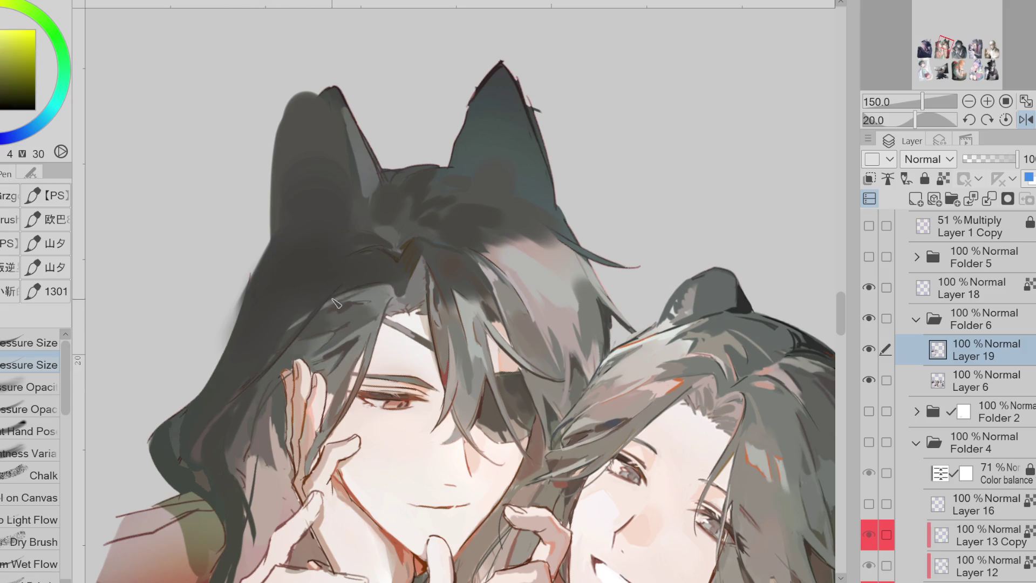
left_click(422, 263, "alt")
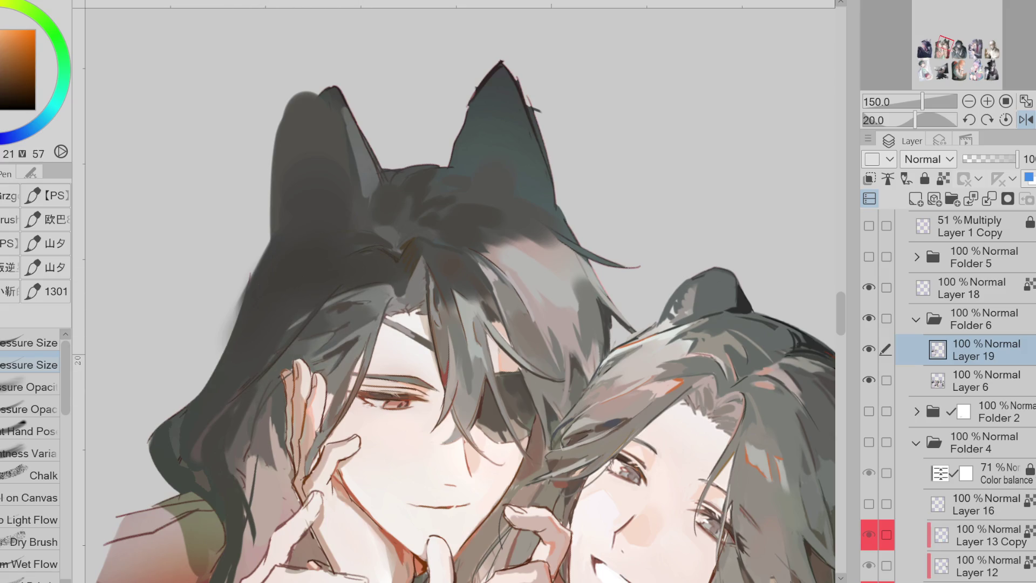
left_click(392, 275, "alt")
left_click(391, 267, "alt")
left_click(203, 436, "alt")
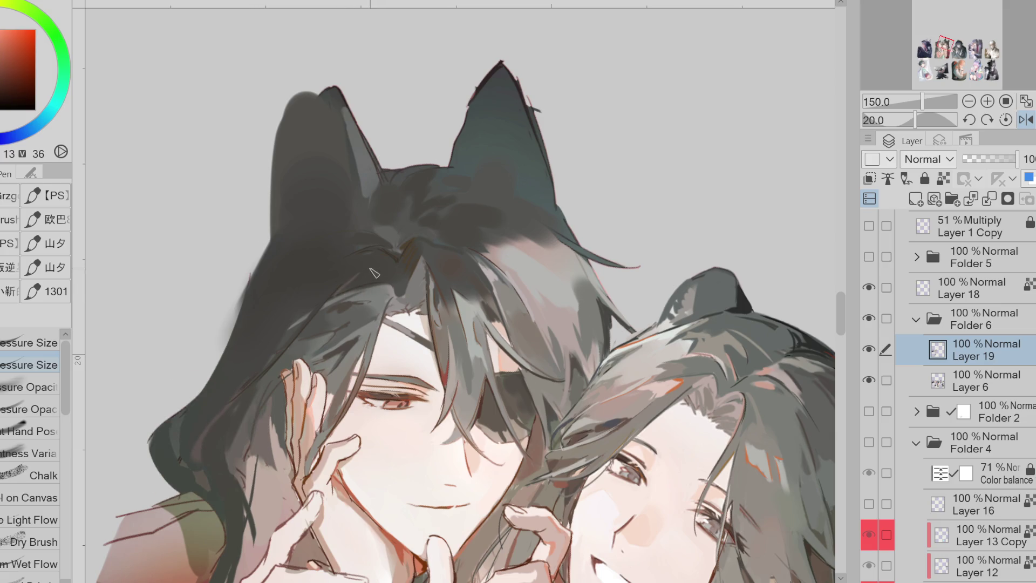
Briefly switch to the eraser, return to the pen, and sample the face's skin colour
left_click(292, 378, "alt")
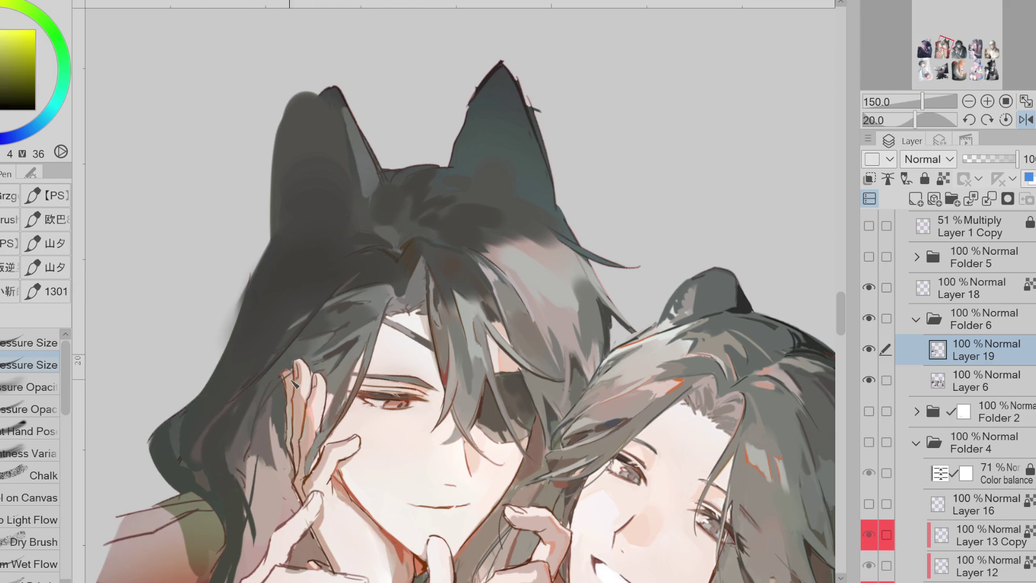
key("e")
key("p")
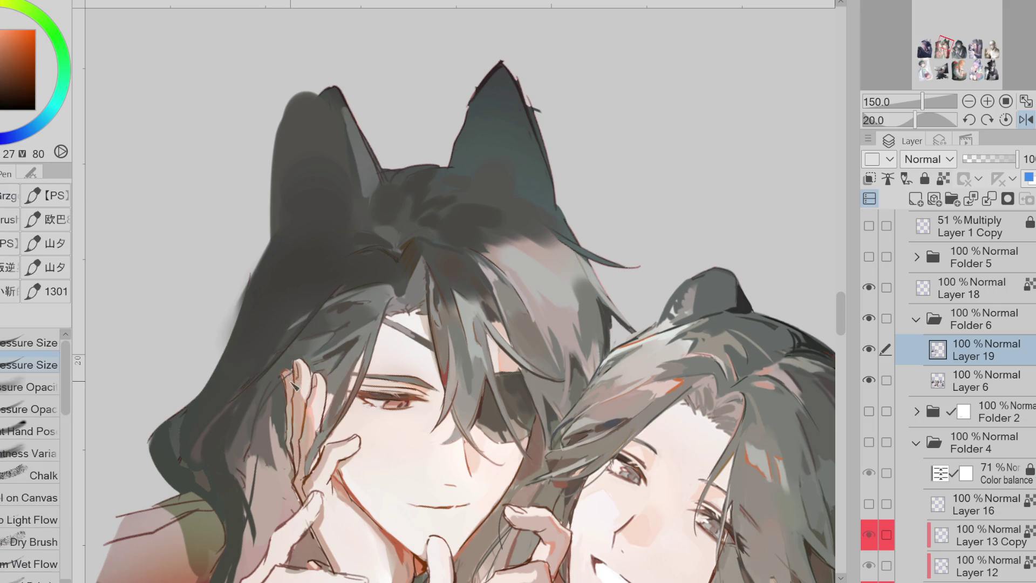
left_click(348, 372, "alt")
left_click(349, 348, "alt")
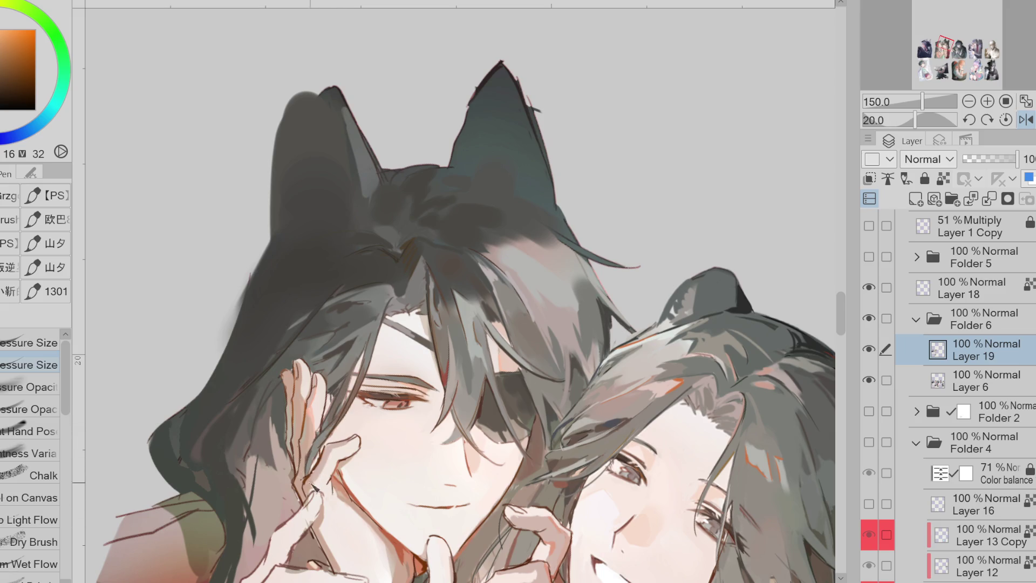
scroll(524, 229, "down", 2)
scroll(442, 464, "up", 2)
Sample a dark olive from the hair top and paint long thin dark strands along the left edge
left_click(515, 289, "alt")
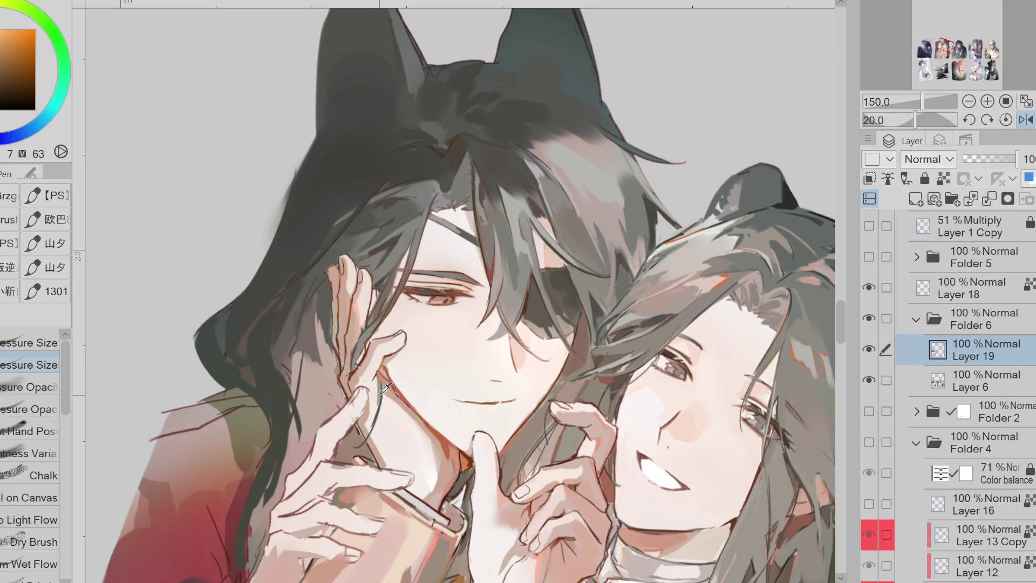
left_click(361, 364, "alt")
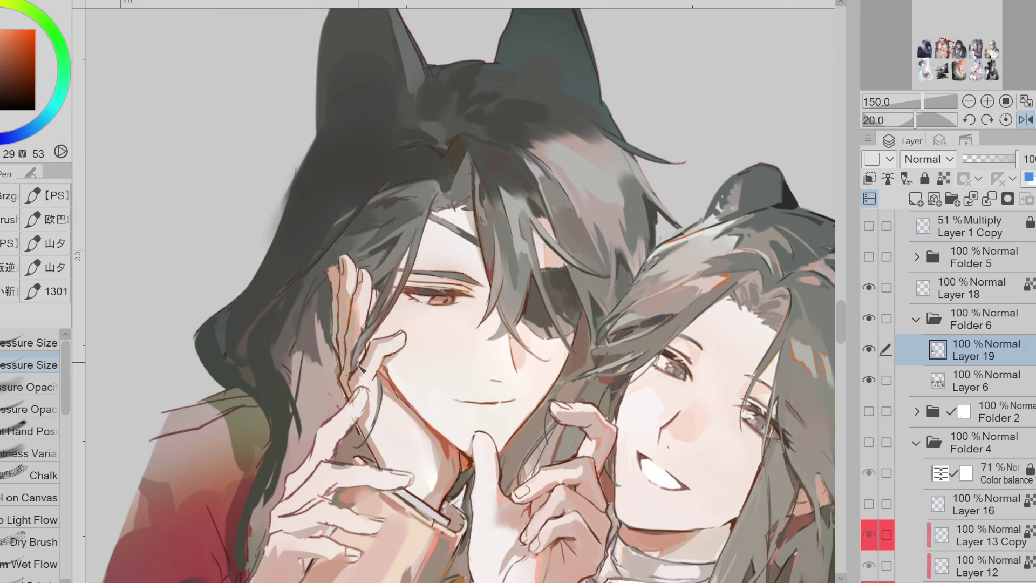
left_click(400, 271, "alt")
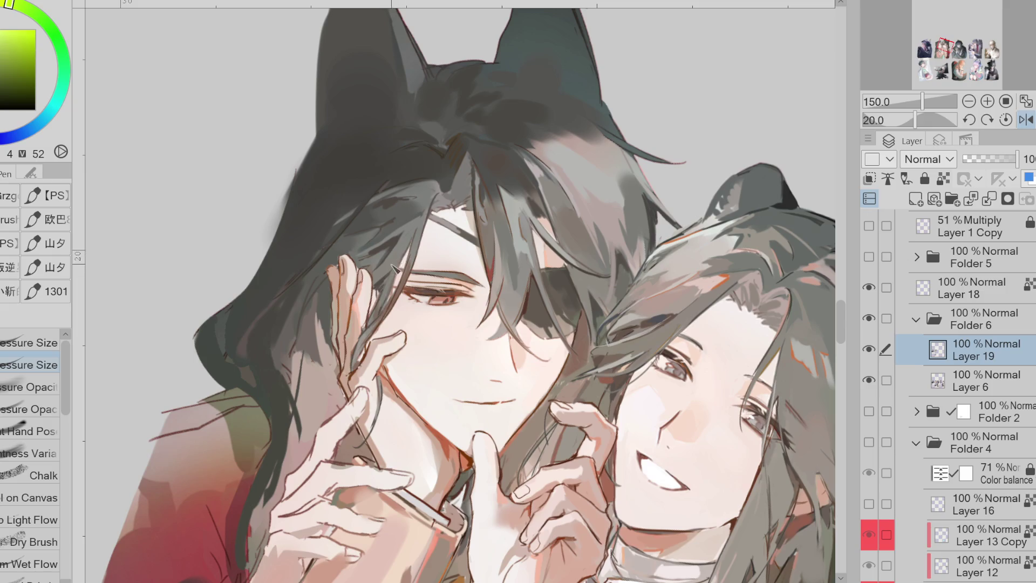
left_click(386, 303, "alt")
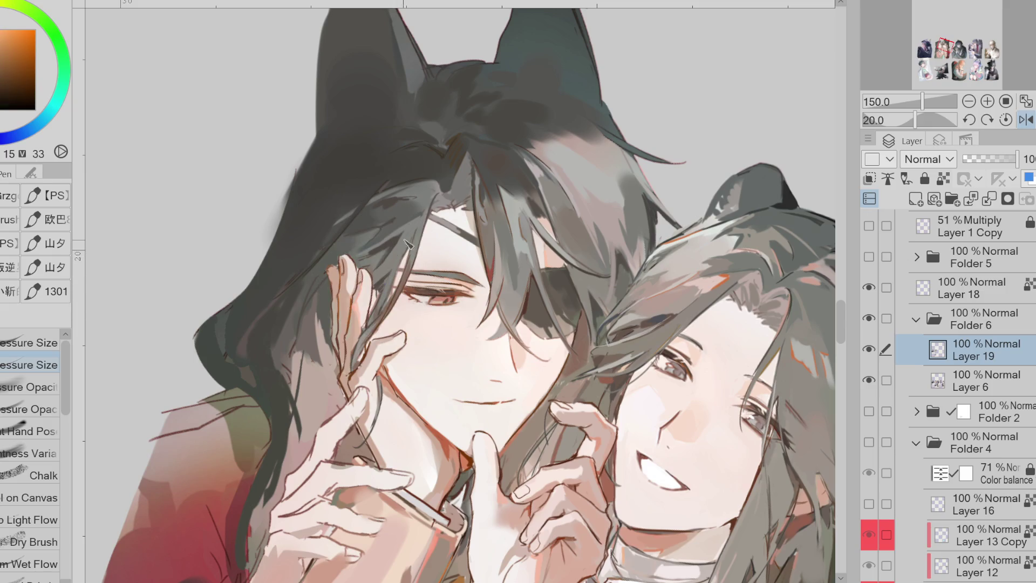
left_click(320, 253, "alt")
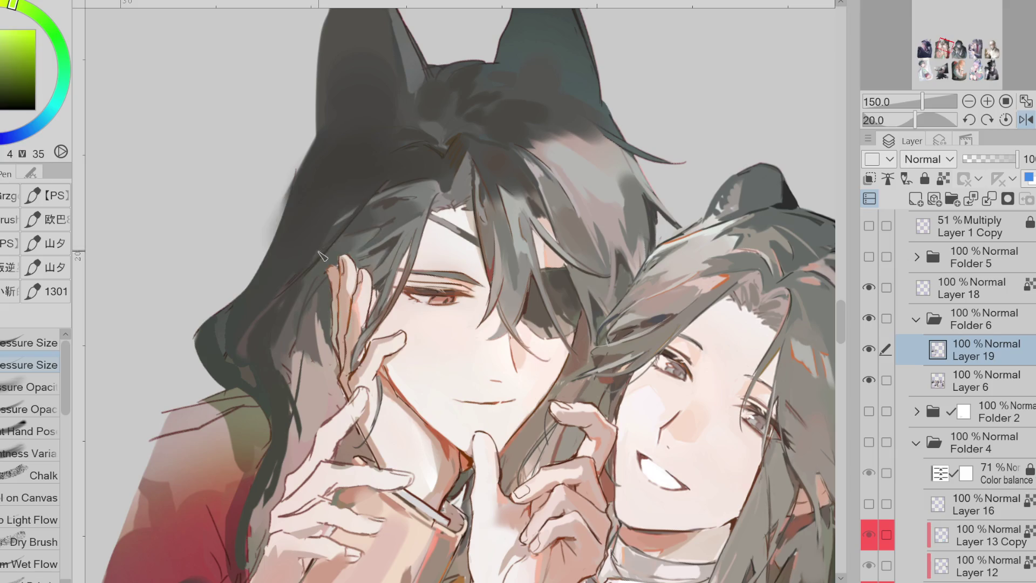
left_click(292, 275, "alt")
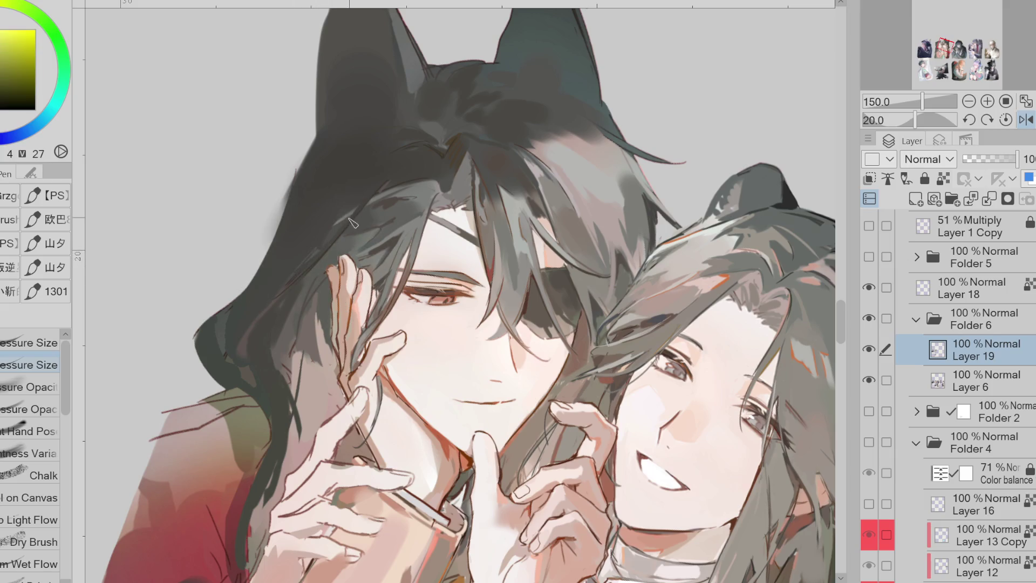
left_click(276, 300, "alt")
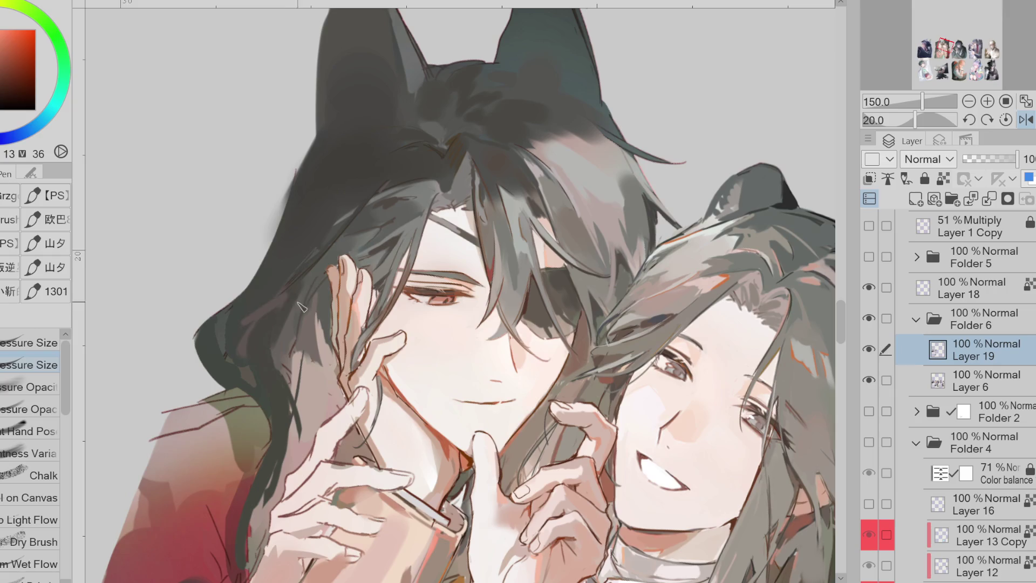
left_click(319, 145, "alt")
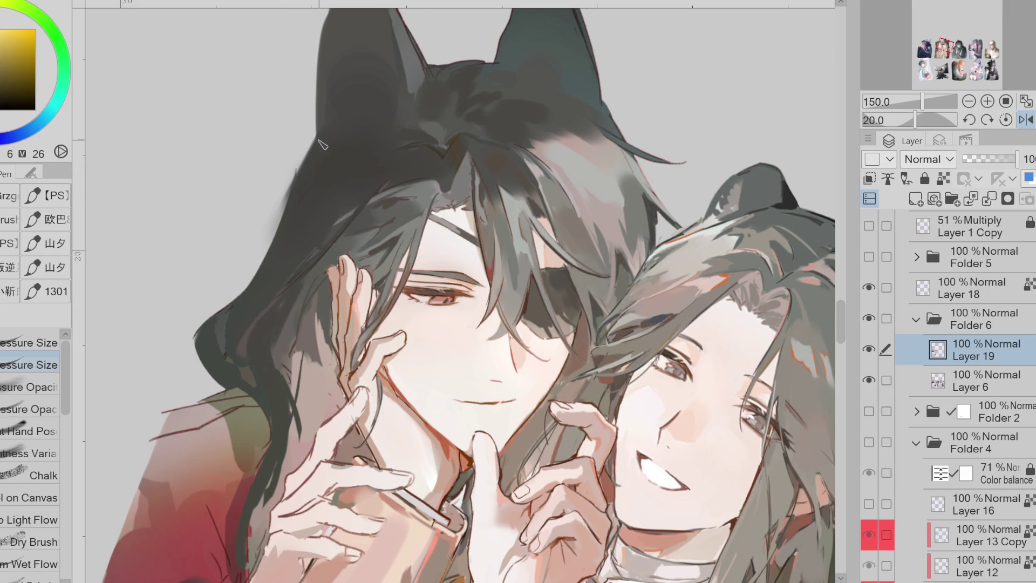
left_click_drag(302, 162, 227, 318)
left_click_drag(286, 205, 256, 277)
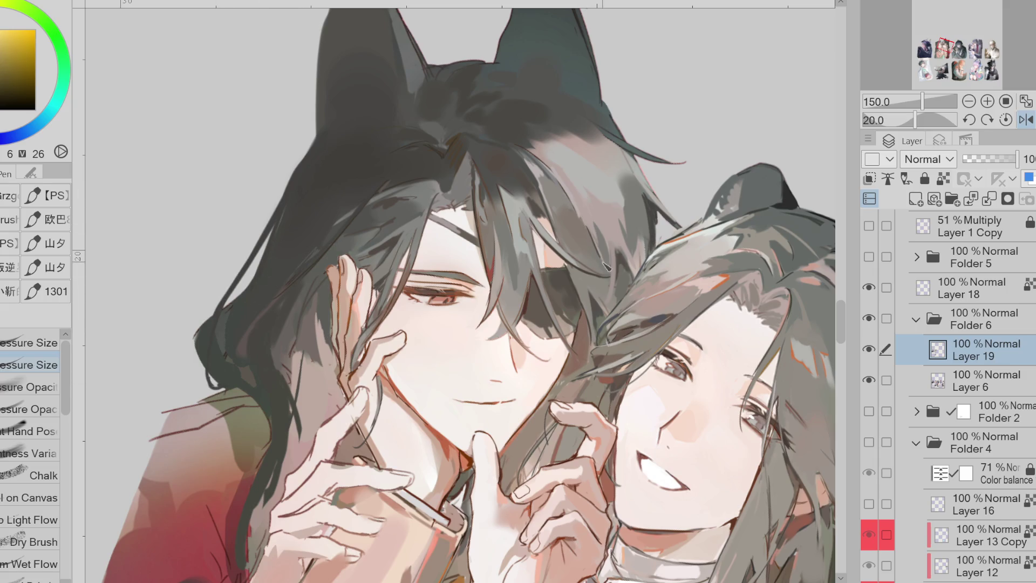
Paint light highlights on the dark hair, mirroring the canvas view horizontally midway
left_click(612, 283, "alt")
left_click(554, 198, "alt")
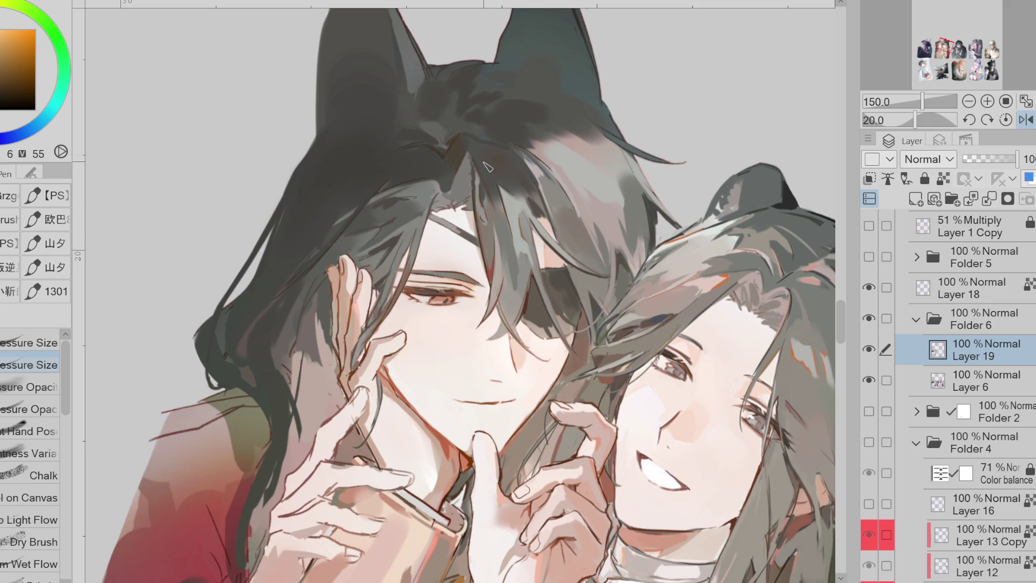
key("b")
left_click(708, 234, "alt")
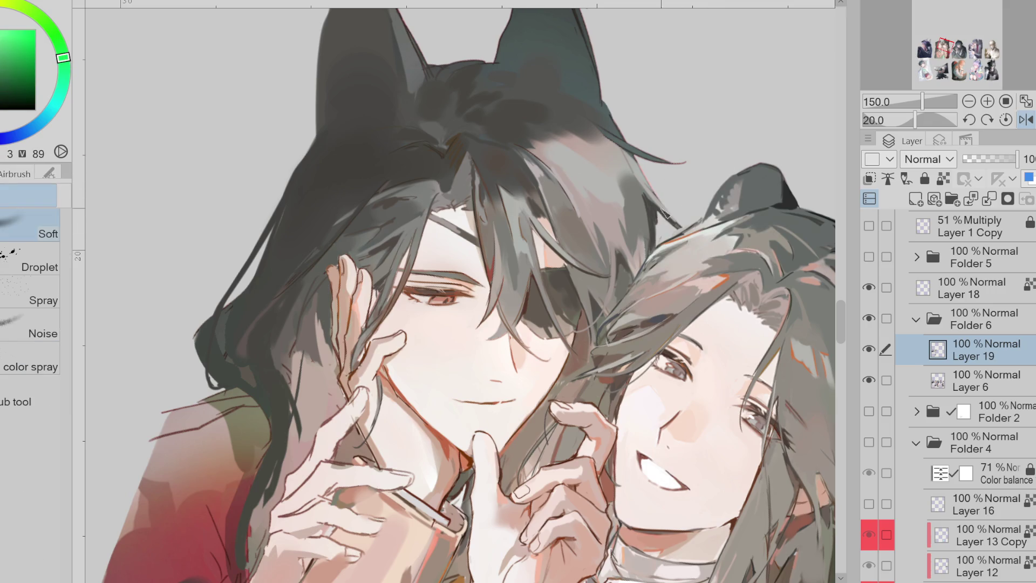
key("p")
mouse_move(572, 200)
left_mouse_down()
mouse_move(561, 221)
mouse_move(594, 252)
left_mouse_up()
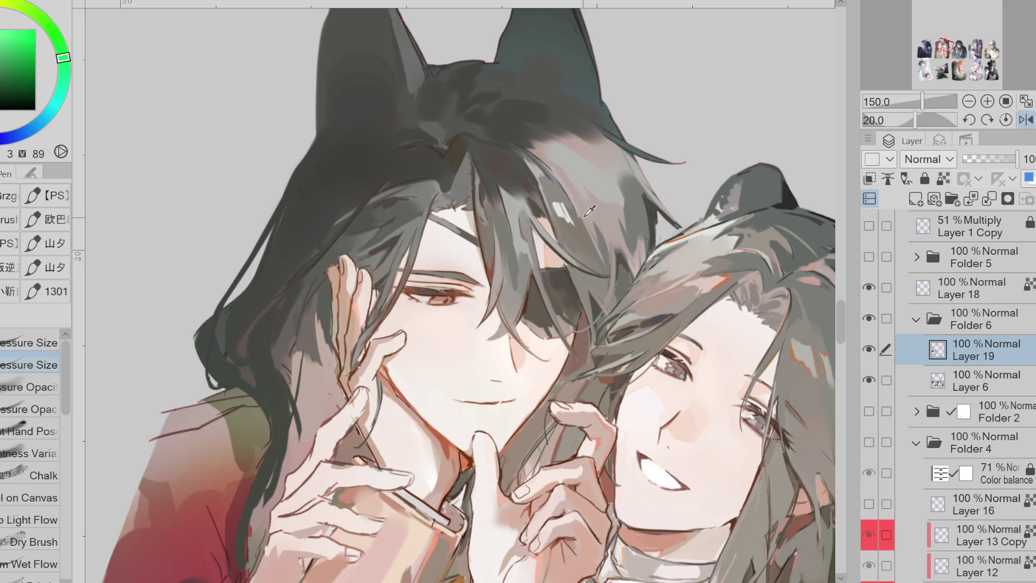
left_click(1026, 120)
mouse_move(338, 201)
left_mouse_down()
mouse_move(325, 210)
mouse_move(339, 197)
left_mouse_up()
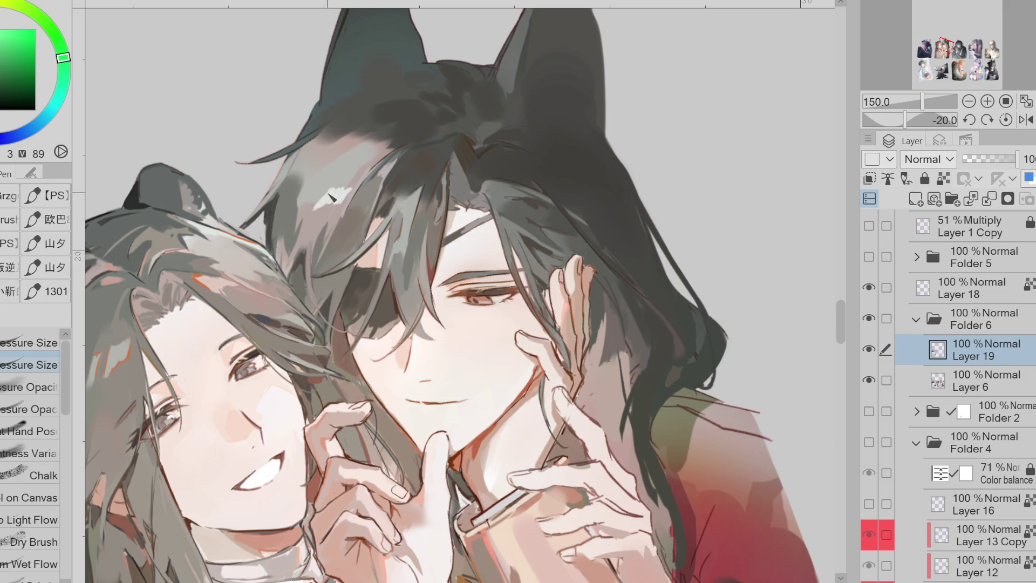
Sample greyish reds, swap to the dark red colour and add a short stroke on the hair highlight
left_click(339, 183, "alt")
left_click(345, 201, "alt")
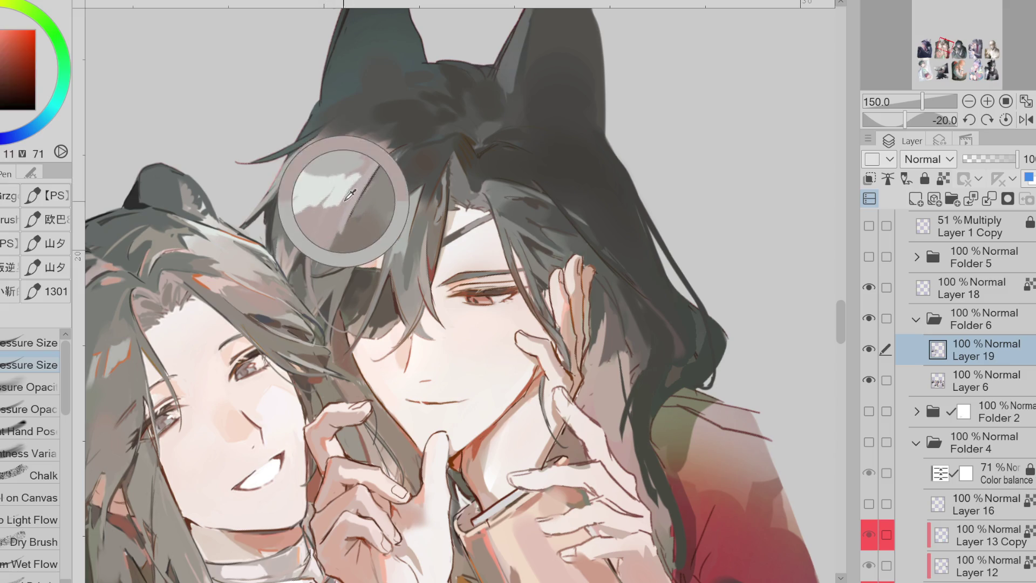
key("x")
left_click(324, 208, "alt")
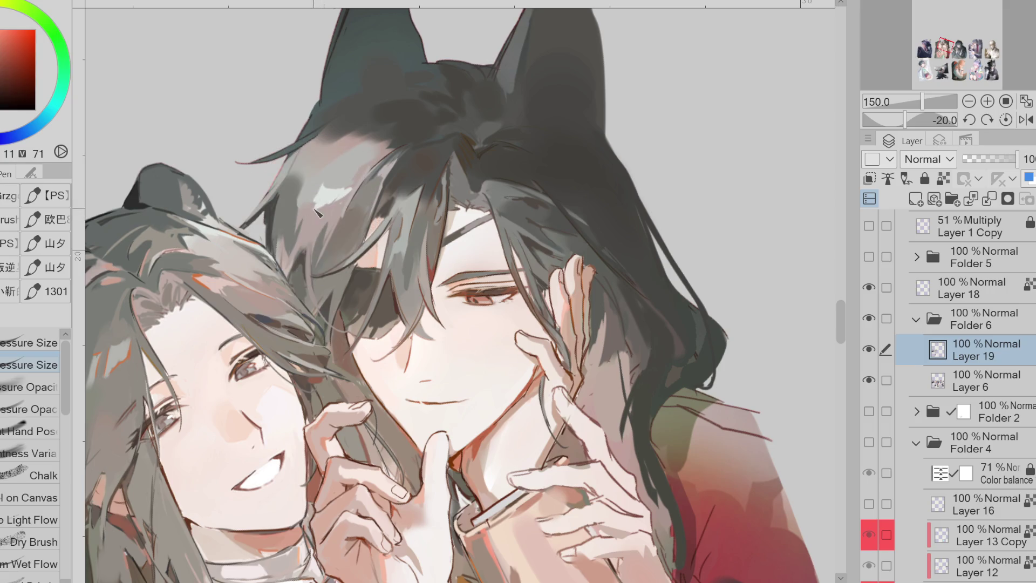
key("x")
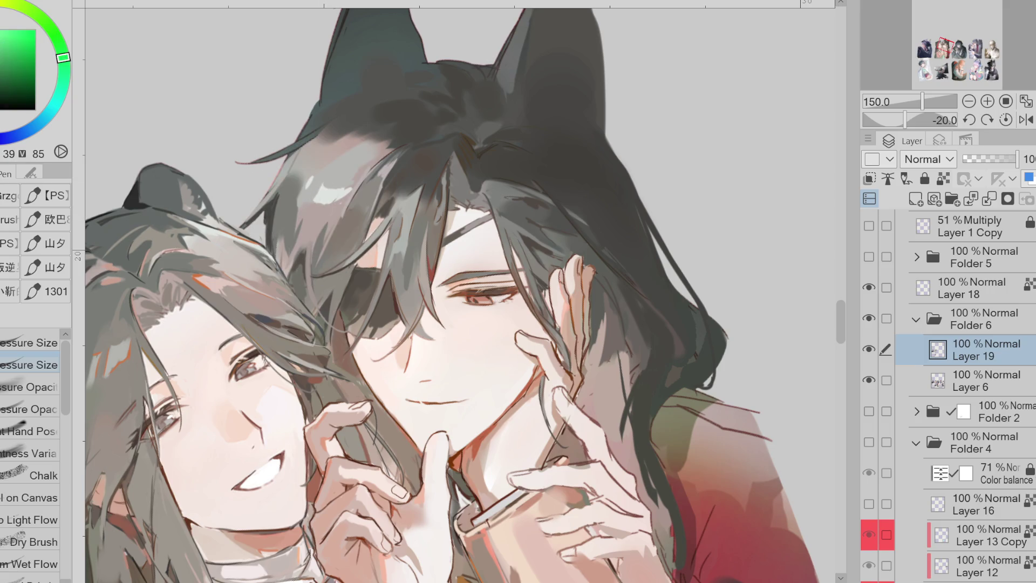
key("x")
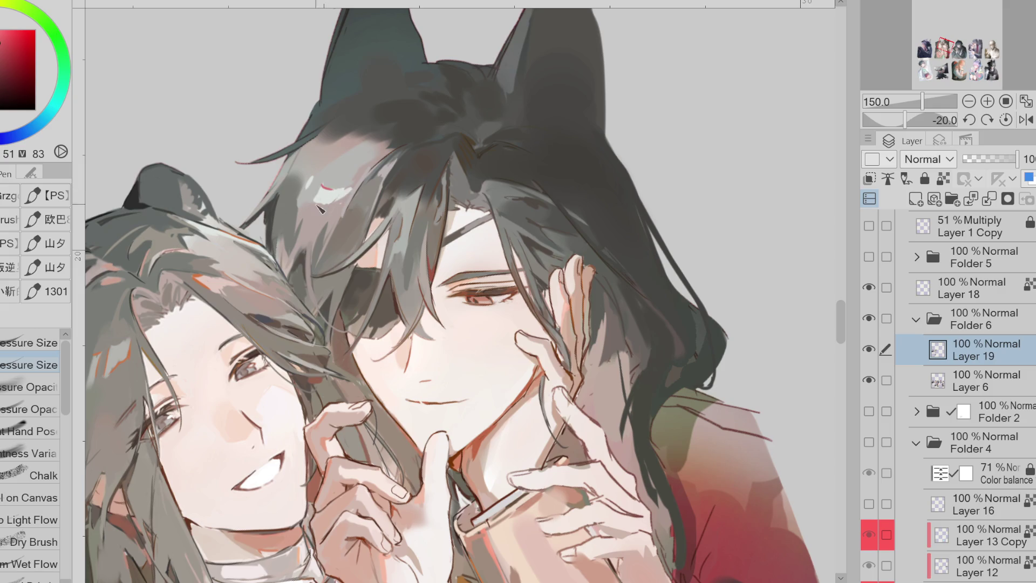
left_click_drag(324, 186, 341, 190)
Repaint the hair strands darker with sampled olive and brown, undoing the last thin strokes
left_click(346, 227, "alt")
left_click(305, 265, "alt")
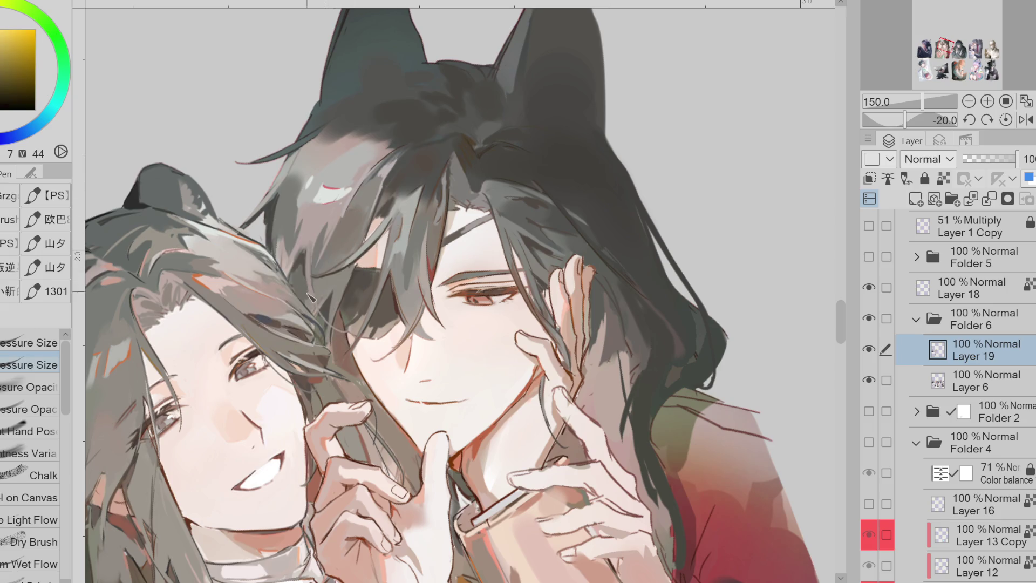
left_click(352, 229, "alt")
left_click_drag(340, 222, 331, 261)
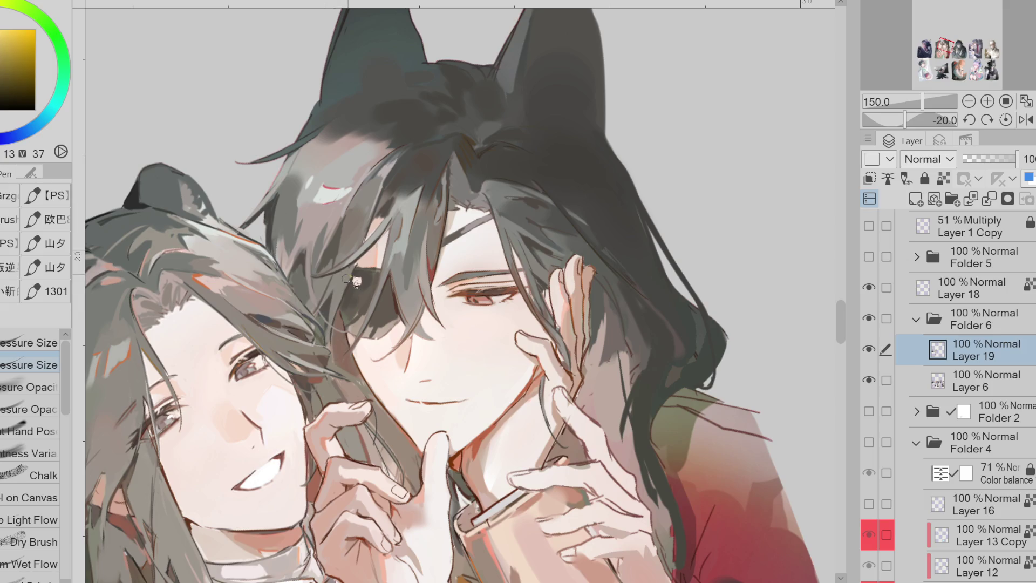
left_click_drag(309, 257, 321, 191)
key("ctrl+z")
Sample hair tones ending on a saturated red-orange and paint a thin strand into the fringe
left_click(427, 402, "alt")
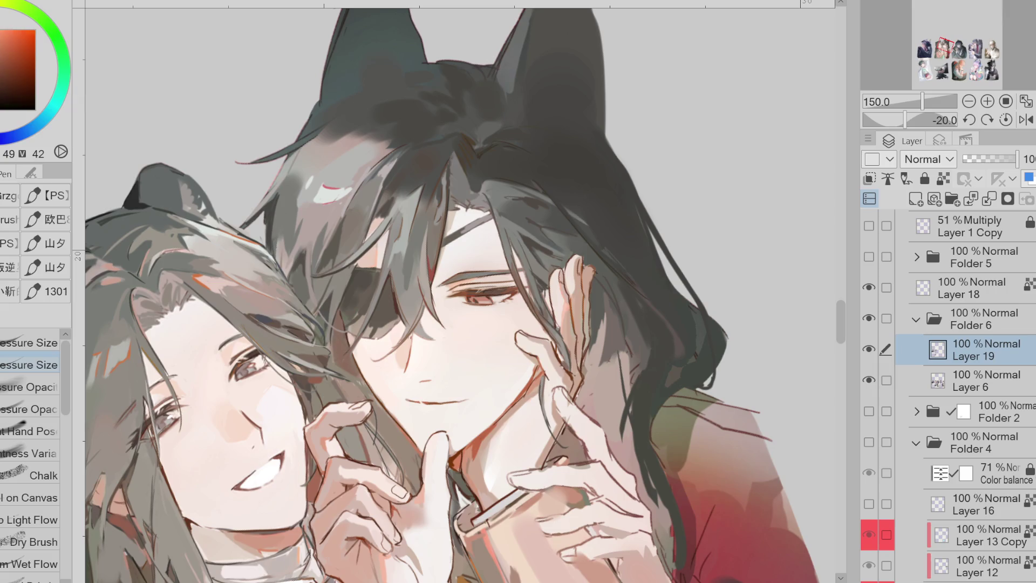
left_click(403, 136, "alt")
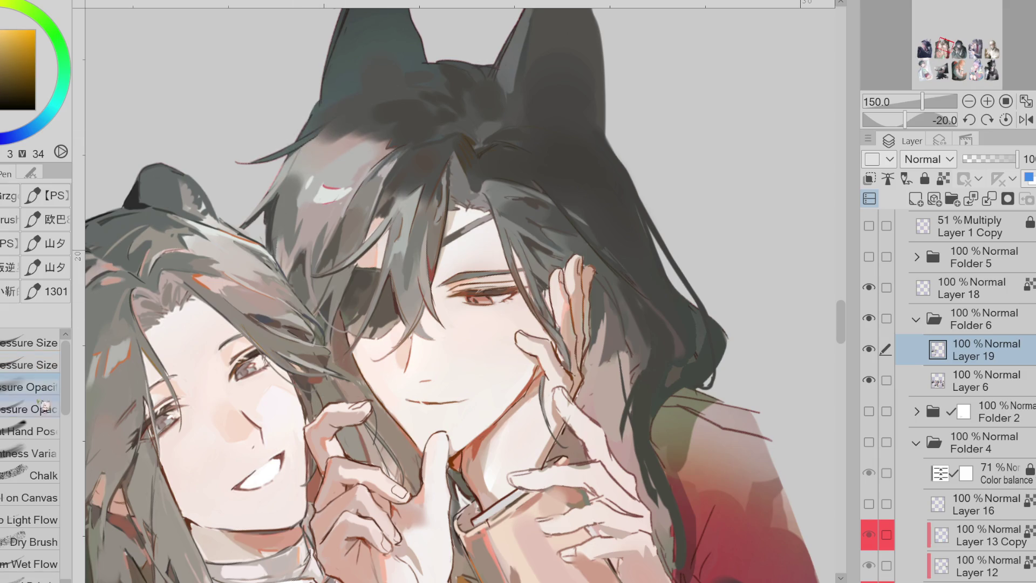
left_click(302, 141, "alt")
left_click(339, 136, "alt")
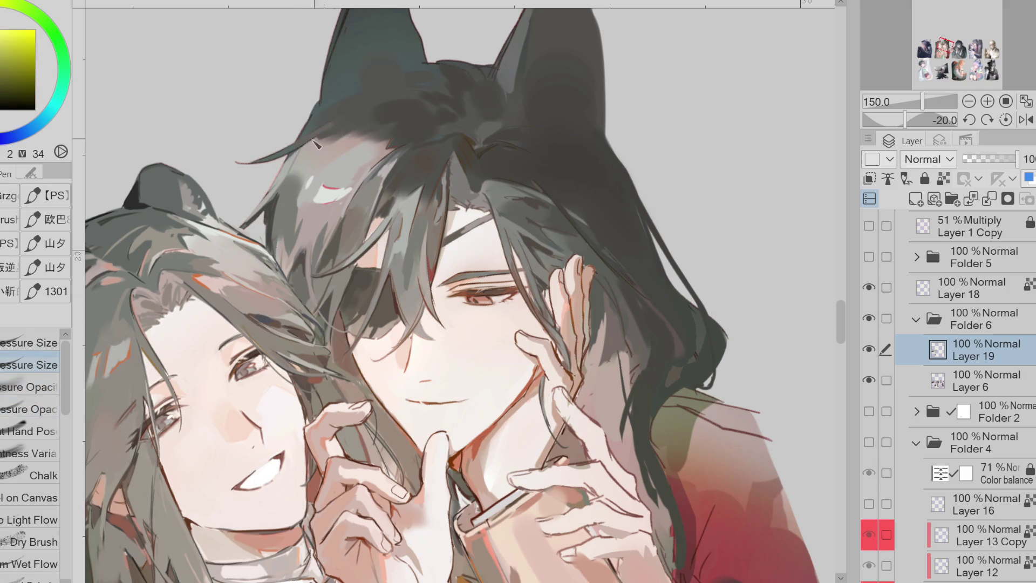
left_click(288, 185, "alt")
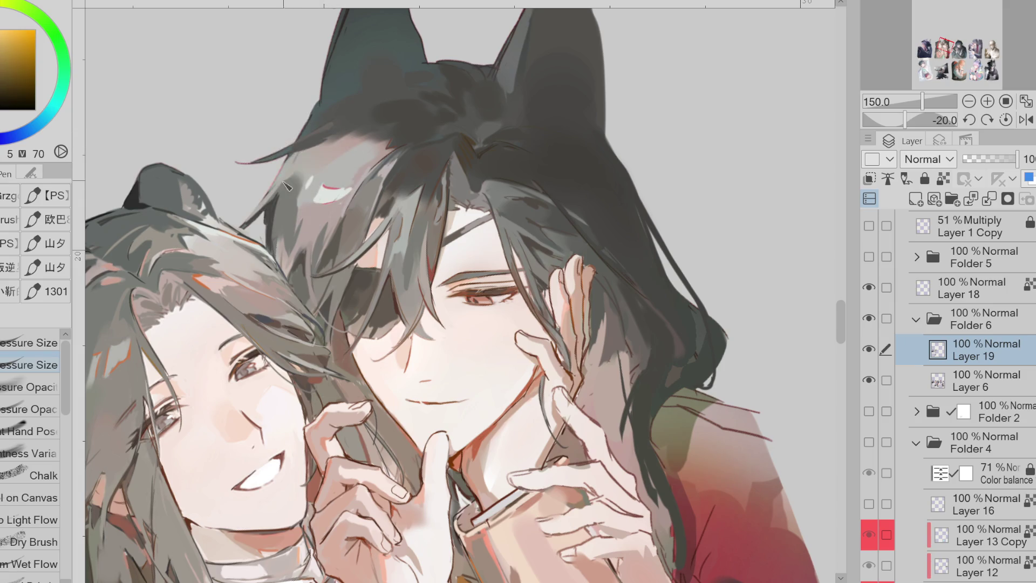
left_click(312, 189, "alt")
left_click(244, 223, "alt")
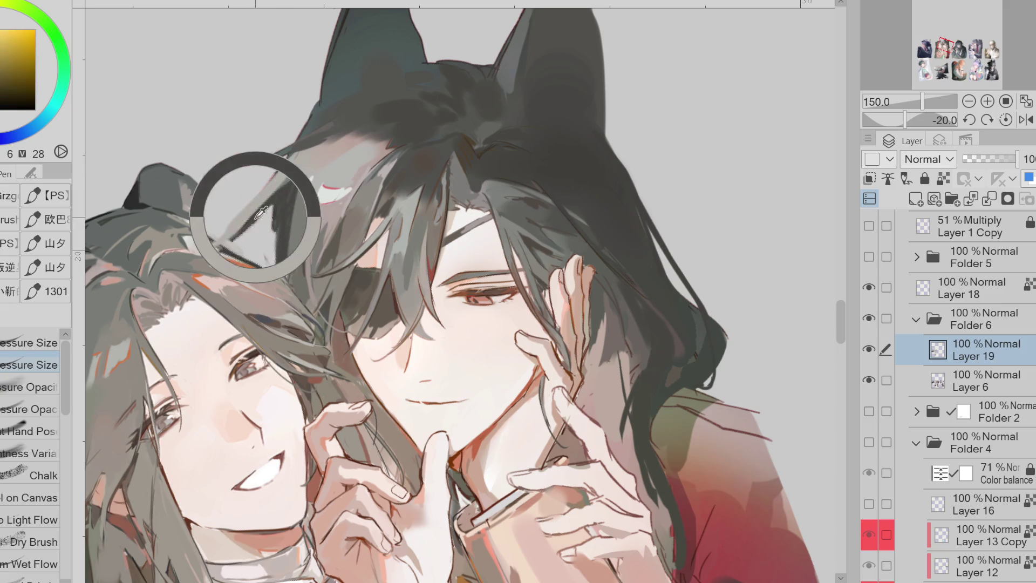
left_click(261, 209, "alt")
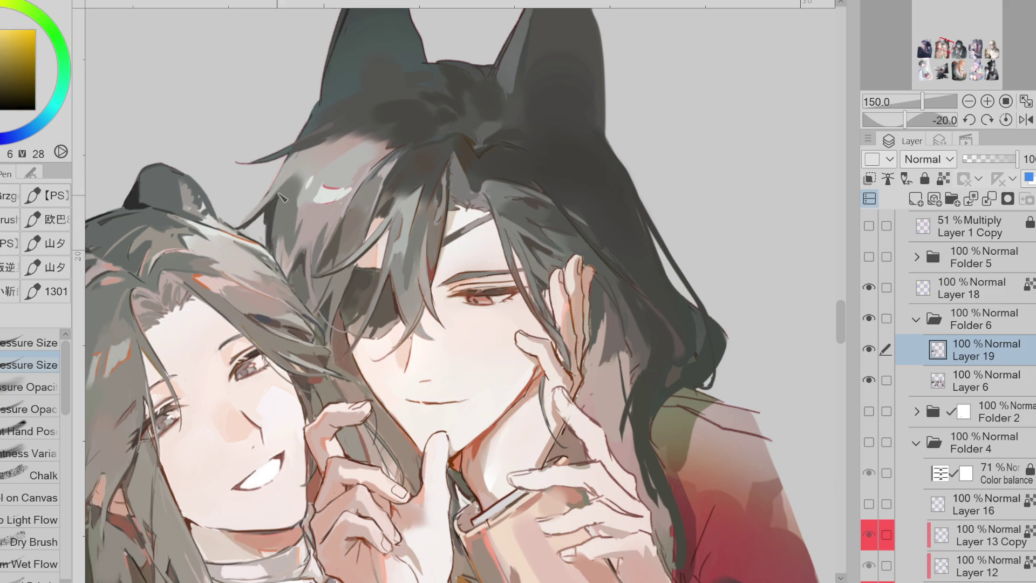
left_click(223, 180, "alt")
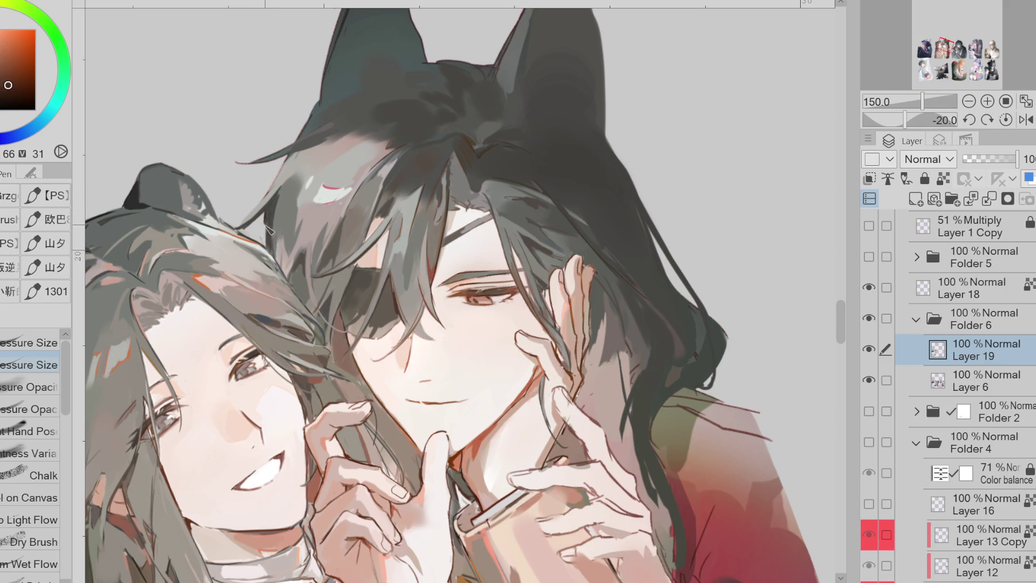
mouse_move(332, 334)
left_mouse_down()
mouse_move(342, 373)
mouse_move(360, 337)
left_mouse_up()
Sample a range of grey, dark, lighter and orange tones from the fringe hair
left_click(385, 195, "alt")
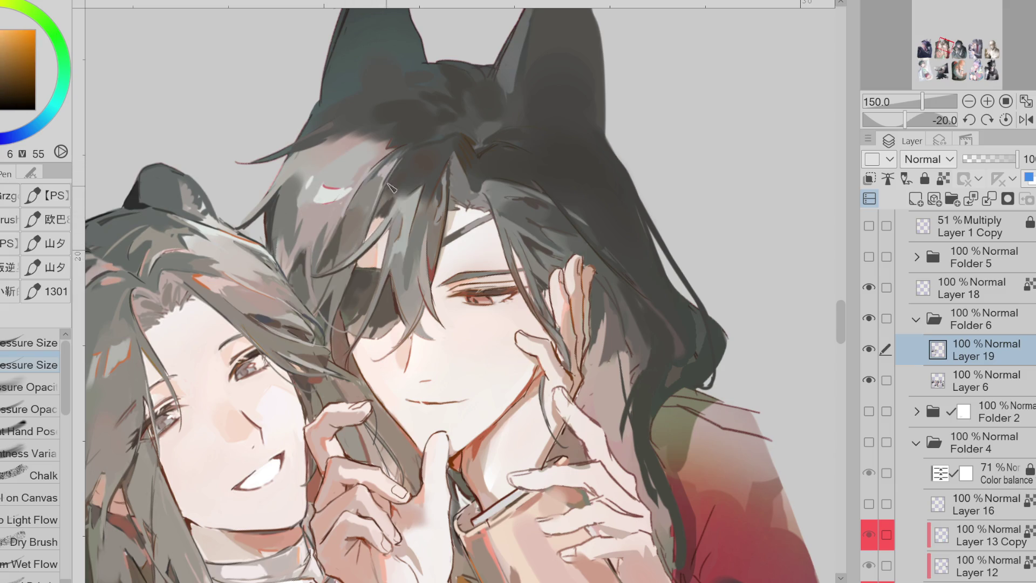
left_click(397, 215, "alt")
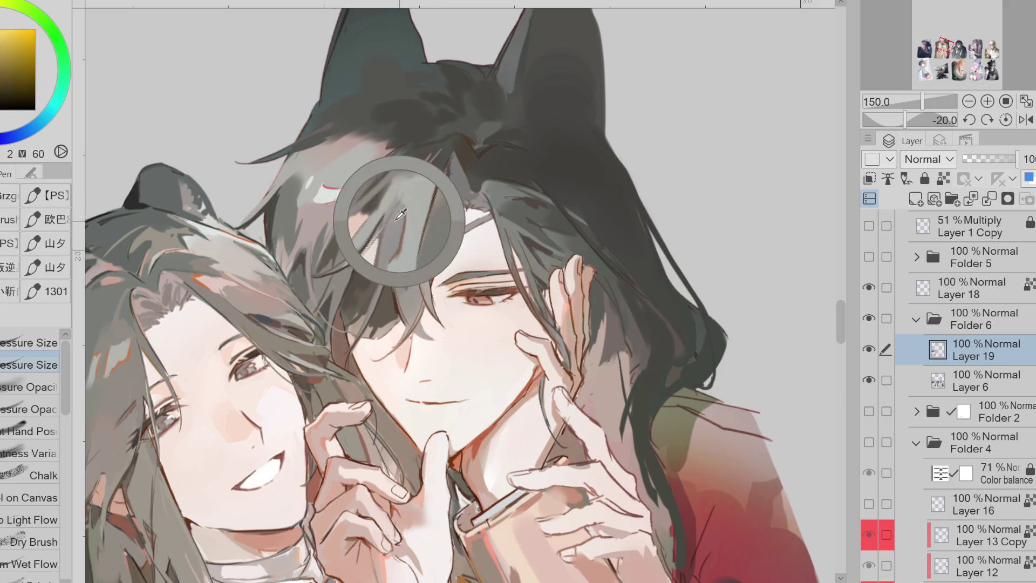
left_click(395, 200, "alt")
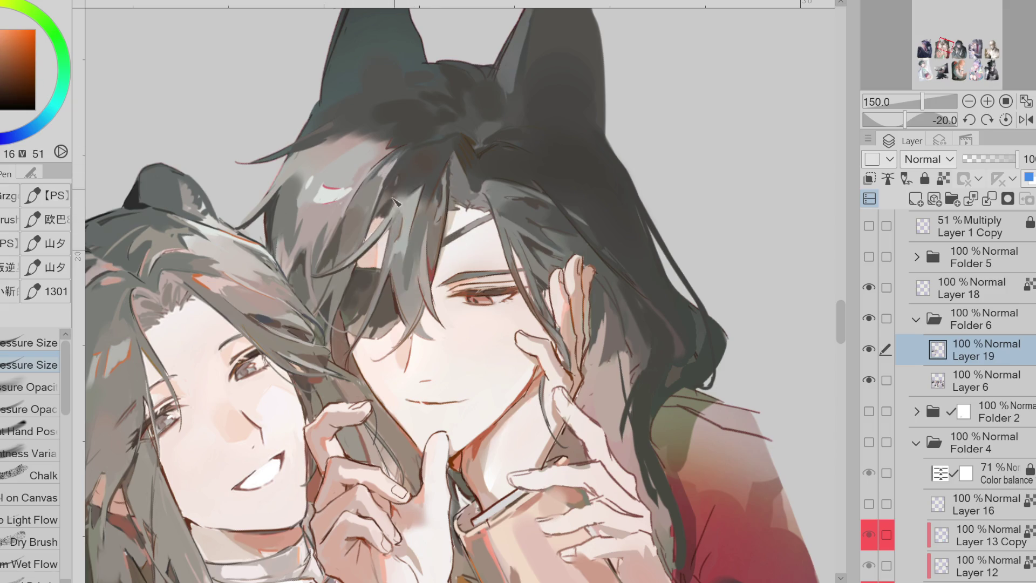
left_click(391, 229, "alt")
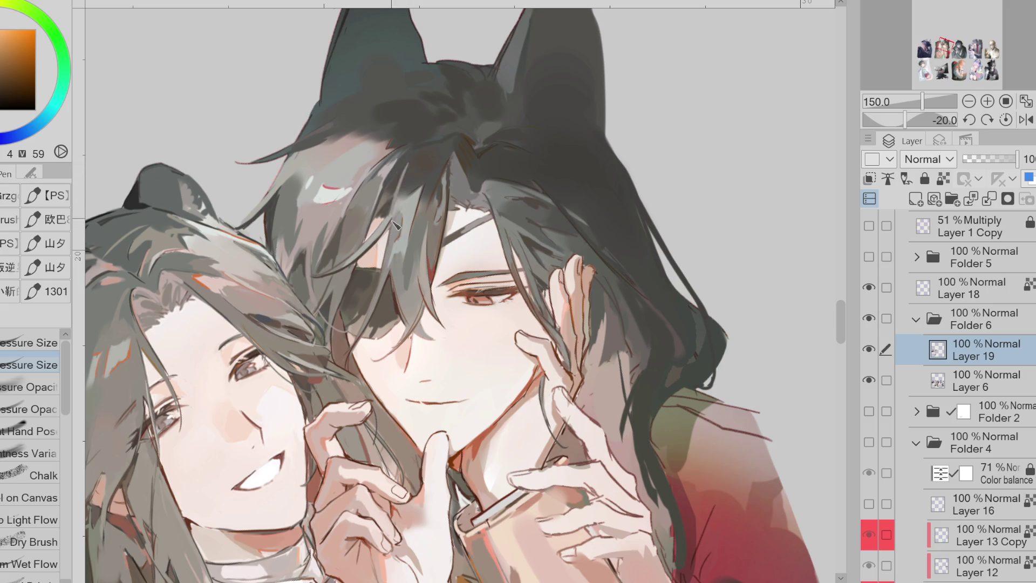
left_click(357, 240, "alt")
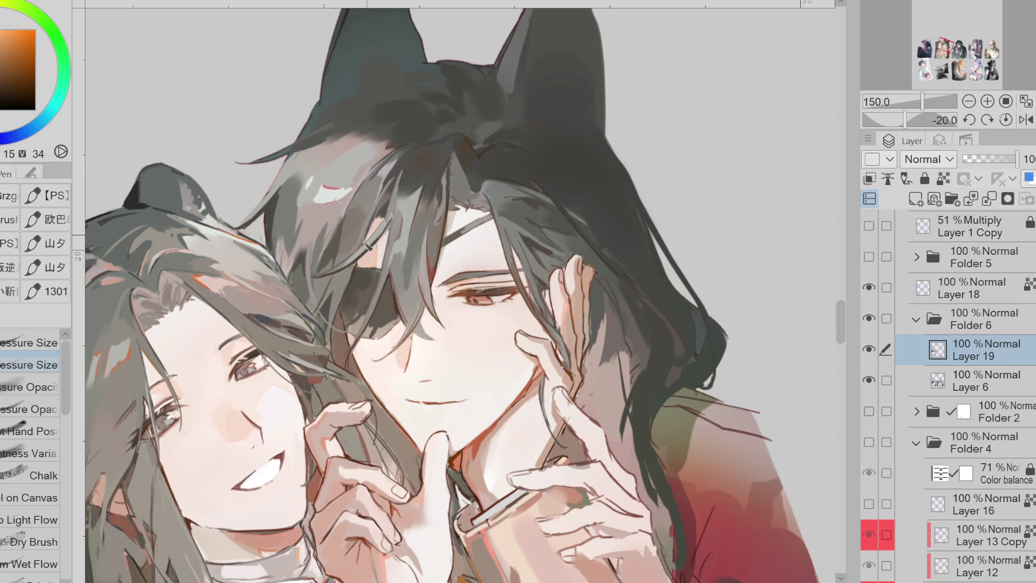
left_click(369, 208, "alt")
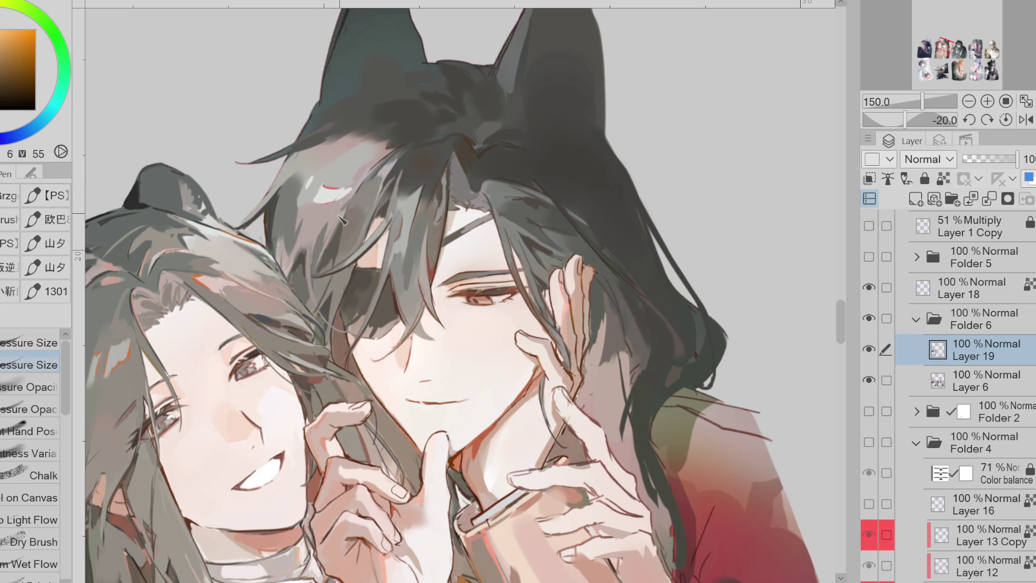
left_click(334, 243, "alt")
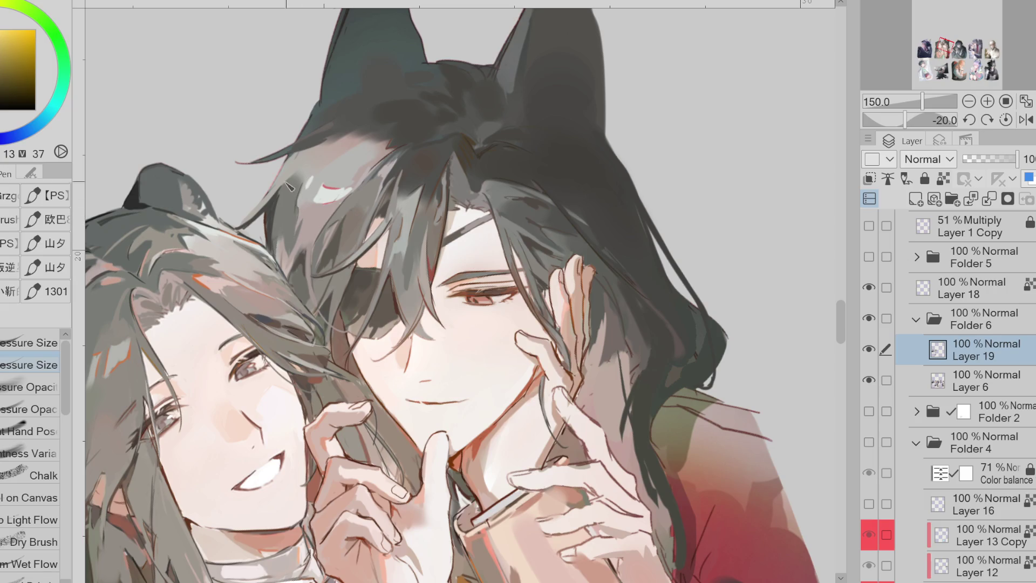
left_click(327, 144, "alt")
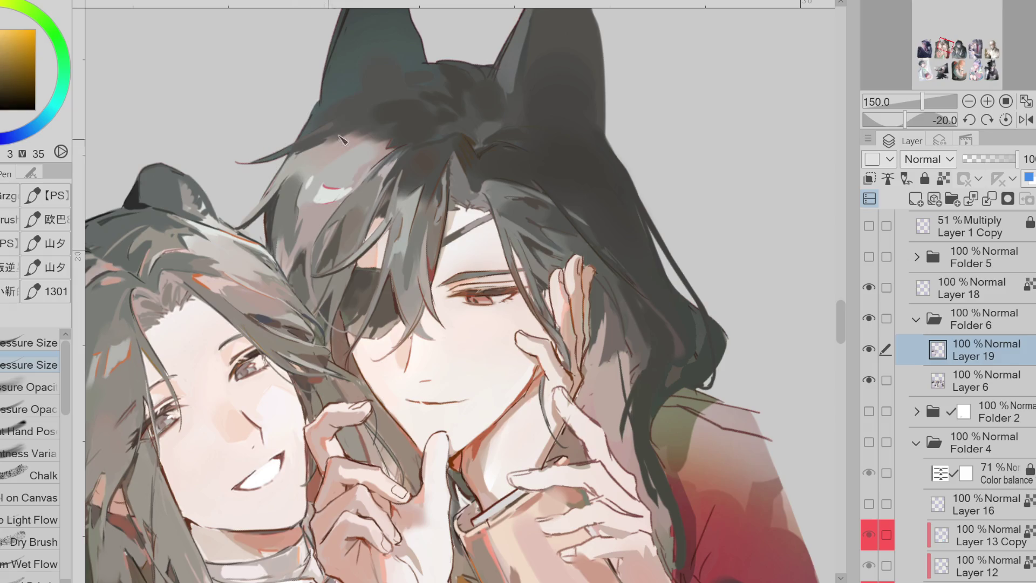
left_click(360, 162, "alt")
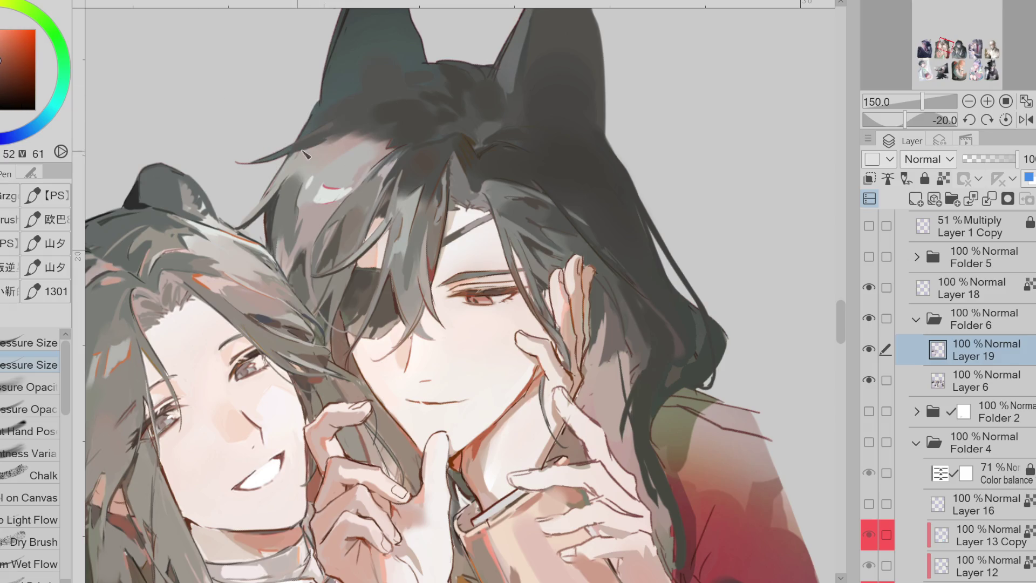
Paint lighter strokes over the fringe, then tune the working colour between yellow and orange
left_click(468, 154, "alt")
left_click_drag(400, 125, 453, 163)
left_click(456, 130, "alt")
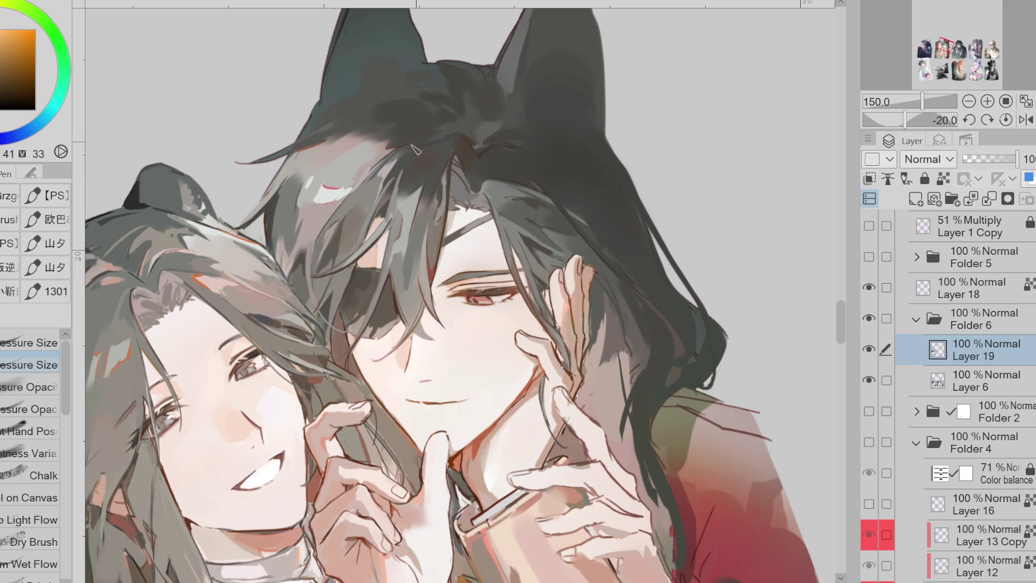
left_click(452, 140, "alt")
left_click(435, 133, "alt")
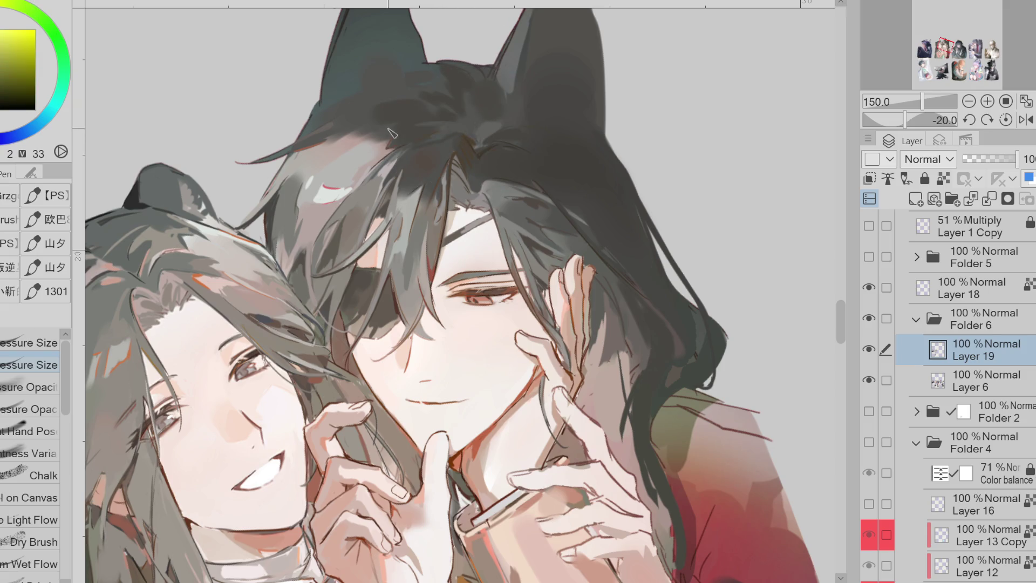
left_click(470, 120, "alt")
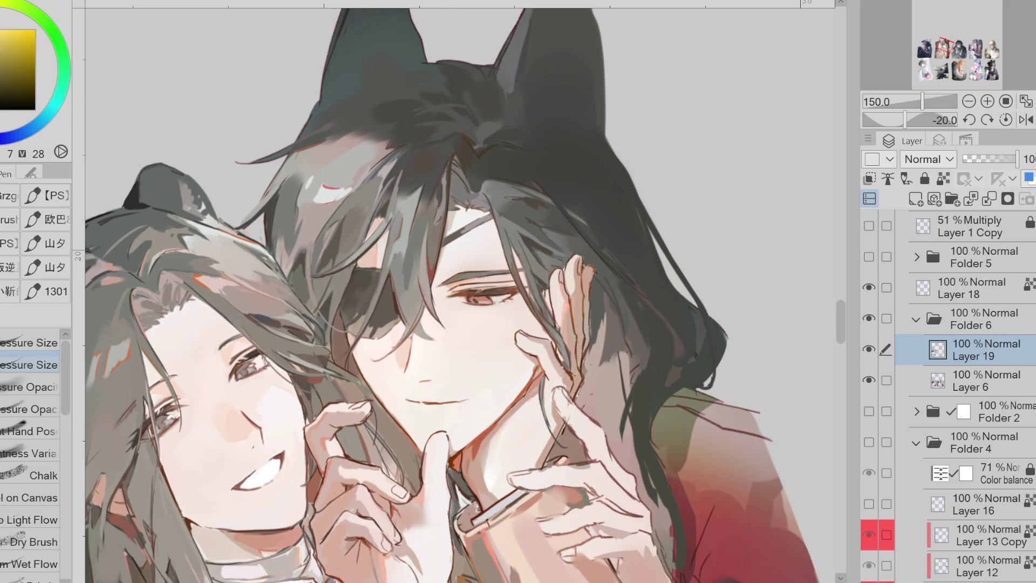
left_click(484, 129, "alt")
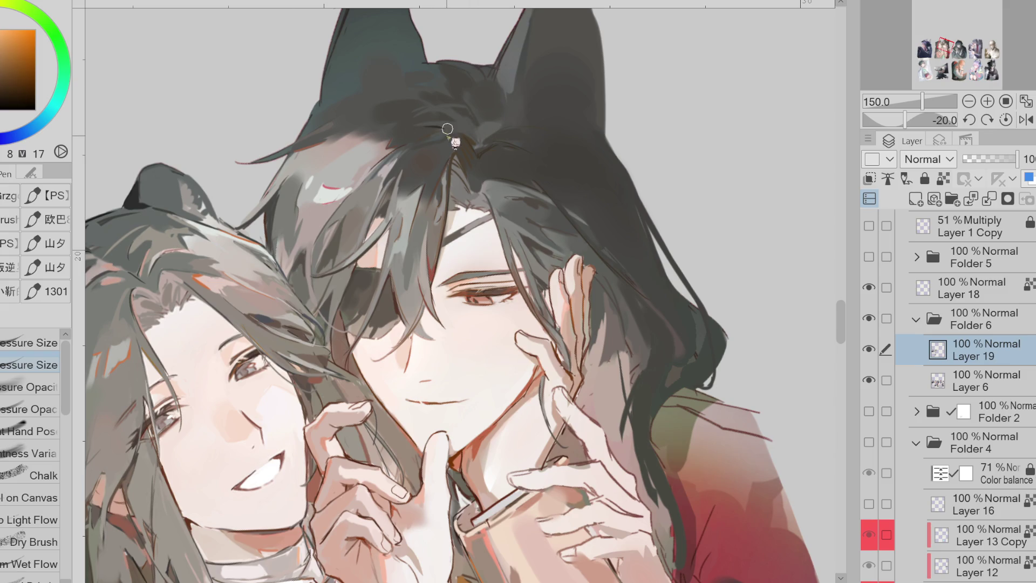
left_click(403, 106, "alt")
left_click(388, 128, "alt")
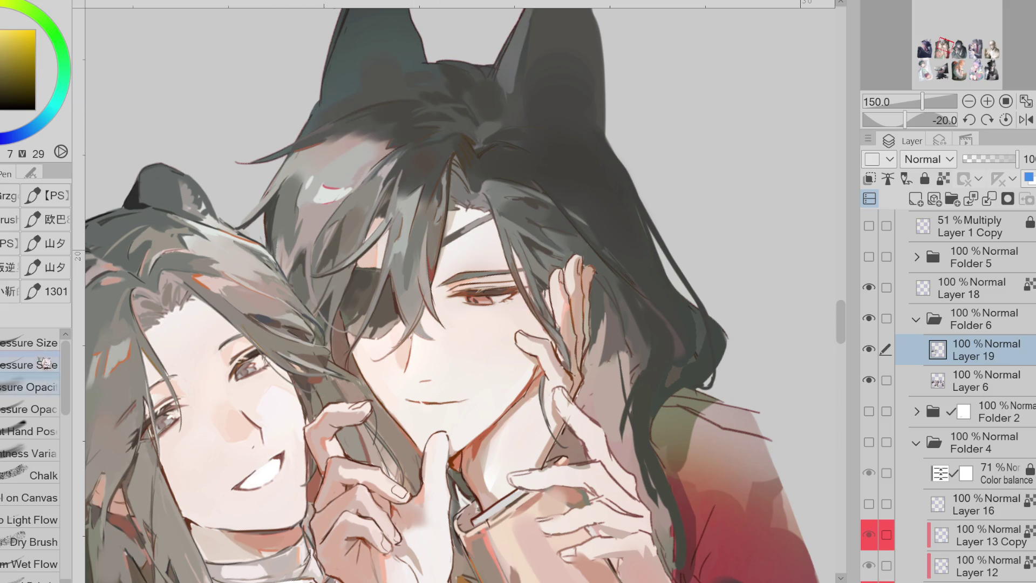
Switch to a pressure-opacity brush and sample mid, dark and red-orange hair tones
left_click(324, 139, "alt")
left_click(346, 135, "alt")
left_click(367, 135, "alt")
left_click(378, 136, "alt")
left_click(393, 119, "alt")
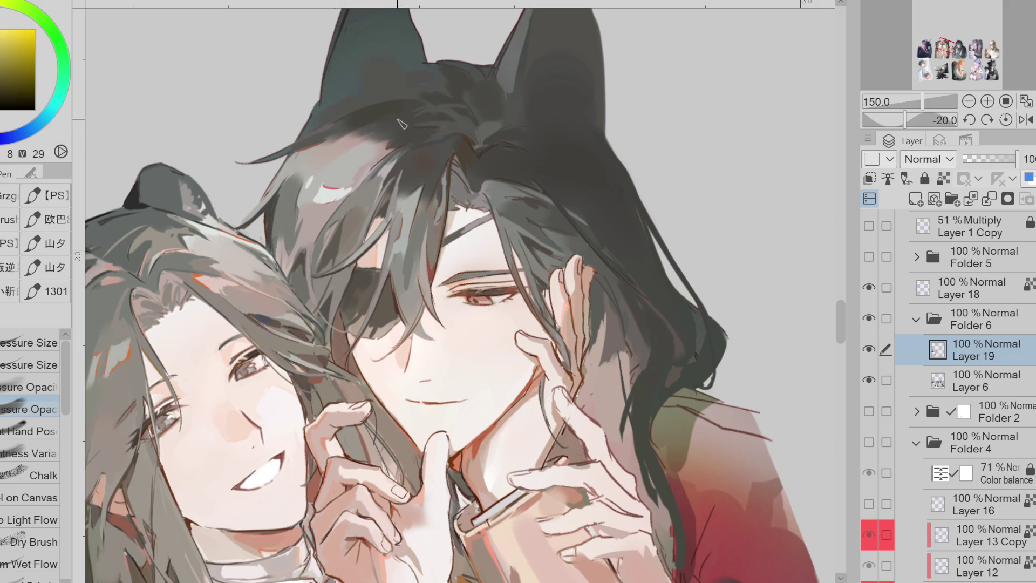
left_click(393, 119, "alt")
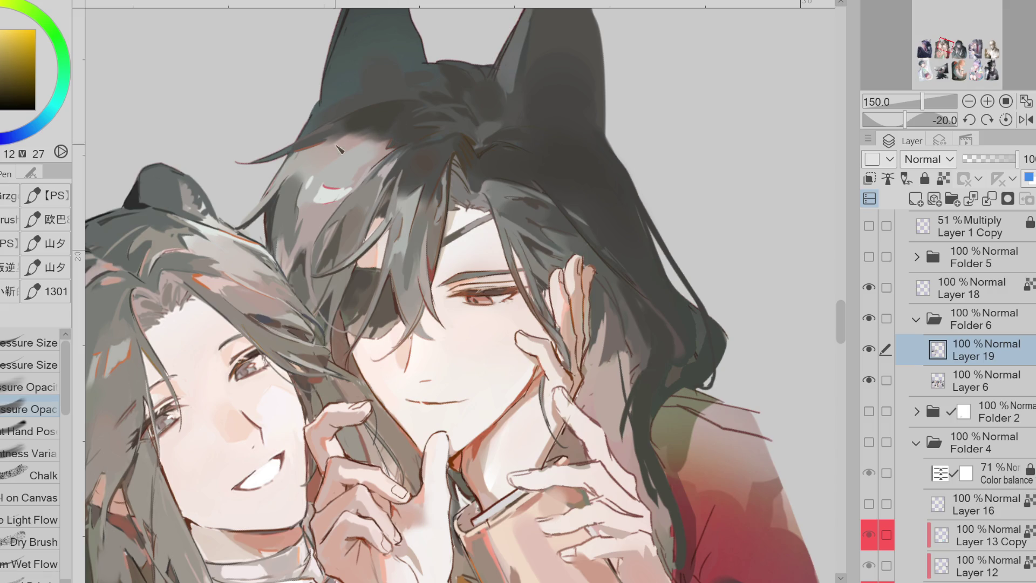
left_click(389, 126, "alt")
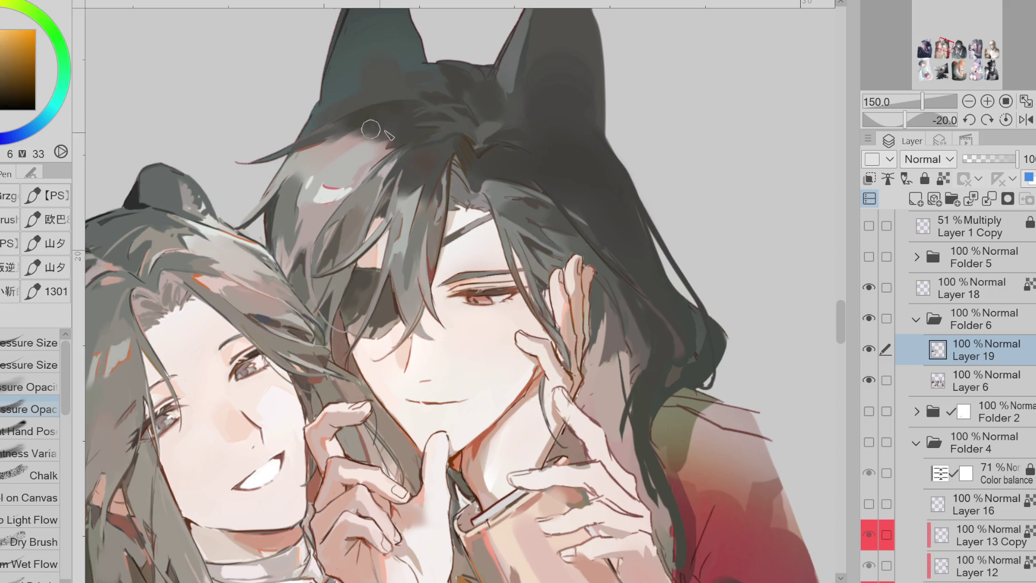
left_click(381, 128, "alt")
left_click(324, 129, "alt")
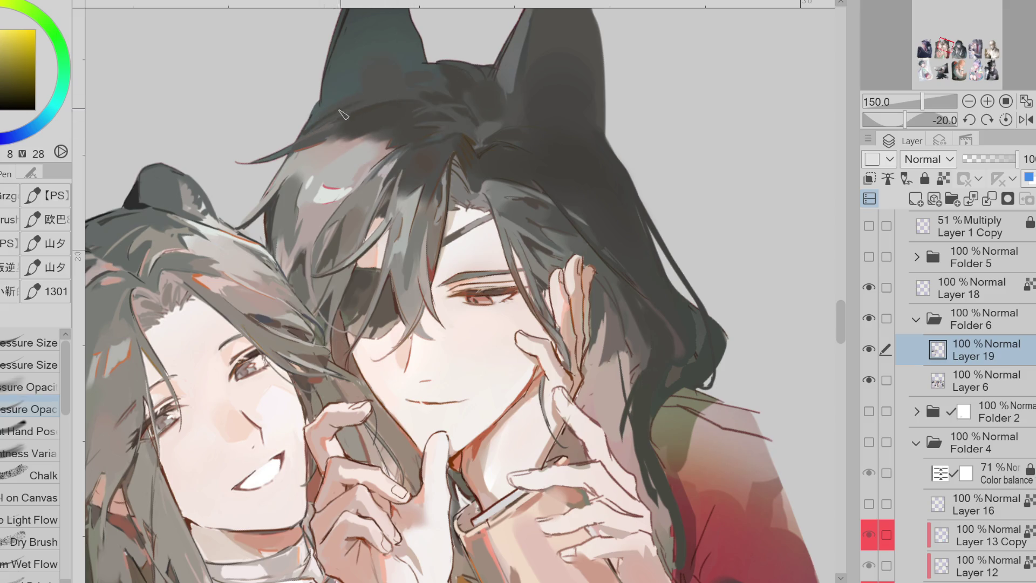
left_click(426, 83, "alt")
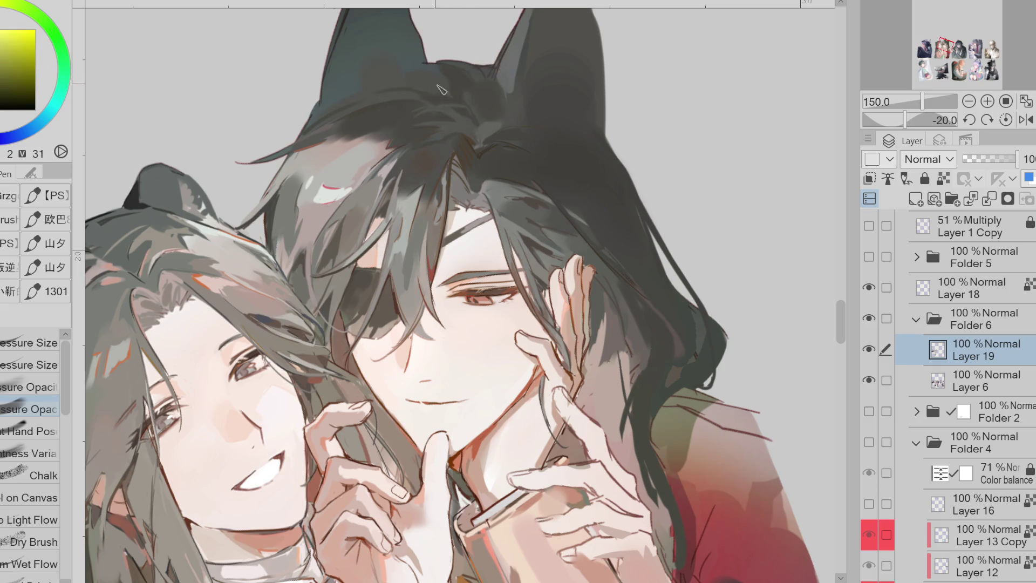
left_click(366, 153, "alt")
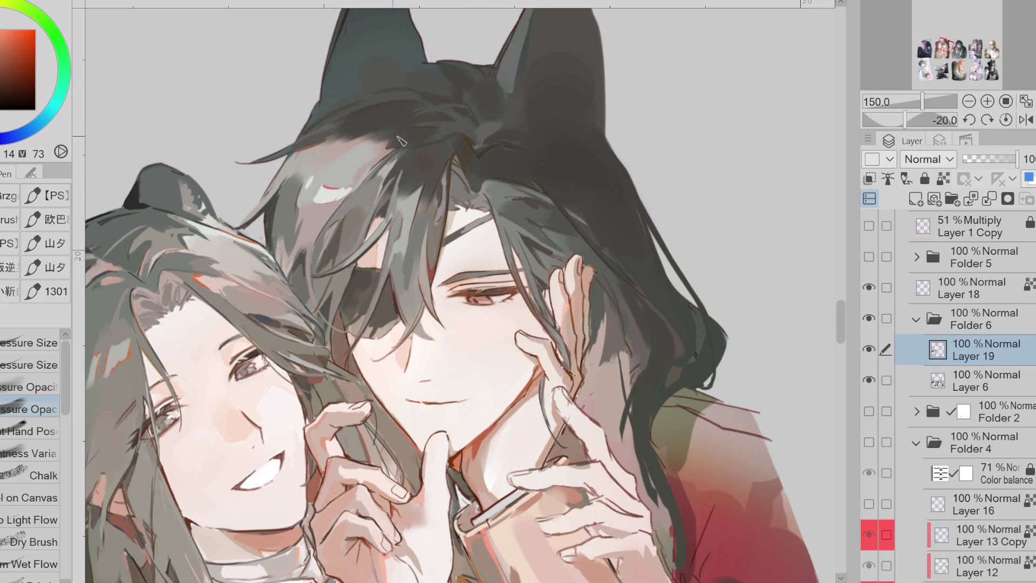
Auto-select a fringe patch by colour and soften it with the soft airbrush
key("w")
left_click(505, 190)
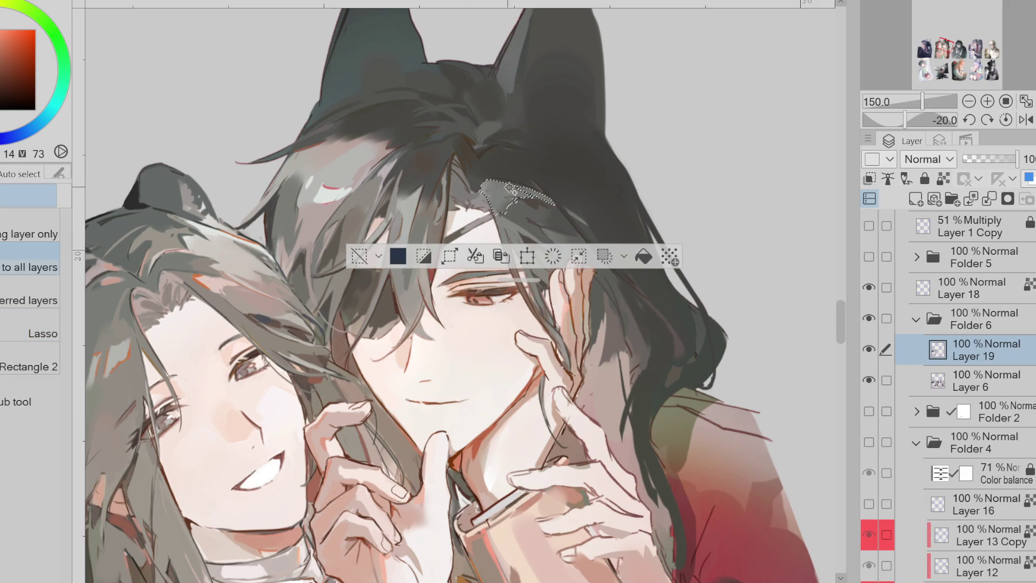
key("b")
left_click(456, 190, "alt")
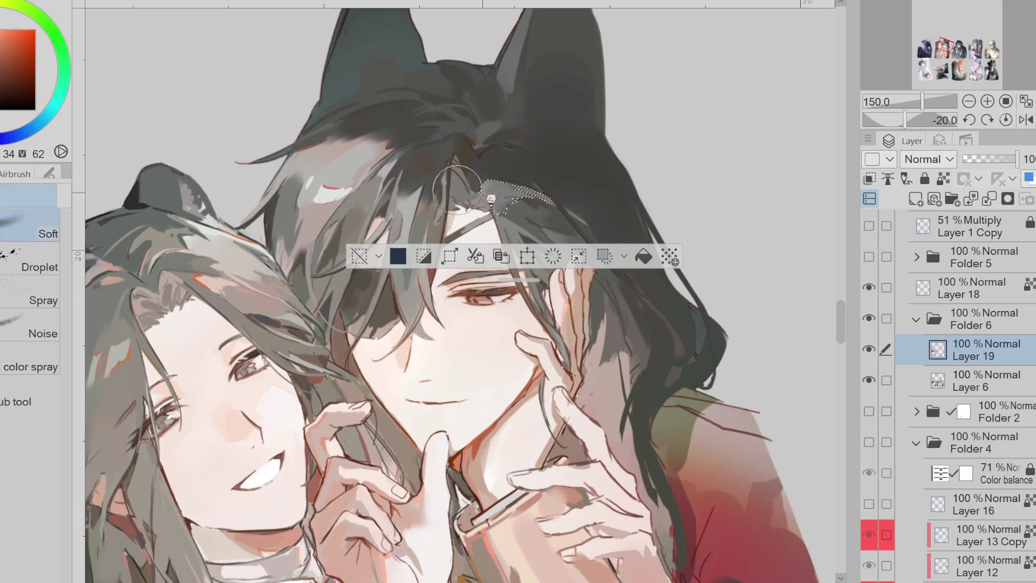
Deselect, return to the pen with a dark hair colour, and mirror the canvas horizontally
left_click(360, 256)
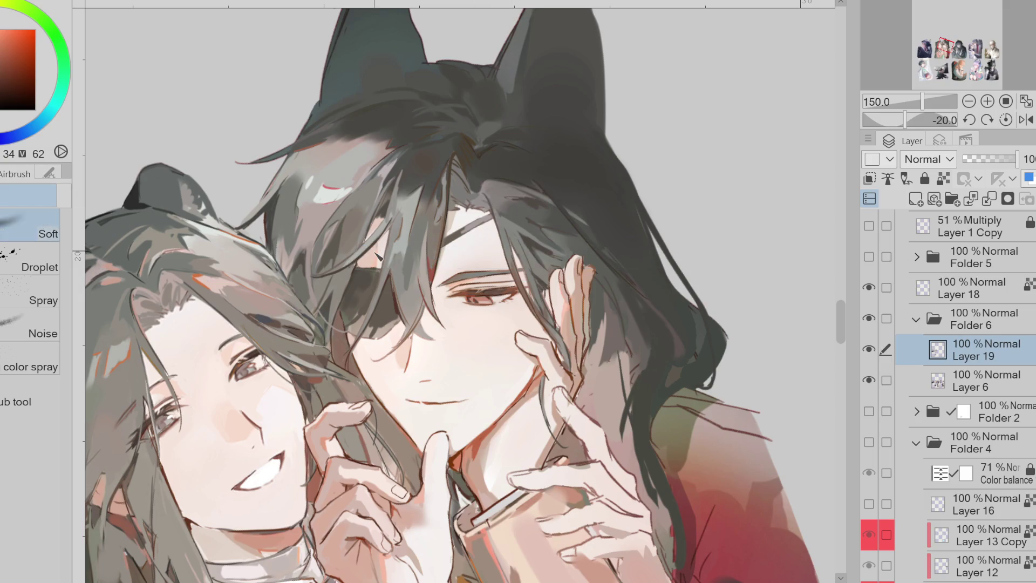
key("p")
left_click(522, 200, "alt")
left_click(493, 185, "alt")
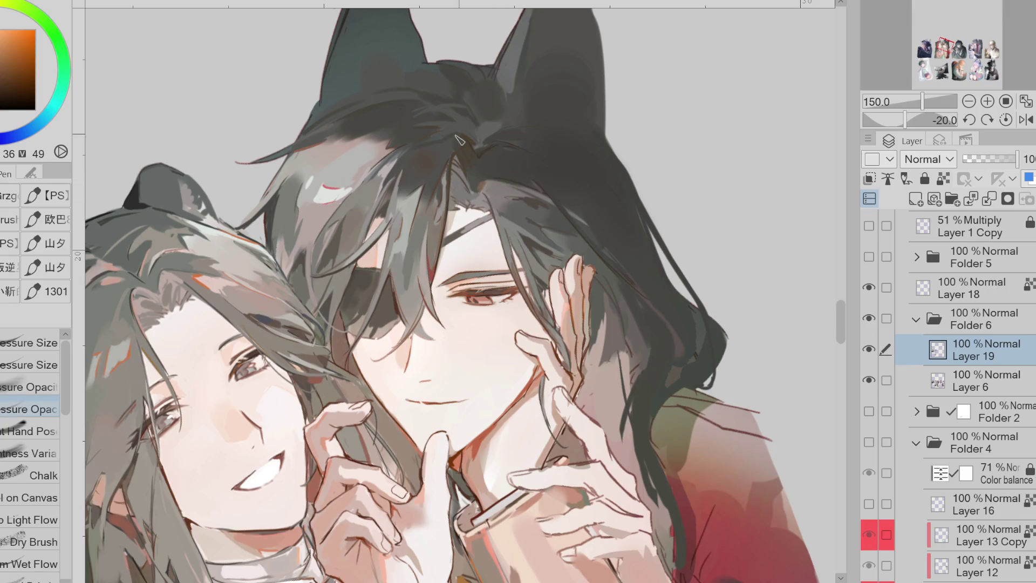
left_click(1026, 119)
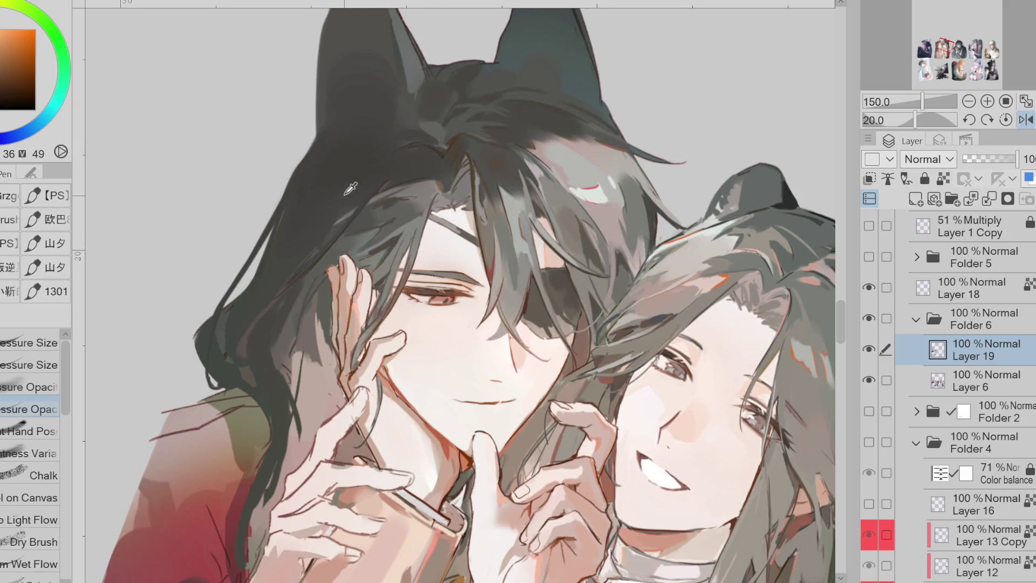
left_click(259, 371, "alt")
Paint short dark strands down and across the long hair with a pressure-size brush
mouse_move(258, 390)
left_mouse_down()
mouse_move(273, 412)
mouse_move(277, 366)
mouse_move(272, 413)
left_mouse_up()
left_click(264, 406, "alt")
key("comma")
key("comma")
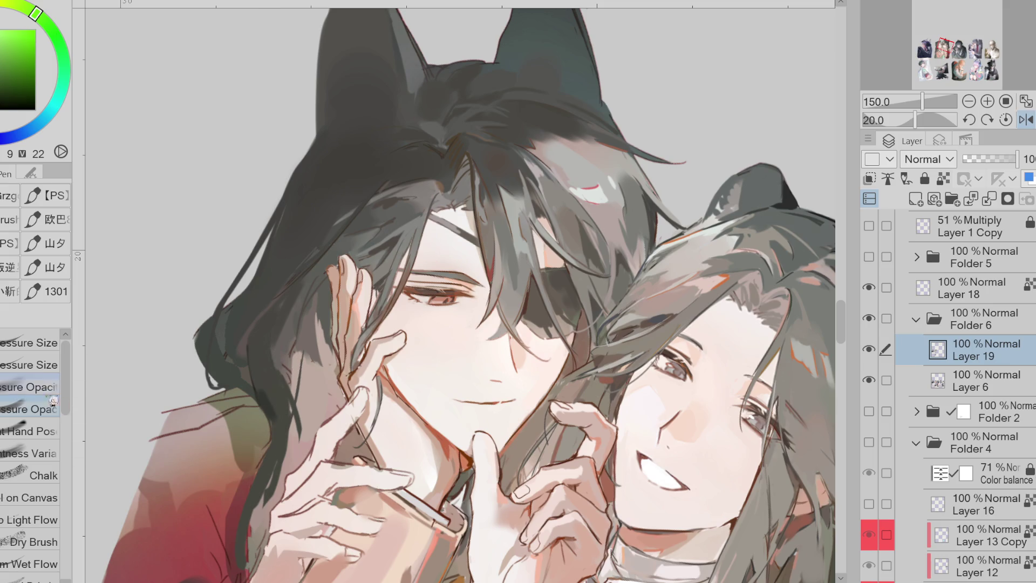
left_click(275, 421, "alt")
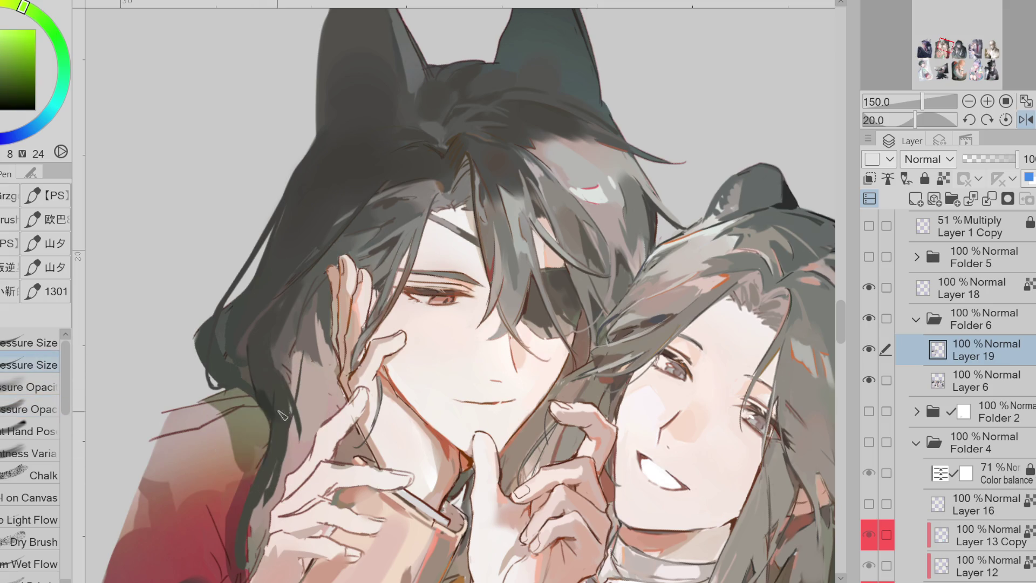
left_click_drag(272, 429, 249, 492)
left_click(301, 295, "alt")
left_click(259, 362, "alt")
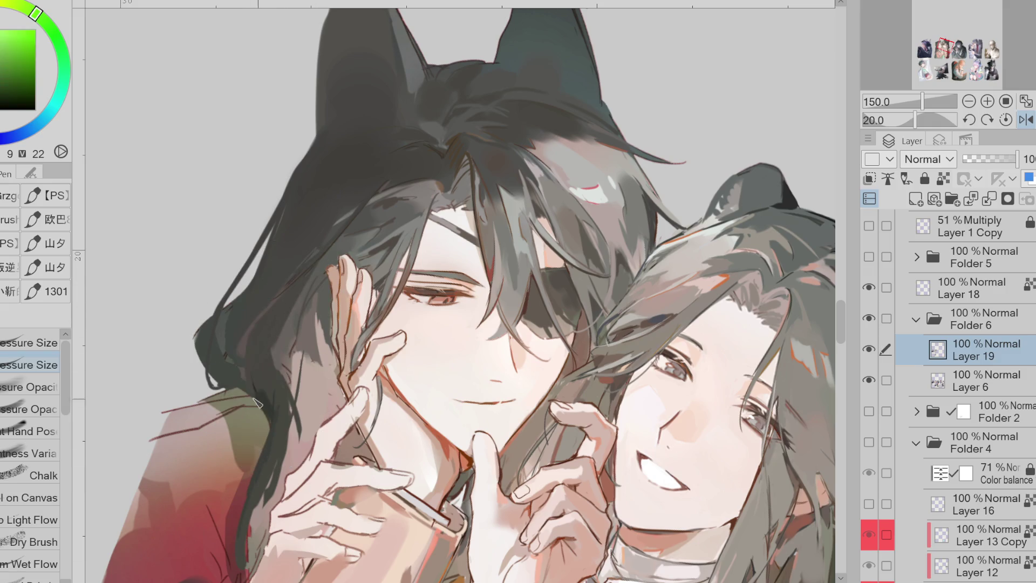
left_click_drag(280, 317, 240, 356)
Sample alternating warm yellow and greenish-dark tones along the strands
left_click(258, 362, "alt")
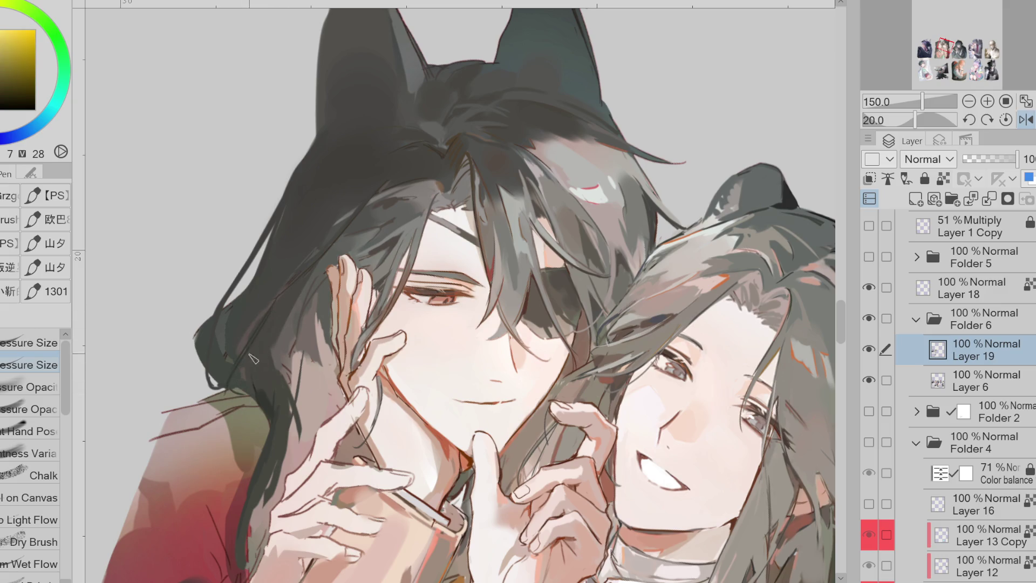
left_click(237, 394, "alt")
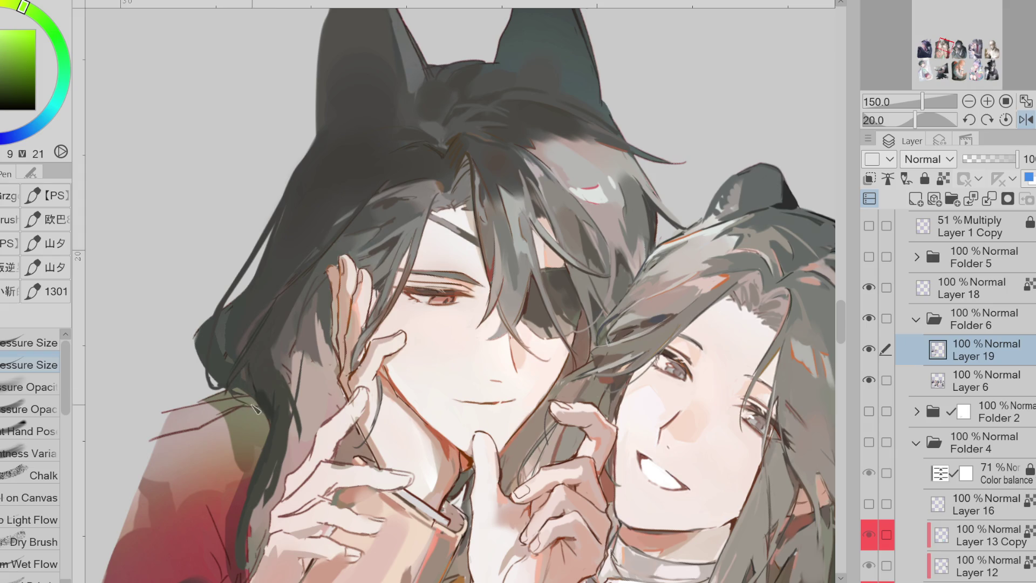
left_click(278, 378, "alt")
left_click(286, 384, "alt")
left_click(290, 340, "alt")
left_click(289, 324, "alt")
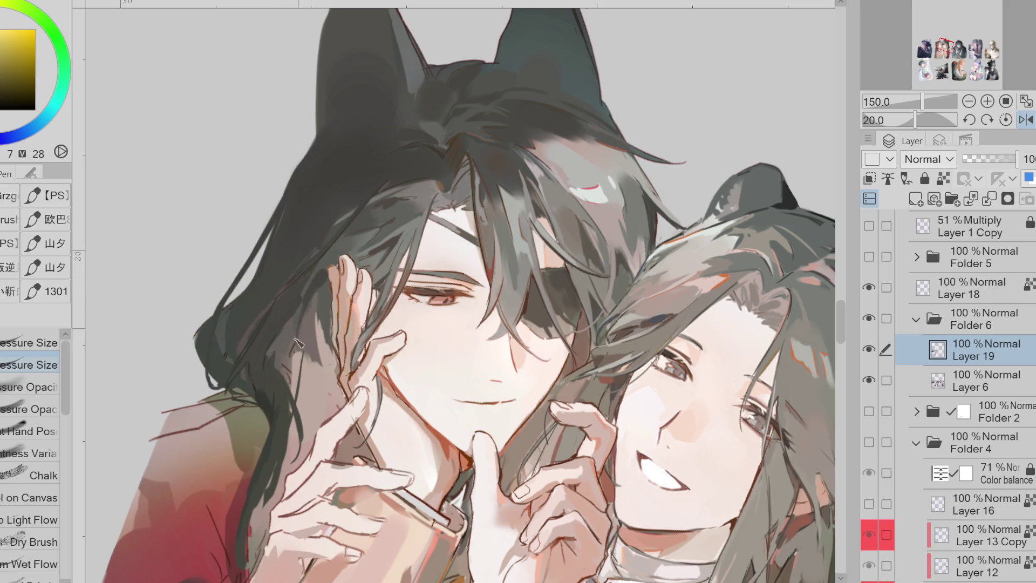
Touch up lower strands in dark green, then mirror the view and reset rotation upright
left_click(238, 311, "alt")
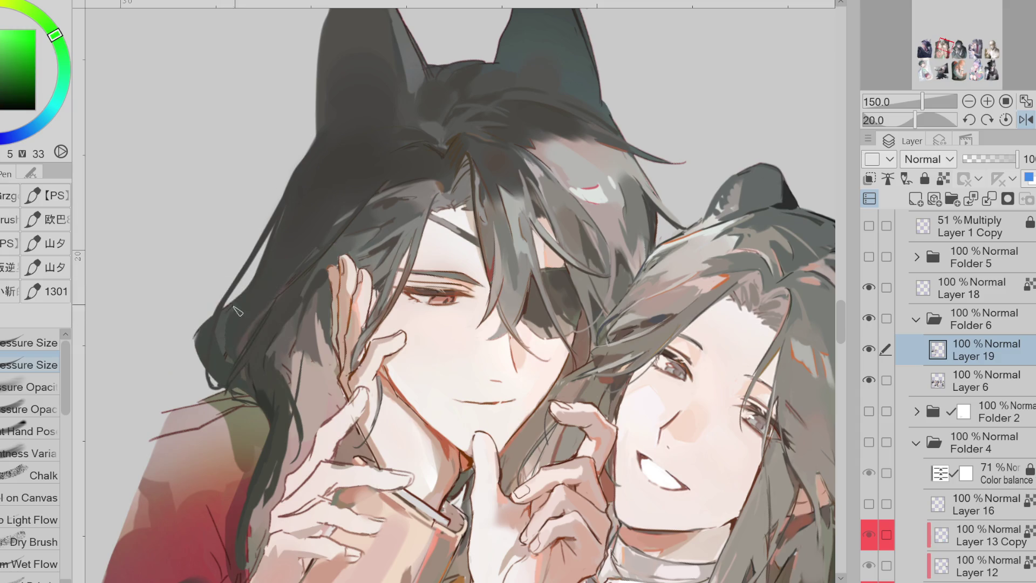
left_click(231, 330, "alt")
left_click(232, 354, "alt")
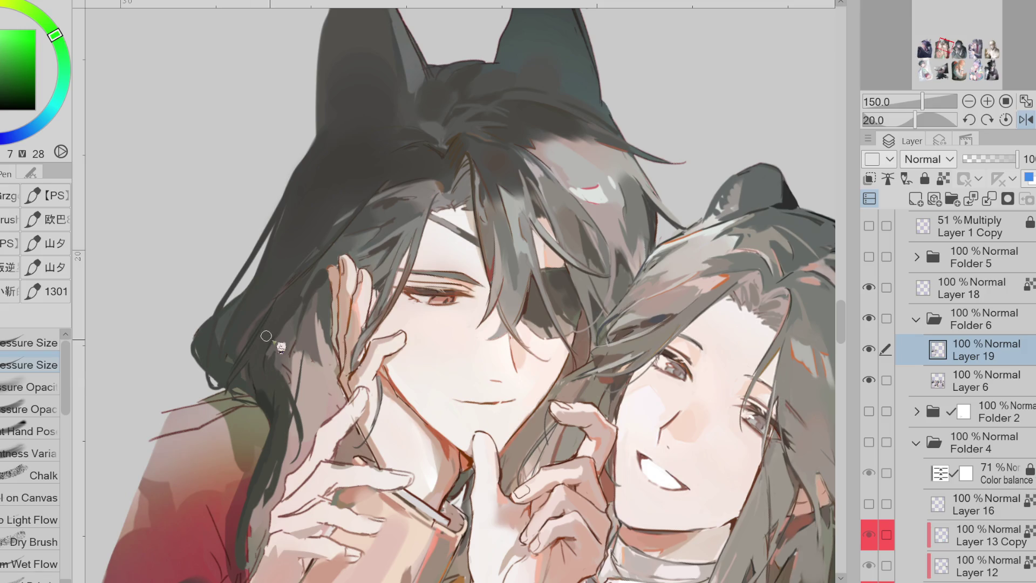
left_click(254, 352, "alt")
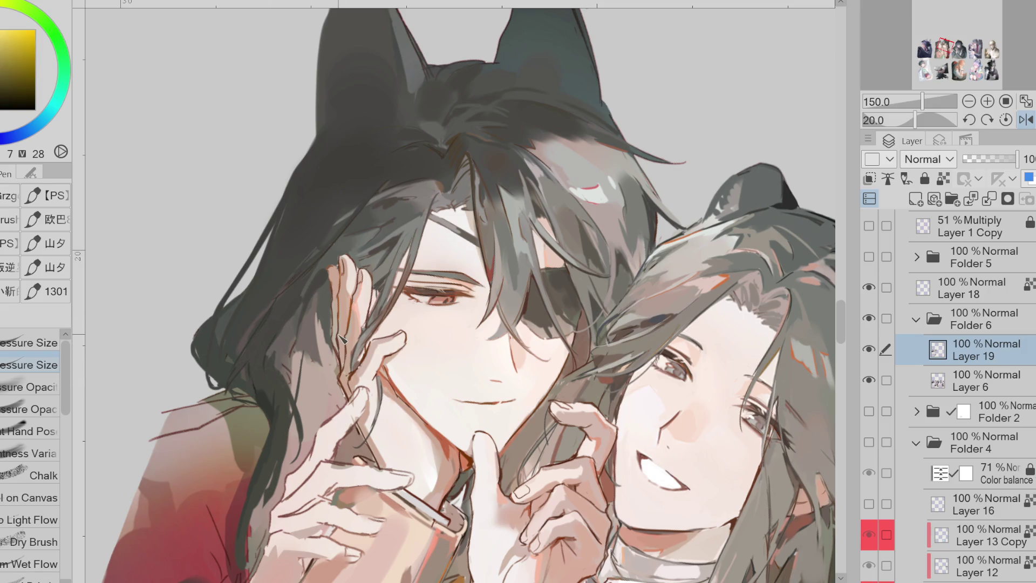
left_click(1026, 119)
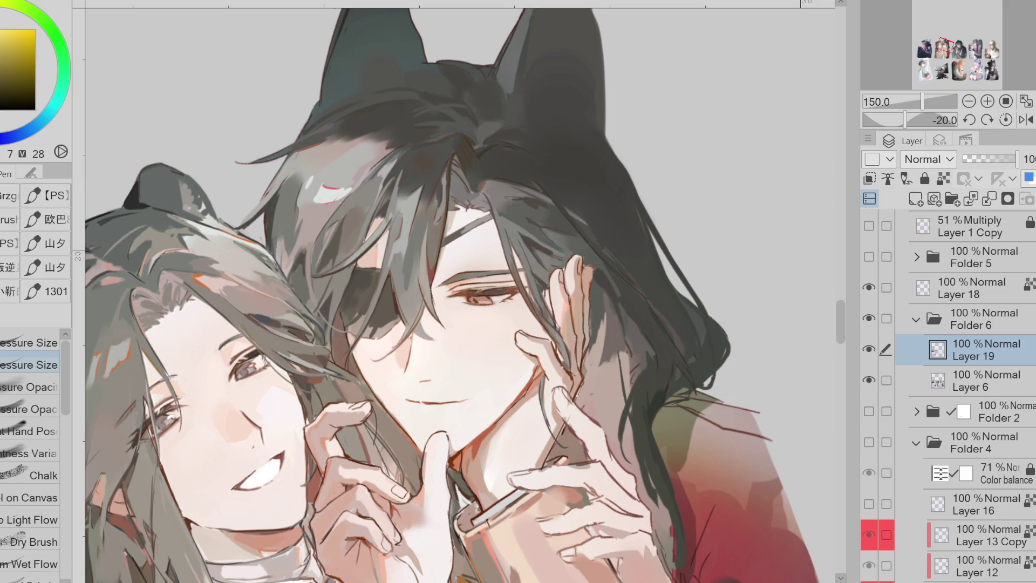
key("ctrl+shift+r")
Pick a darkened brown and repaint the dark bangs near the left eye
scroll(839, 302, "down", 2)
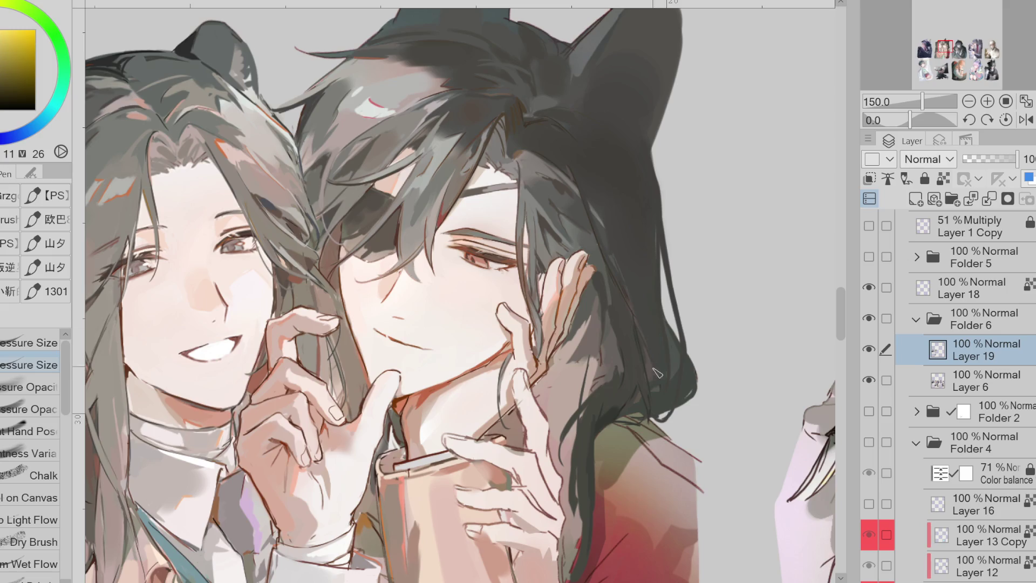
left_click(654, 335, "alt")
left_click(642, 337, "alt")
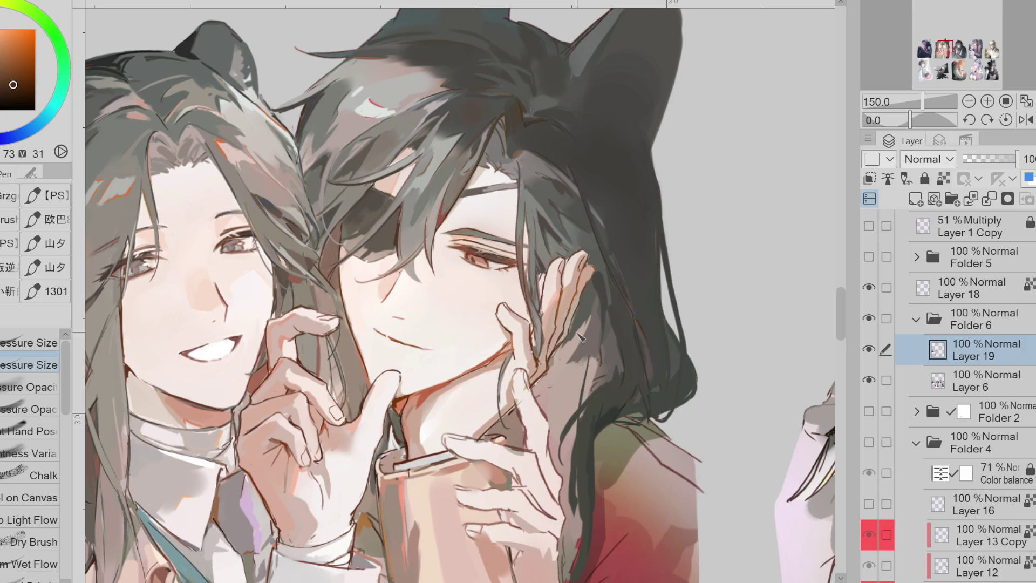
left_click(529, 300, "alt")
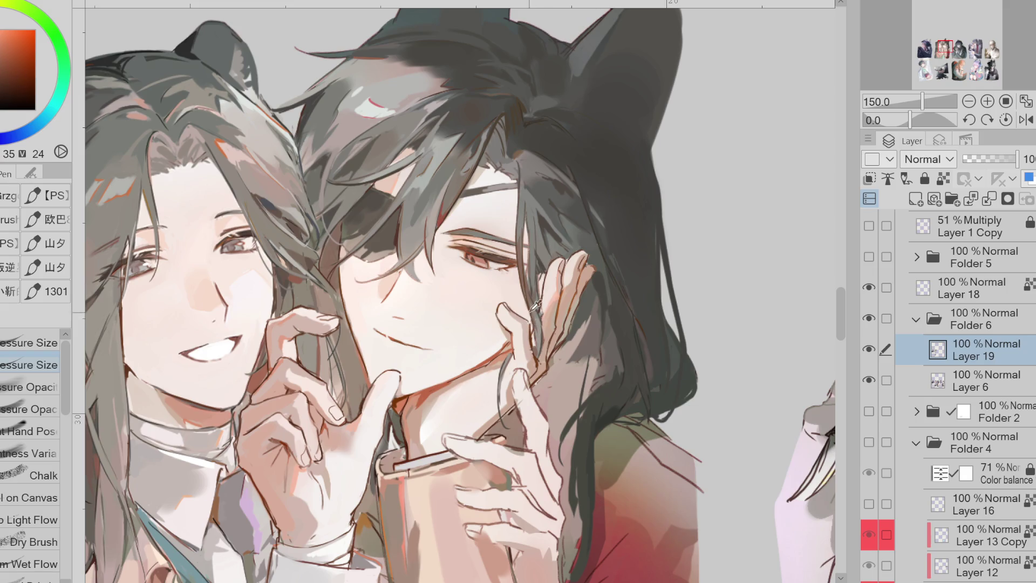
left_click(533, 312, "alt")
left_click(4, 61)
left_click(4, 86)
mouse_move(374, 192)
left_mouse_down()
mouse_move(340, 237)
mouse_move(365, 262)
left_mouse_up()
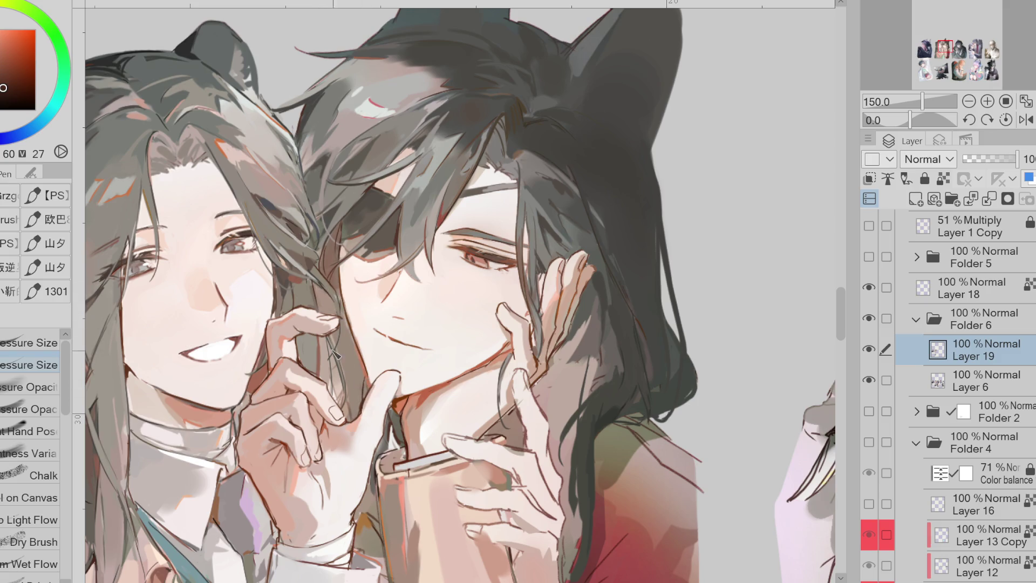
Auto-select the dark hair at the crown and airbrush reddish-brown into it
scroll(371, 296, "up", 2)
scroll(378, 378, "down", 2)
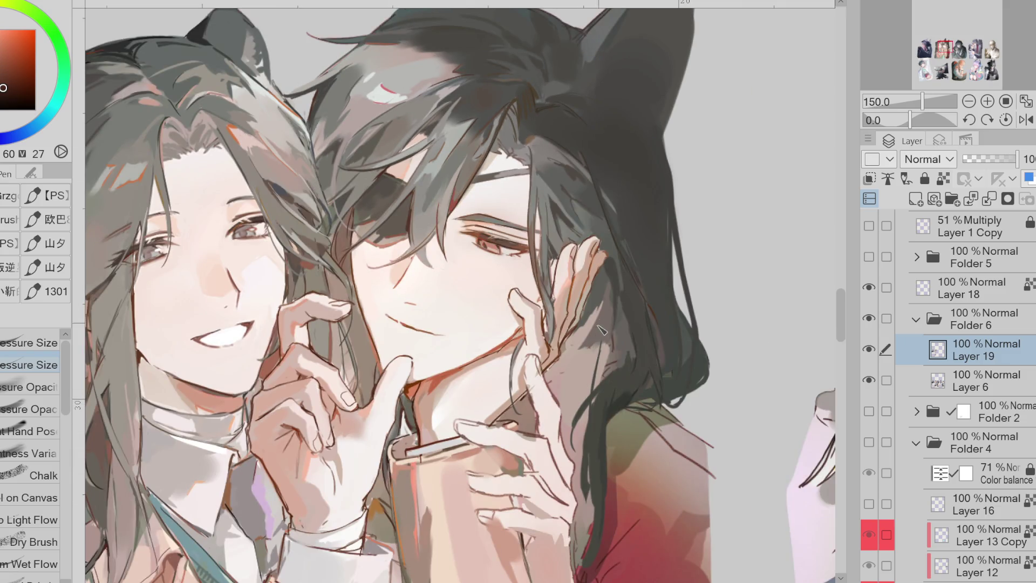
left_click(595, 300, "alt")
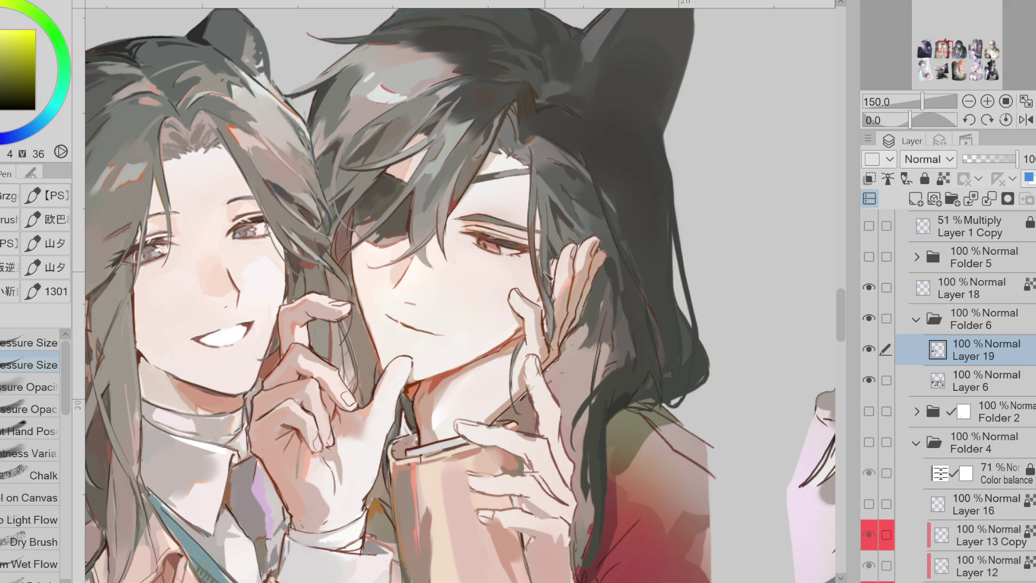
left_click(538, 283, "alt")
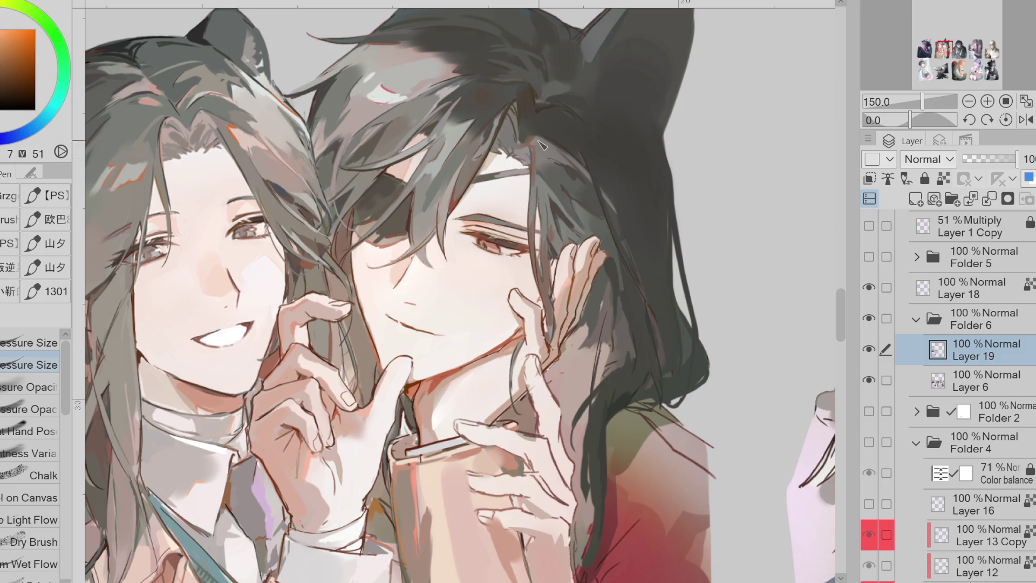
left_click(562, 81, "alt")
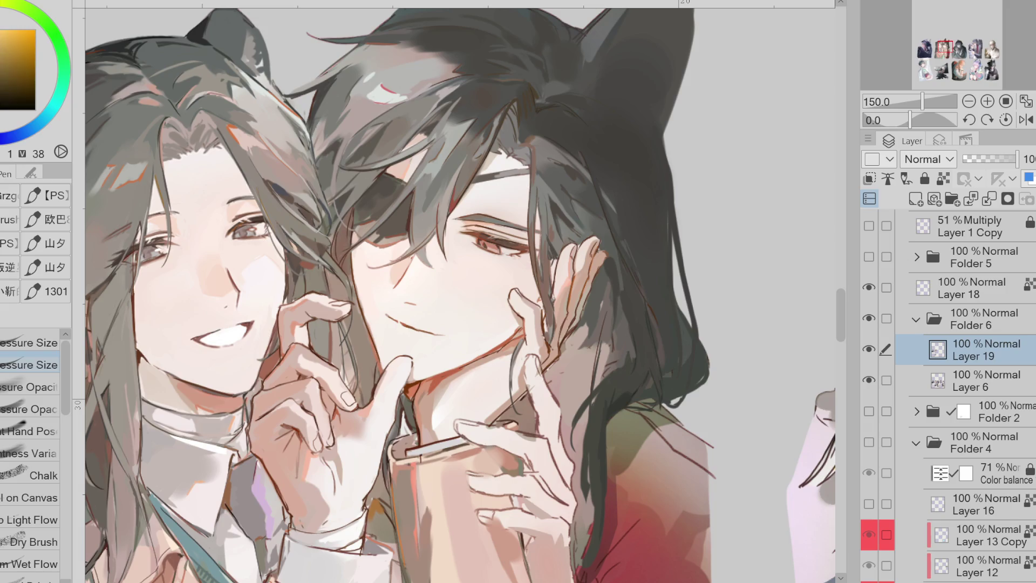
key("w")
left_click(551, 89)
key("b")
mouse_move(542, 54)
left_mouse_down()
mouse_move(507, 54)
mouse_move(545, 81)
mouse_move(551, 123)
left_mouse_up()
Airbrush the selected hair slightly darker with orange-brown, then deselect and return to the pen
left_click(540, 67, "alt")
left_click_drag(545, 81, 518, 59)
left_click(508, 54, "alt")
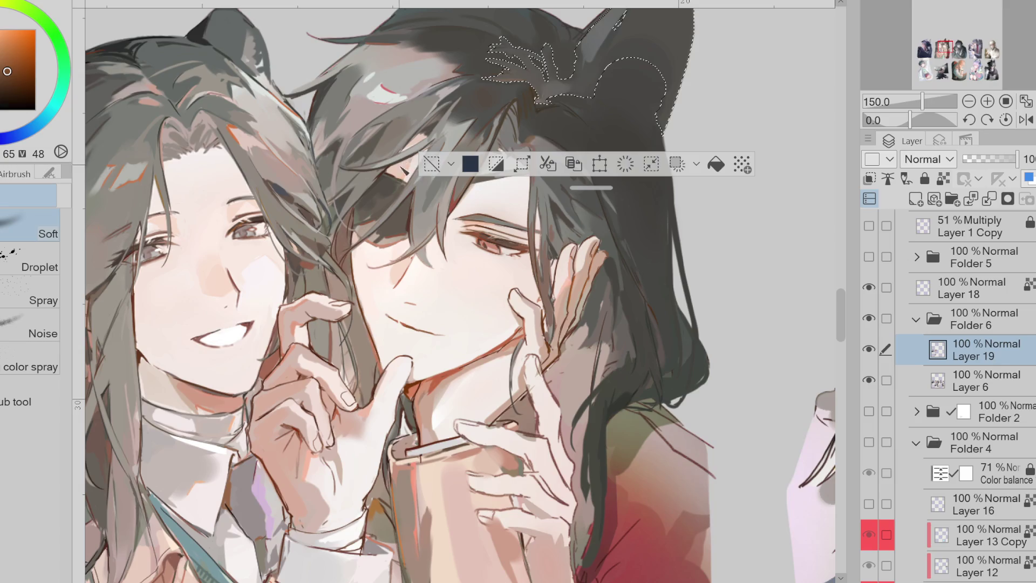
left_click(432, 164)
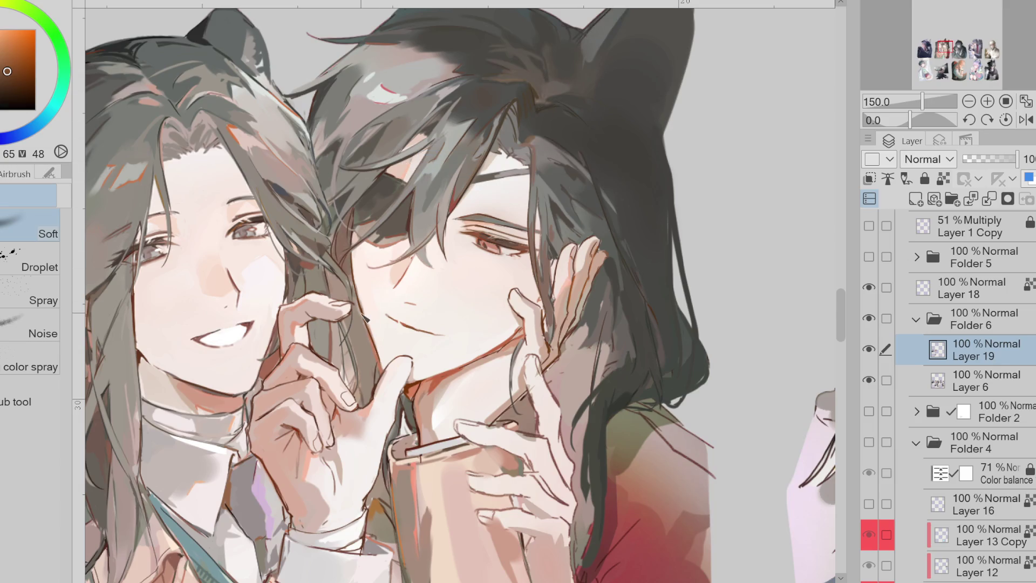
scroll(366, 318, "down", 1)
left_click(494, 159, "alt")
key("p")
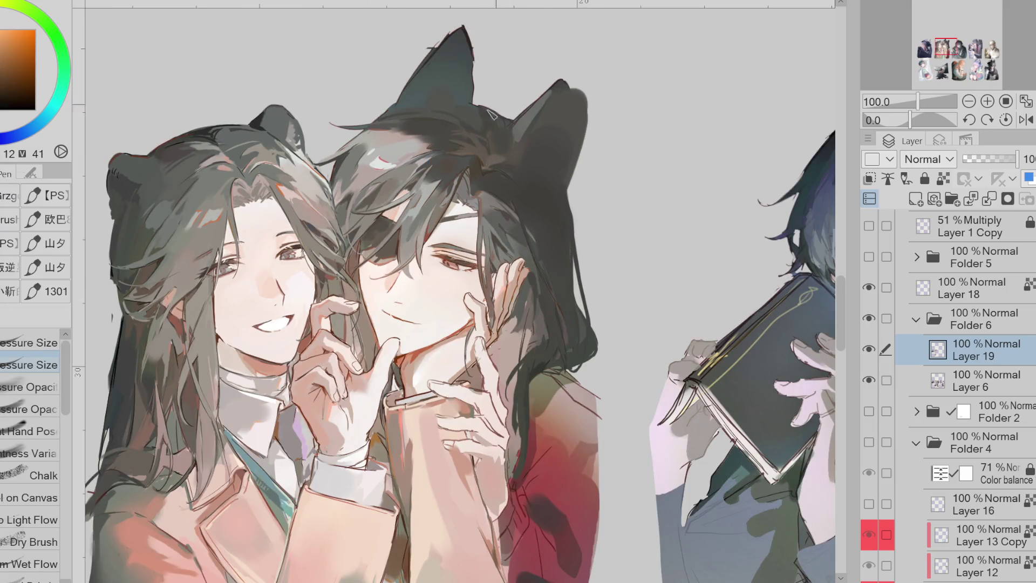
Darken the ear tip and repaint the right ear a more even grey
left_click(432, 85, "alt")
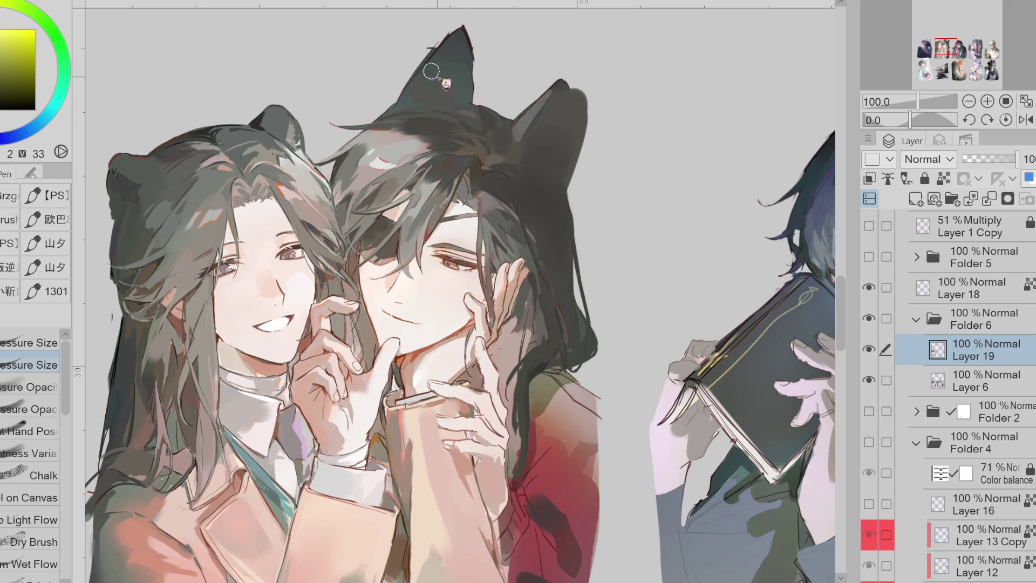
left_click(451, 76, "alt")
left_click_drag(439, 52, 459, 27)
left_click(446, 78, "alt")
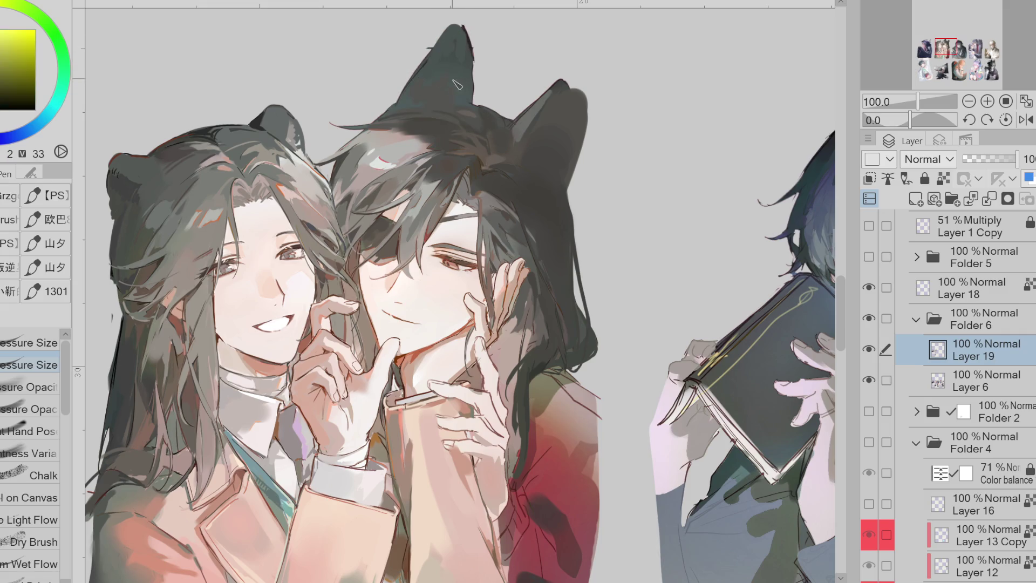
left_click(526, 141, "alt")
left_click_drag(562, 97, 529, 133)
Try a lasso fill along the ear edge on Layer 19, then undo it
left_click(526, 135, "alt")
key("alt+bracketleft")
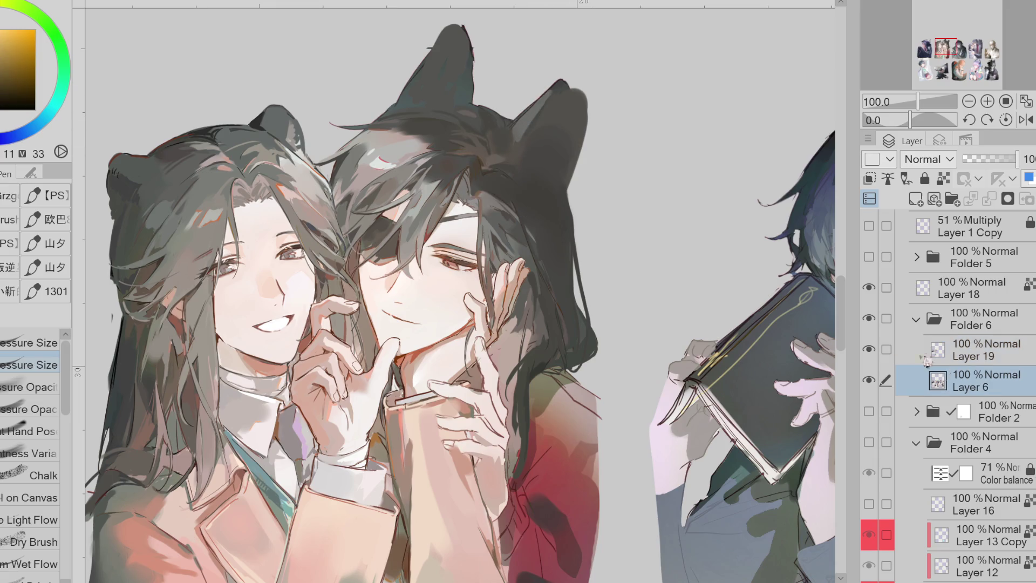
key("e")
key("alt+bracketright")
key("g")
mouse_move(510, 156)
left_mouse_down()
mouse_move(583, 73)
mouse_move(586, 162)
mouse_move(539, 167)
mouse_move(562, 97)
mouse_move(556, 196)
left_mouse_up()
key("ctrl+z")
key("e")
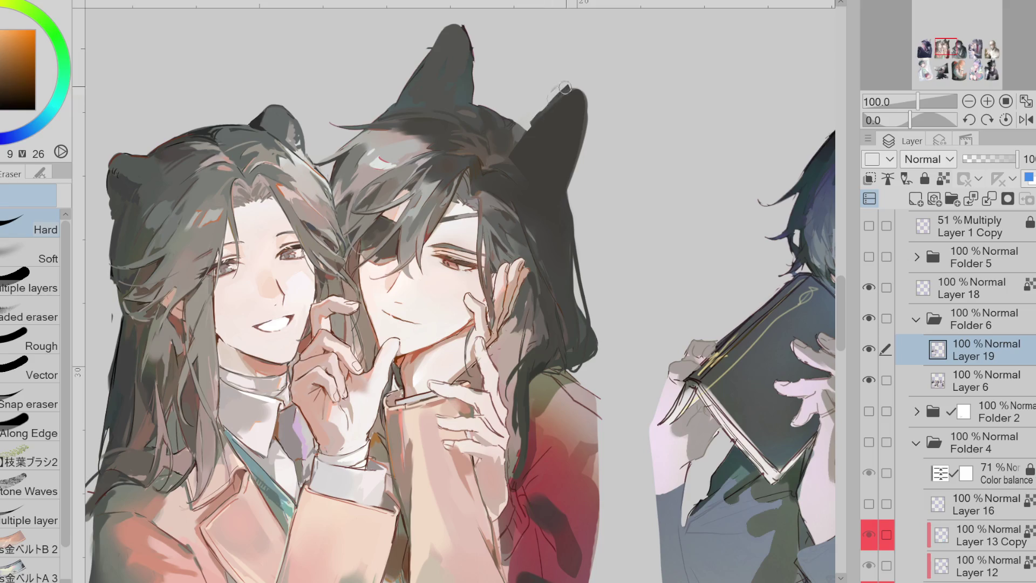
key("g")
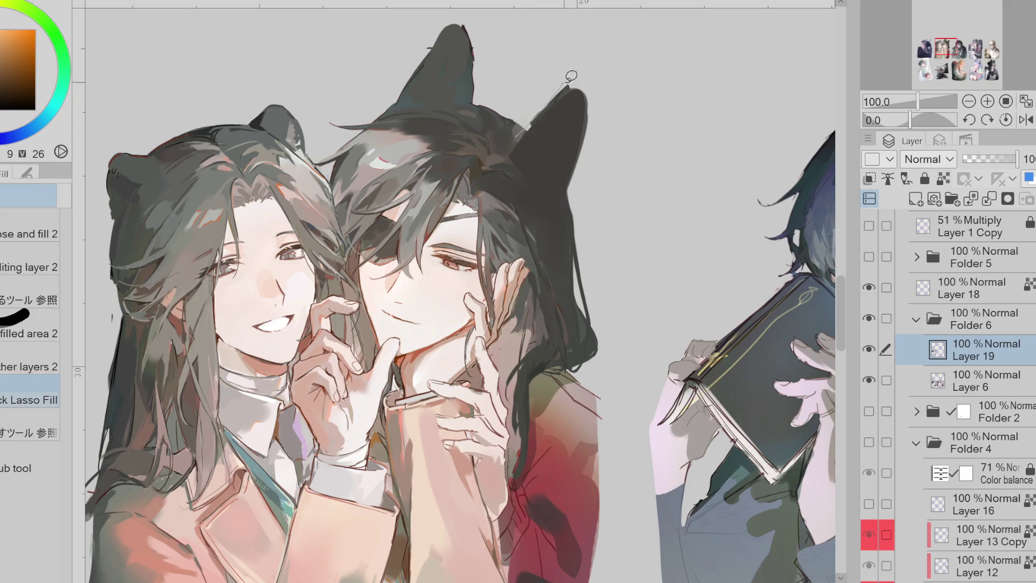
Broaden and round the right ear tip and darken its inner left edge with the pen
left_click(514, 134, "alt")
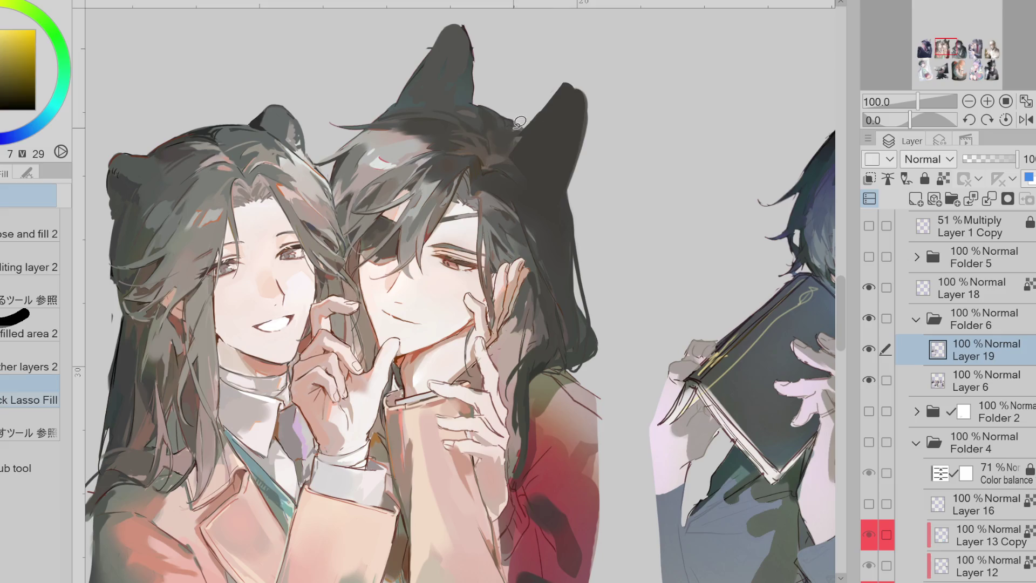
left_click(526, 131, "alt")
left_click(514, 142, "alt")
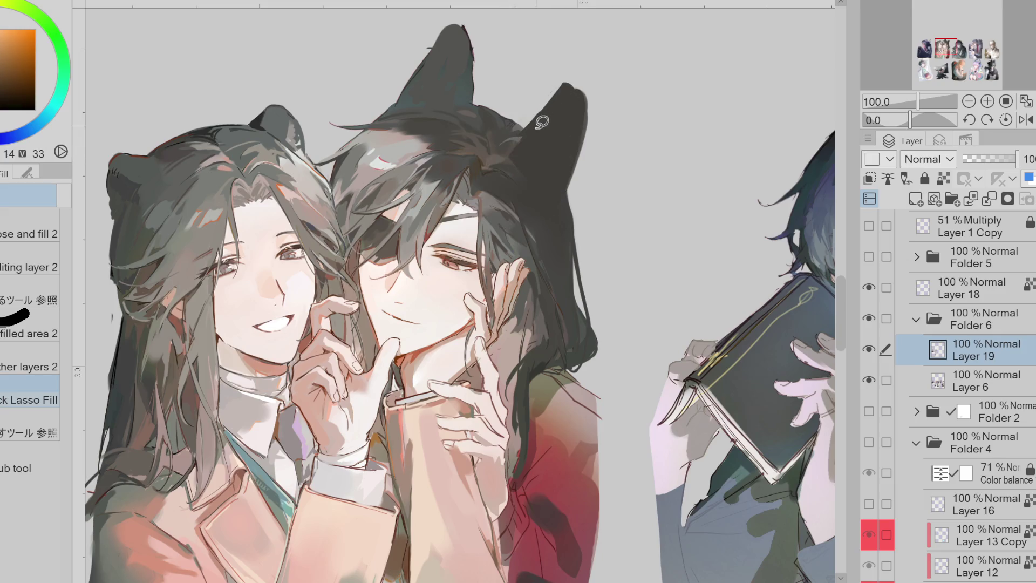
key("p")
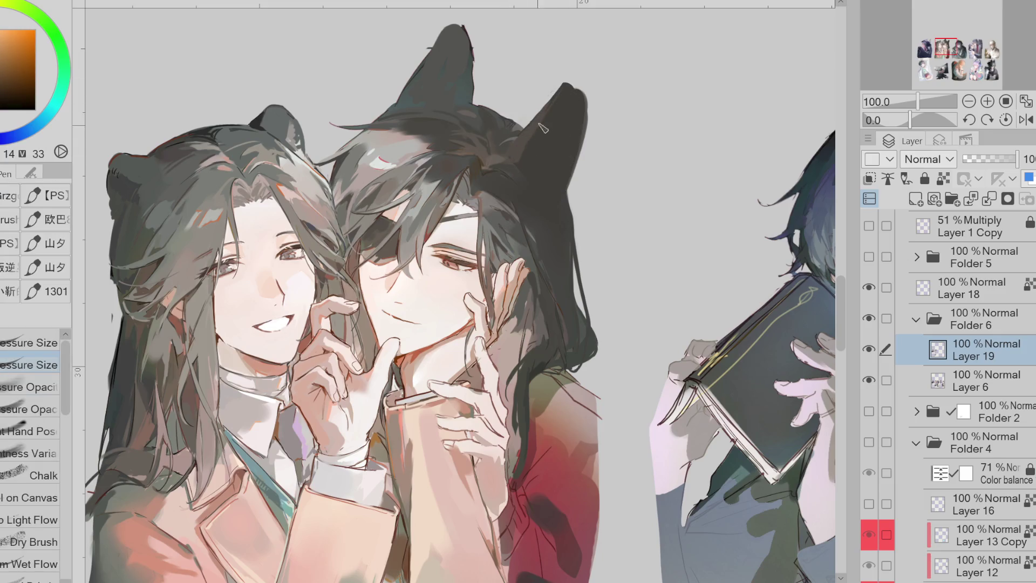
mouse_move(576, 91)
left_mouse_down()
mouse_move(586, 116)
mouse_move(532, 127)
mouse_move(578, 87)
mouse_move(534, 124)
mouse_move(542, 129)
left_mouse_up()
left_click(536, 123, "alt")
left_click_drag(576, 76, 523, 142)
Darken the right ear's tip and sample darker and yellowish ear tones
left_click(545, 119, "alt")
left_click_drag(552, 106, 568, 76)
left_click(524, 152, "alt")
left_click(515, 174, "alt")
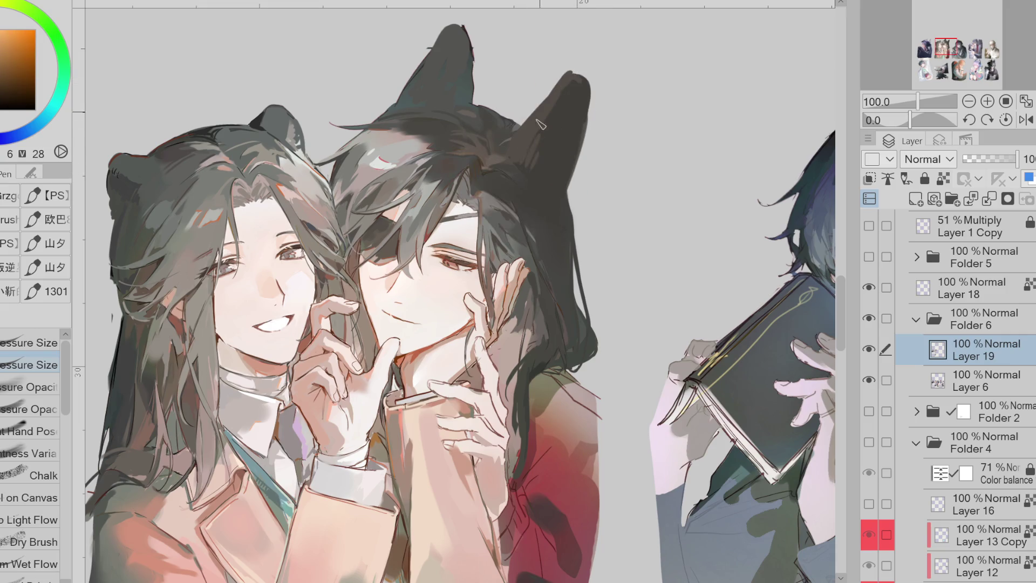
left_click(513, 140, "alt")
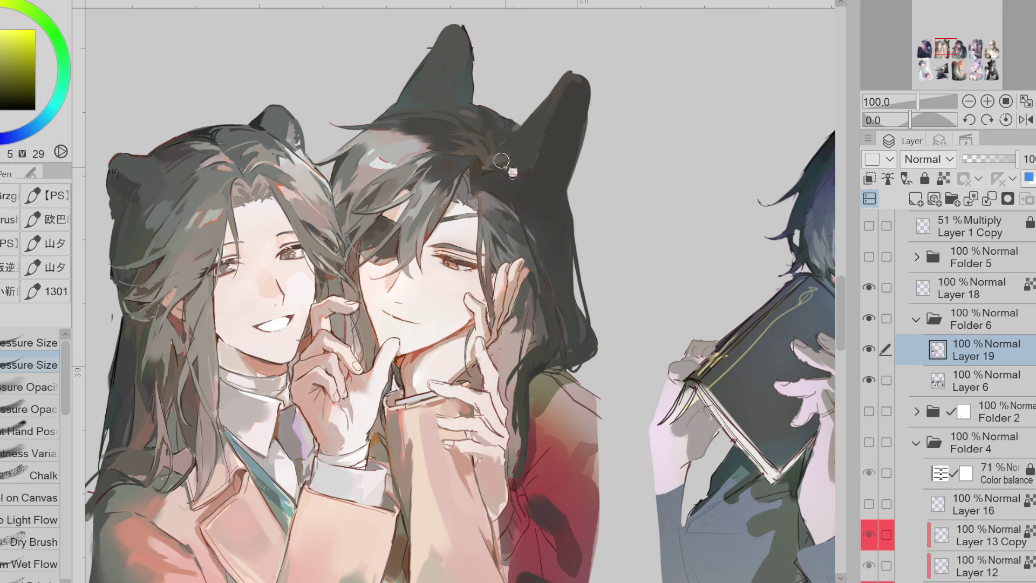
Sample reds near the ear, then return to working on Layer 19 with the pen
left_click(519, 131, "alt")
left_click(518, 130, "alt")
left_click(546, 116, "alt")
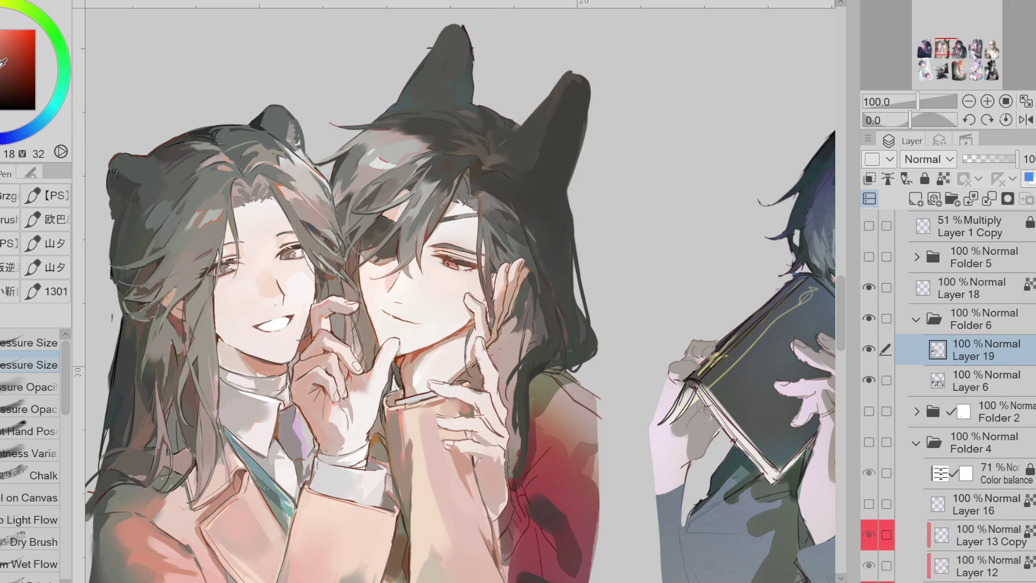
key("e")
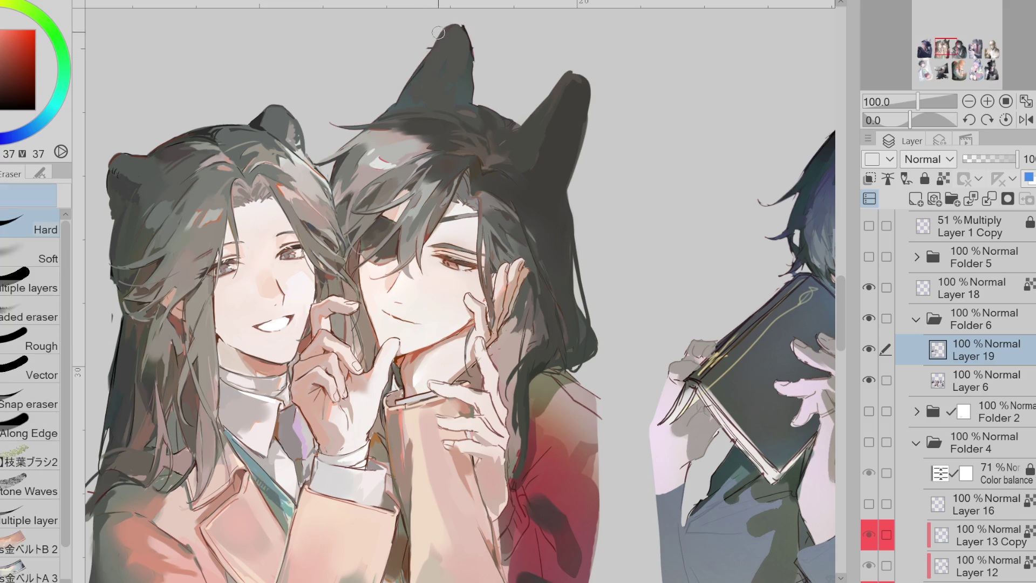
left_click(989, 384)
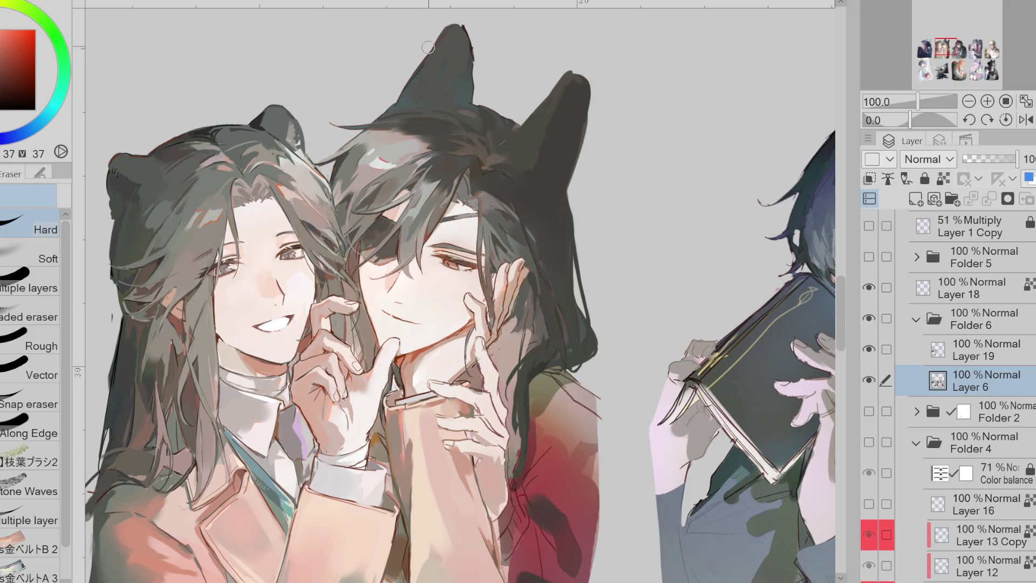
left_click(1000, 358)
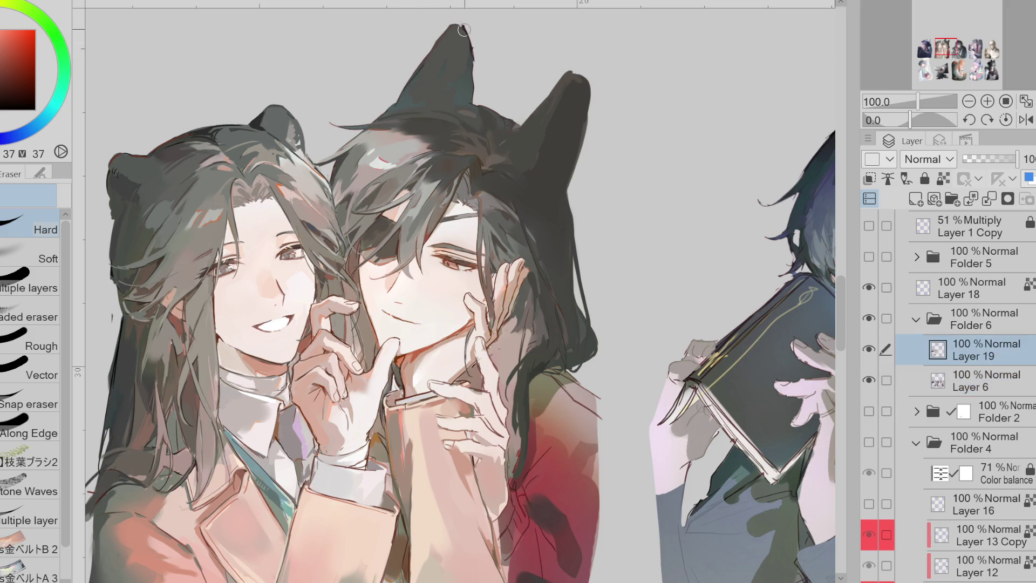
key("p")
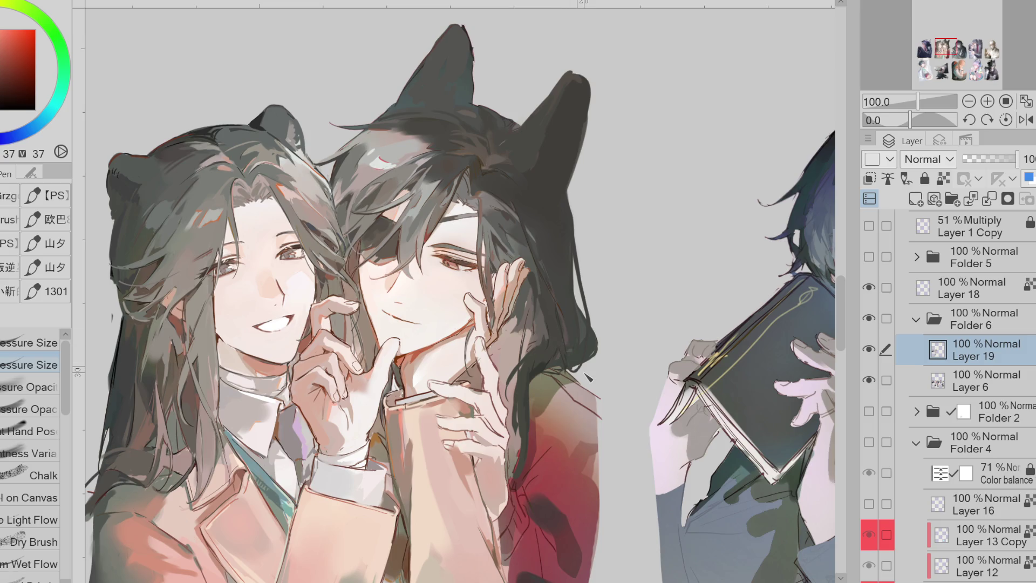
With the Pressure Opacity pen, sample hand tones and paint small grey strokes near the hand
left_click(55, 415)
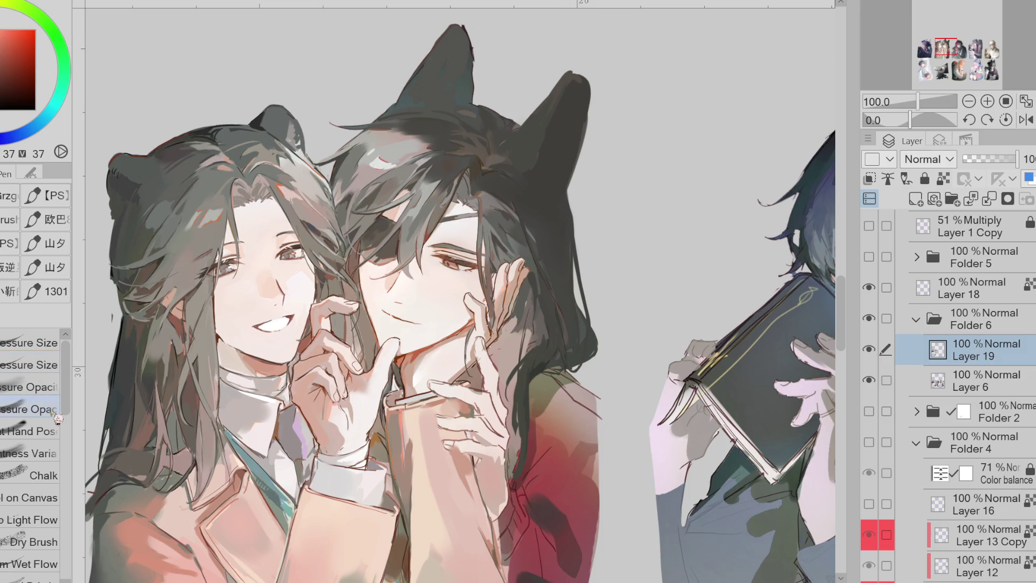
left_click(532, 347, "alt")
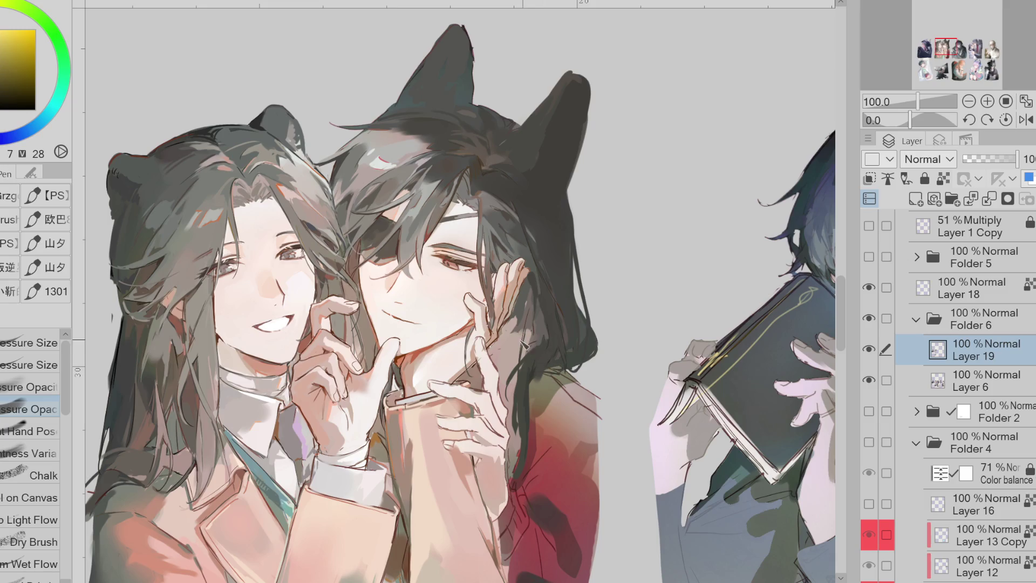
left_click(493, 378, "alt")
left_click(516, 332, "alt")
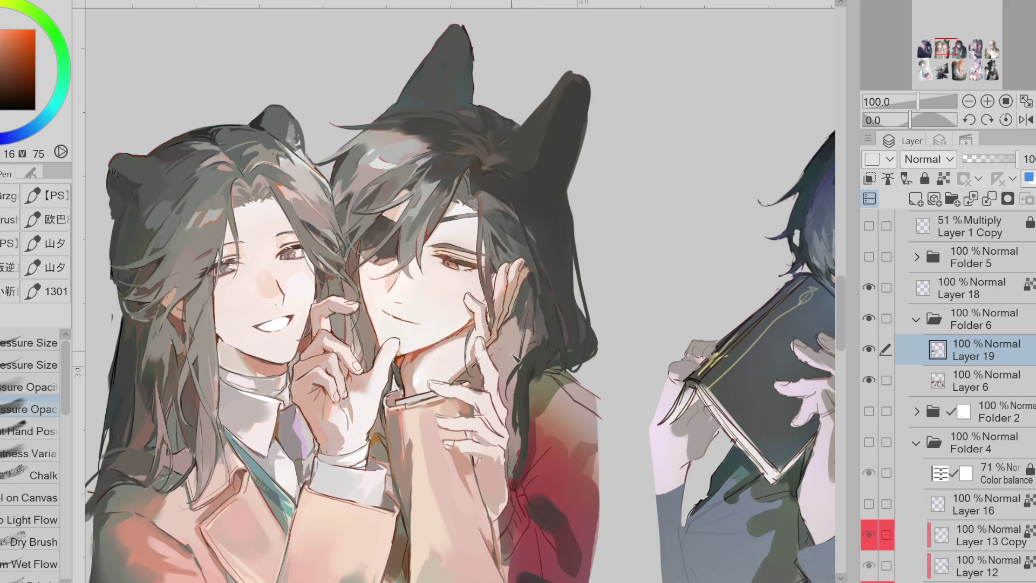
left_click(520, 319, "alt")
left_click(526, 310, "alt")
mouse_move(510, 338)
left_mouse_down()
mouse_move(524, 322)
mouse_move(542, 345)
mouse_move(548, 332)
mouse_move(547, 358)
left_mouse_up()
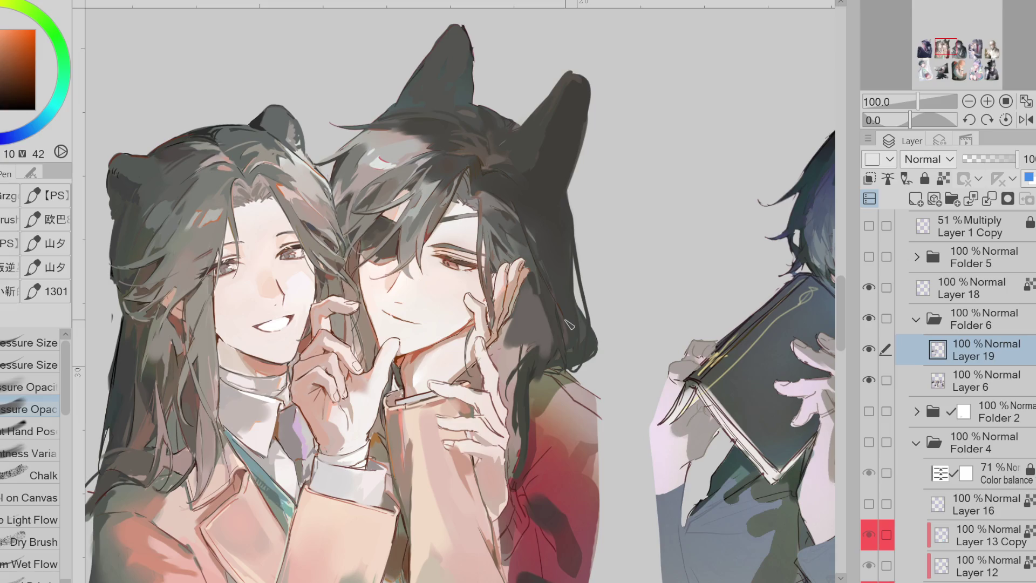
Brush brown and darker strokes over the hair beside the raised hand using sampled hair colours
left_click(482, 153, "alt")
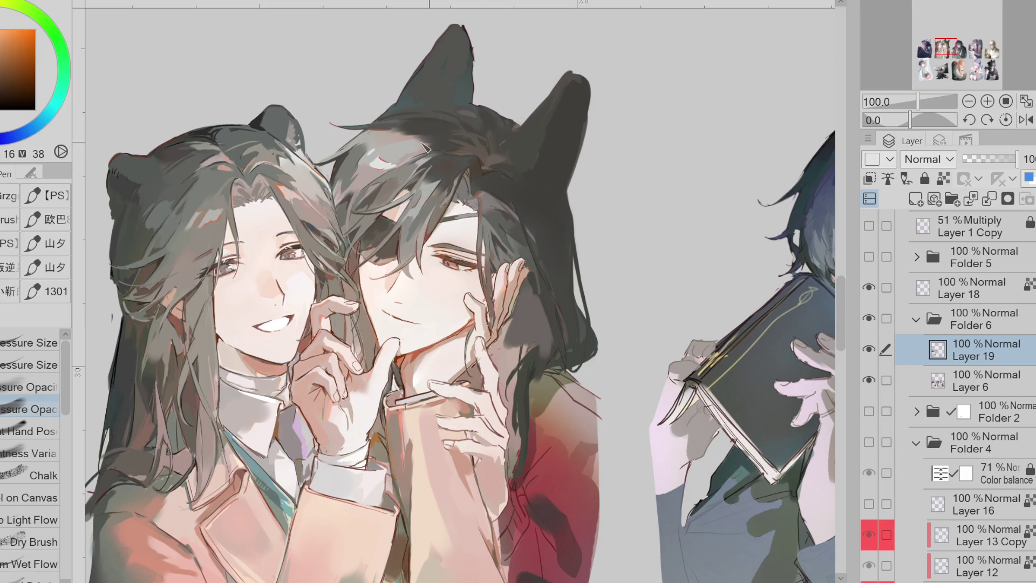
left_click(528, 319, "alt")
mouse_move(532, 327)
left_mouse_down()
mouse_move(518, 351)
mouse_move(521, 460)
left_mouse_up()
left_click(533, 394, "alt")
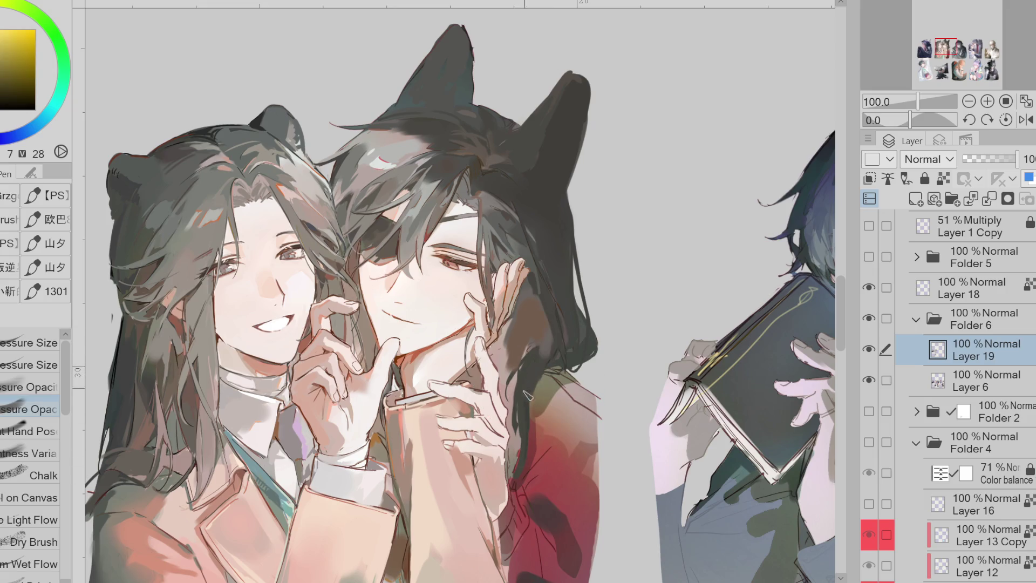
mouse_move(555, 326)
left_mouse_down()
mouse_move(548, 335)
mouse_move(552, 323)
left_mouse_up()
left_click(567, 313, "alt")
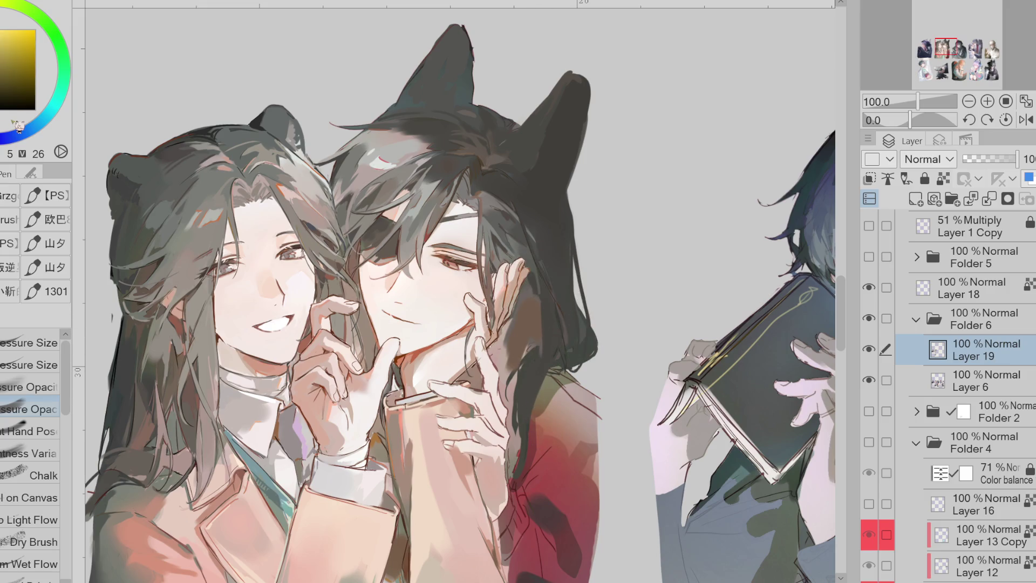
left_click_drag(551, 339, 549, 360)
left_click(539, 345, "alt")
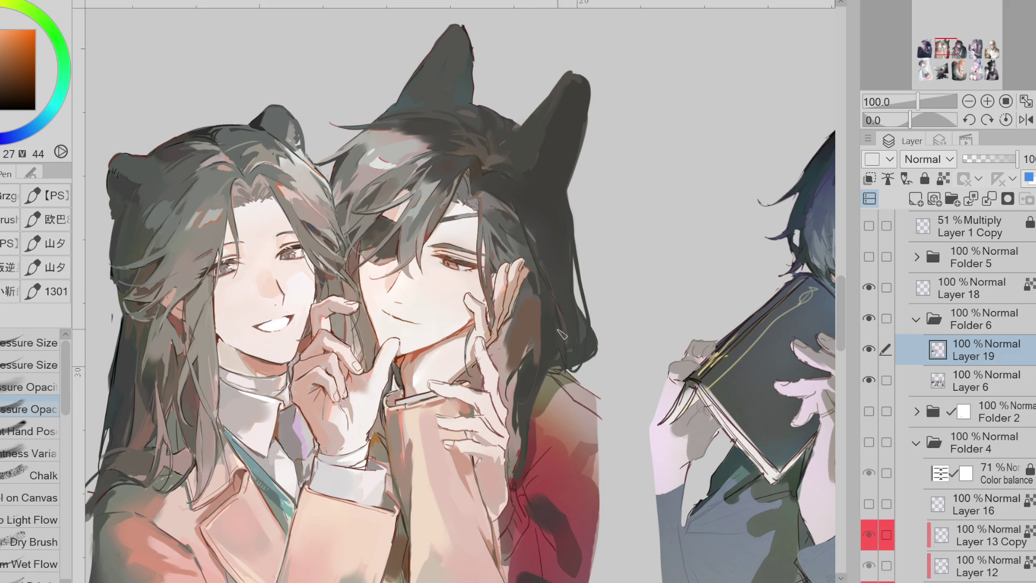
left_click(562, 313, "alt")
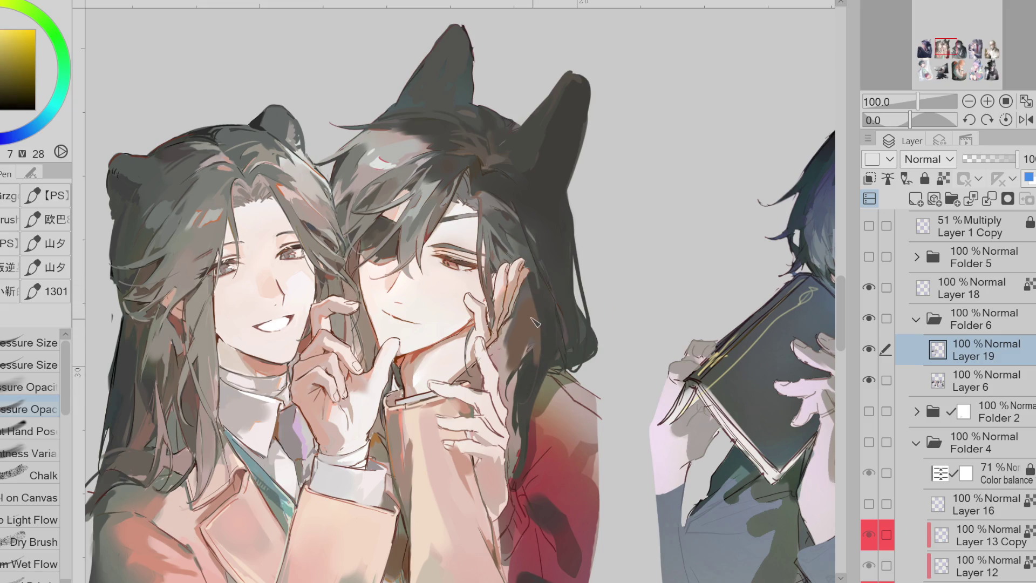
left_click(536, 305, "alt")
Switch to a Pressure Size brush and paint dark hair strands over the green shirt
left_click(29, 387)
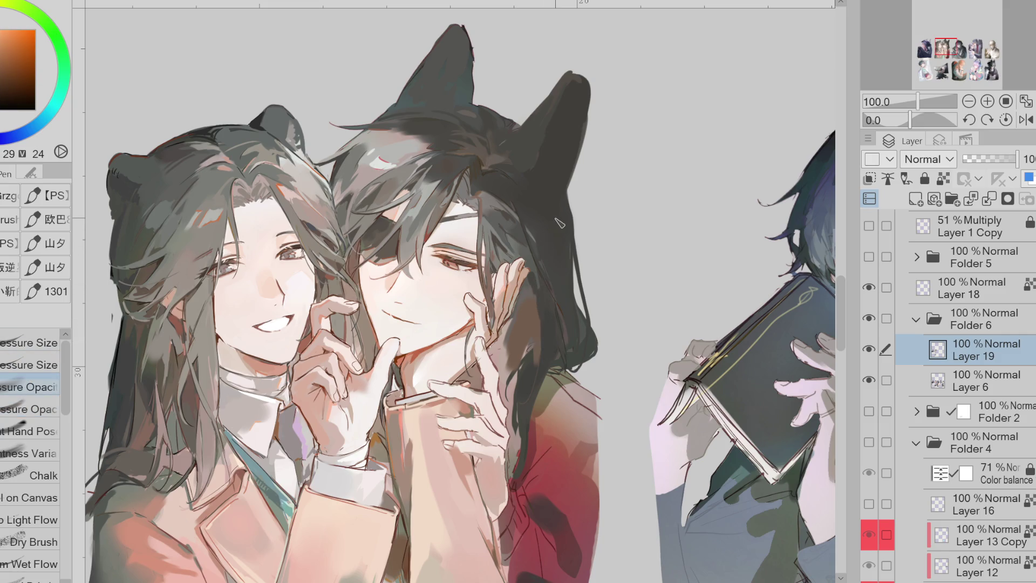
left_click(49, 365)
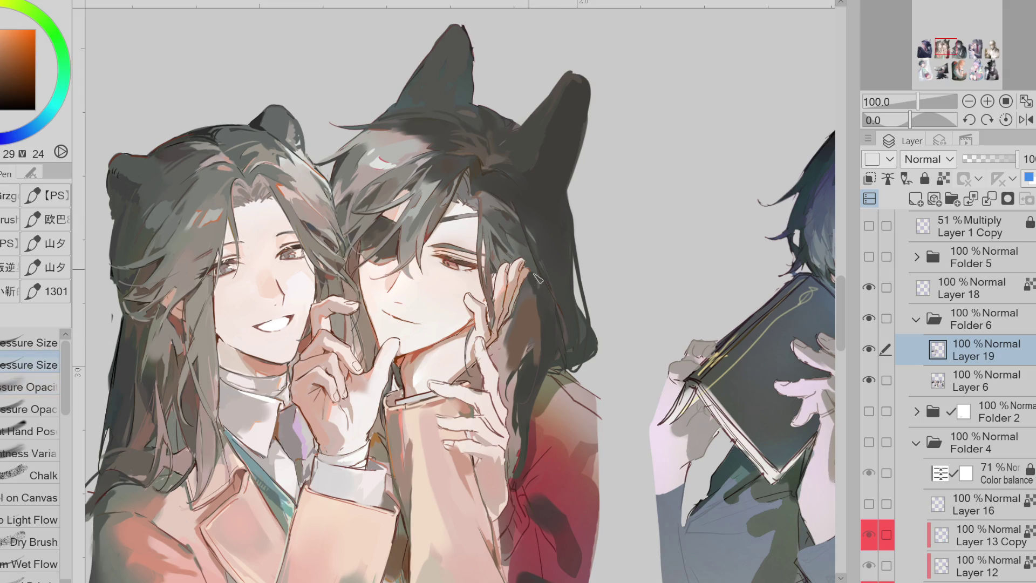
left_click(533, 298, "alt")
left_click(556, 346, "alt")
left_click_drag(561, 367, 548, 382)
scroll(529, 390, "down", 4)
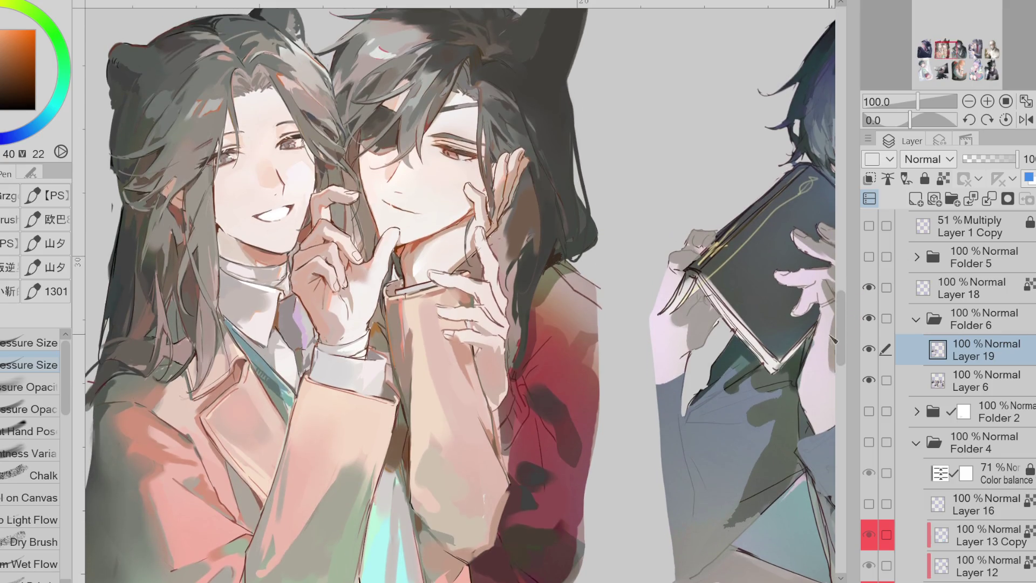
Lasso-fill dark red shadows on the jacket's elbow fold and down the sleeve's right edge
left_click(533, 389, "alt")
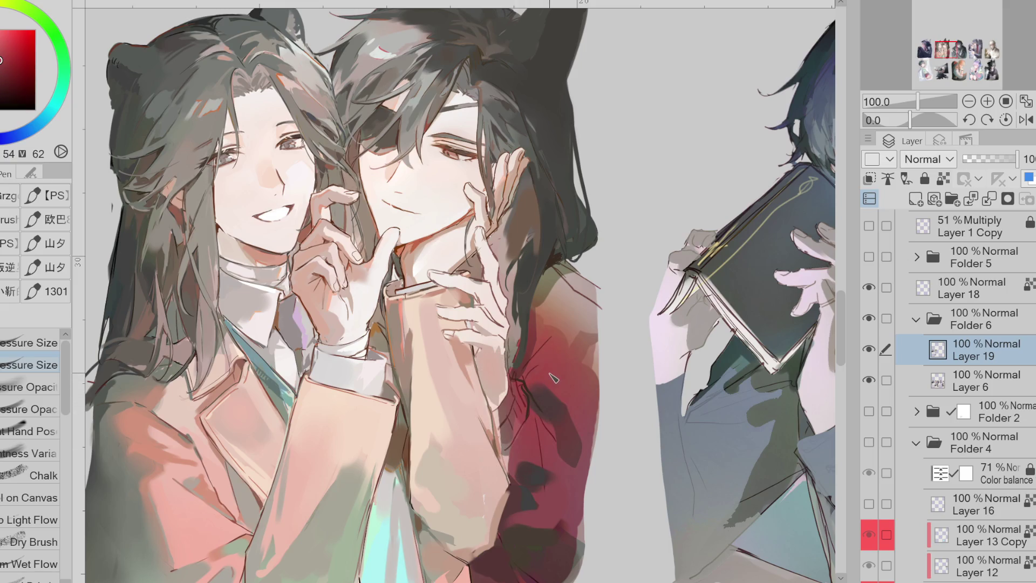
key("g")
left_click(411, 256, "alt")
mouse_move(526, 372)
left_mouse_down()
mouse_move(500, 405)
mouse_move(528, 418)
mouse_move(523, 390)
mouse_move(502, 427)
mouse_move(499, 394)
mouse_move(527, 404)
left_mouse_up()
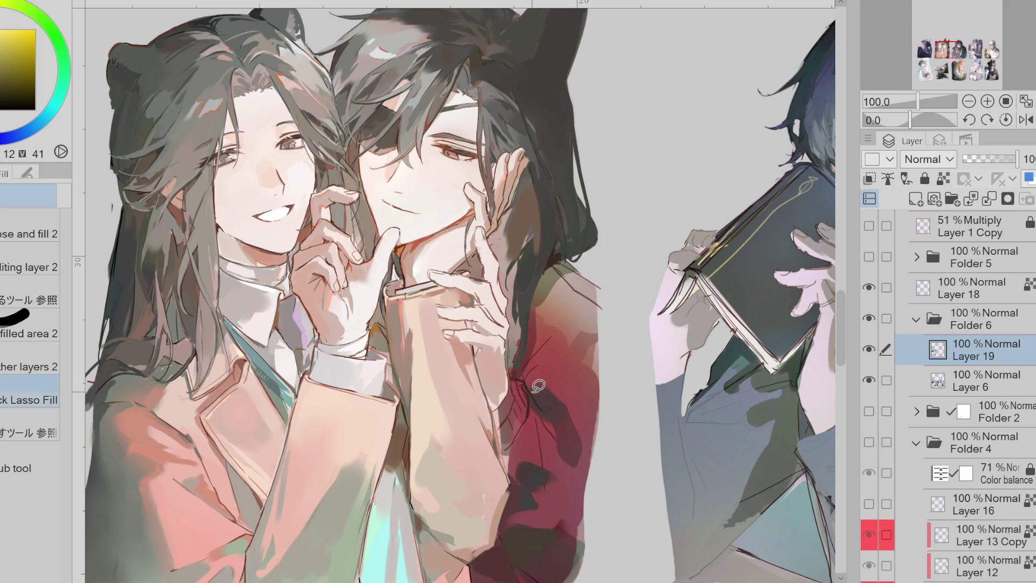
left_click(518, 384, "alt")
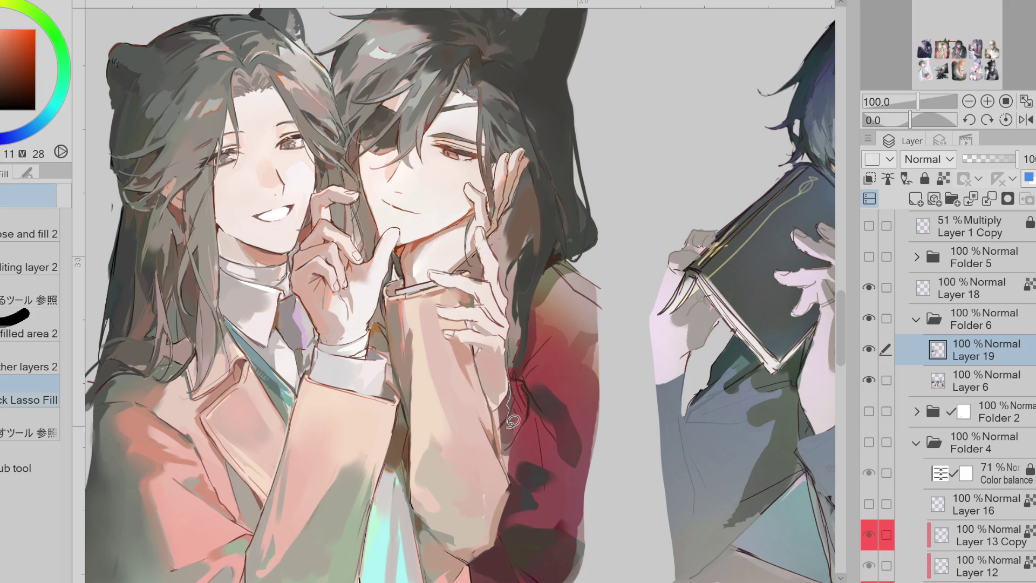
mouse_move(516, 394)
left_mouse_down()
mouse_move(510, 439)
mouse_move(517, 411)
mouse_move(566, 432)
mouse_move(586, 486)
mouse_move(562, 448)
left_mouse_up()
left_click(541, 375, "alt")
left_click(541, 403, "alt")
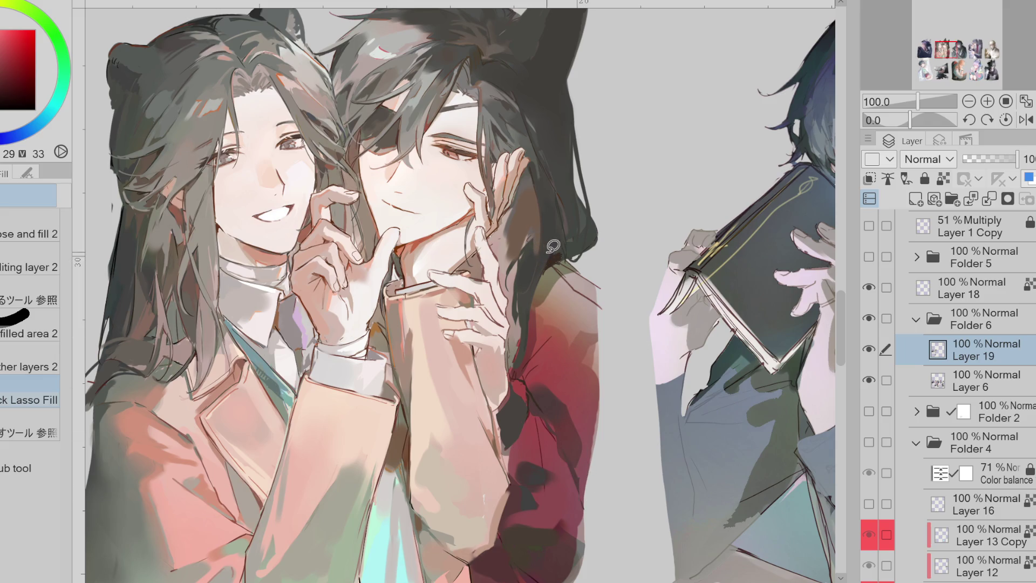
Sample the dark hair colour and freehand lasso-fill an area around the hand
left_click(576, 243, "alt")
left_click(562, 281, "alt")
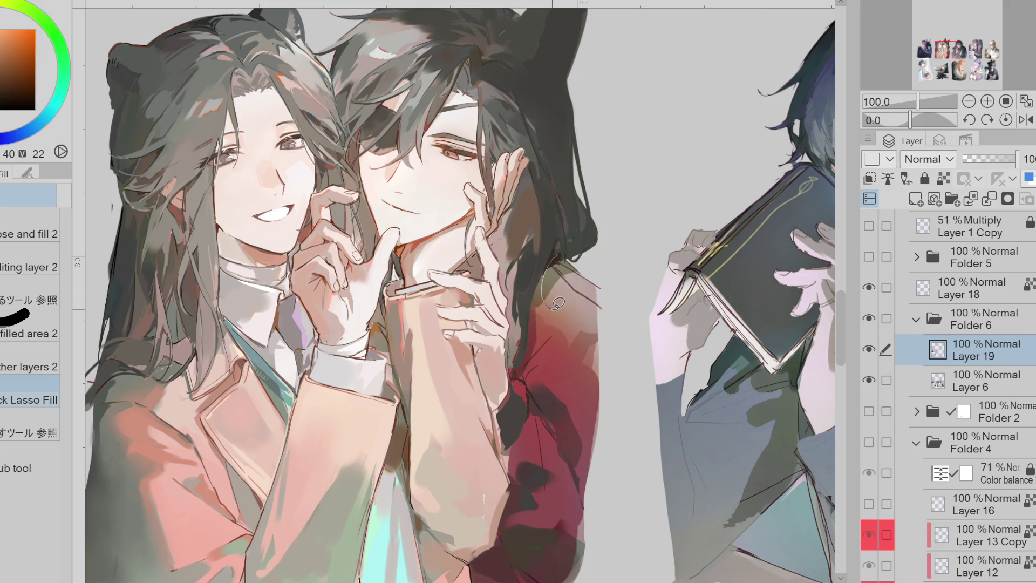
key("p")
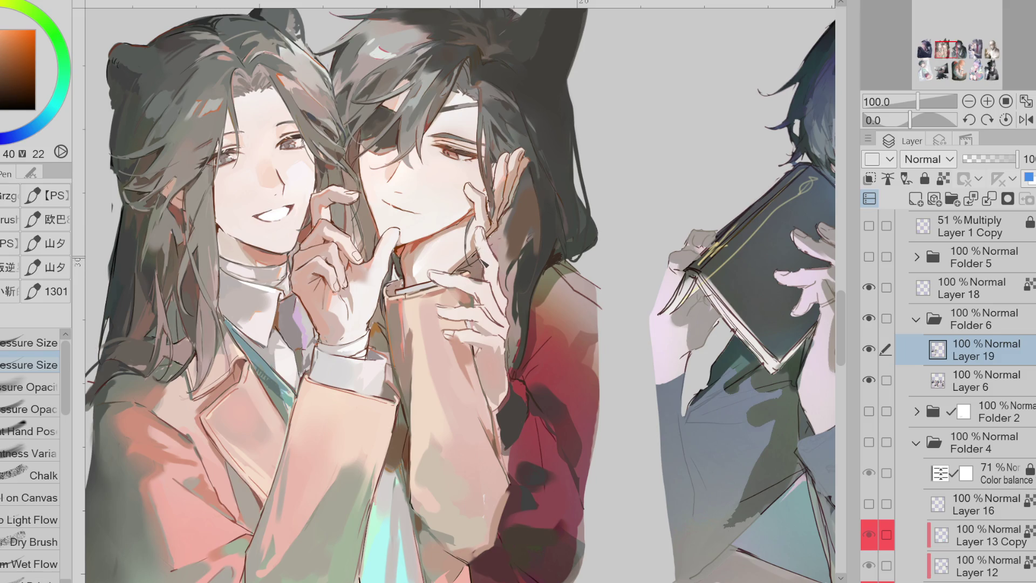
left_click(478, 388, "alt")
key("g")
left_click(20, 397)
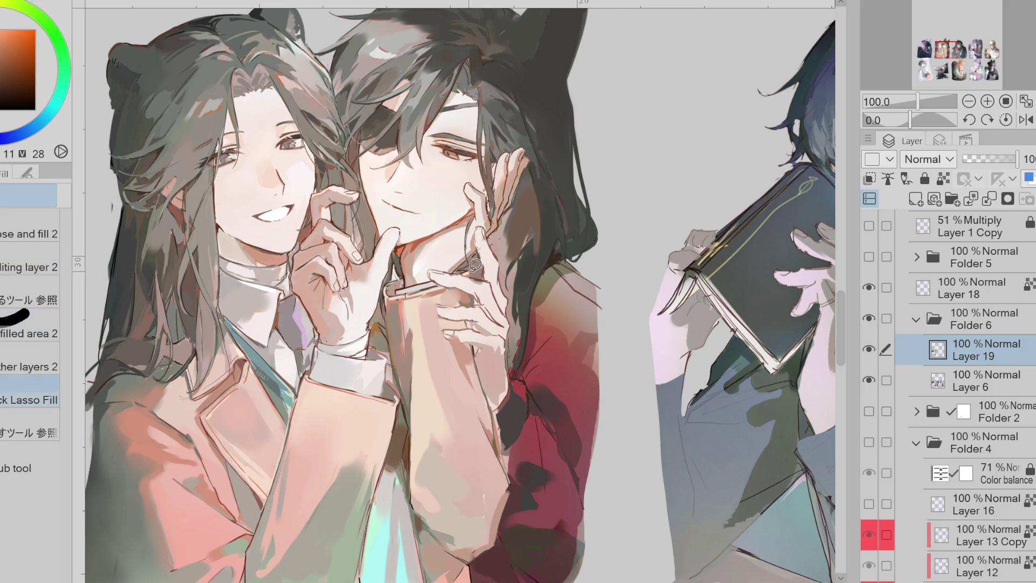
scroll(476, 266, "up", 2)
mouse_move(446, 269)
left_mouse_down()
mouse_move(506, 272)
mouse_move(500, 249)
left_mouse_up()
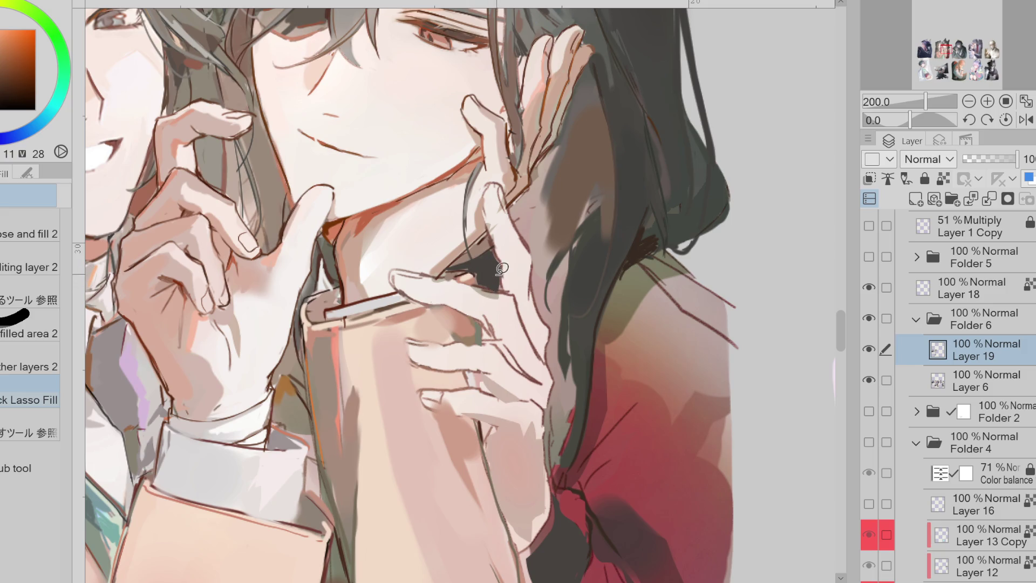
Paint skin over the dark gap between the fingers and undo the thin dark line
left_click(475, 271, "alt")
key("b")
left_click_drag(489, 263, 494, 262)
left_click(500, 262, "alt")
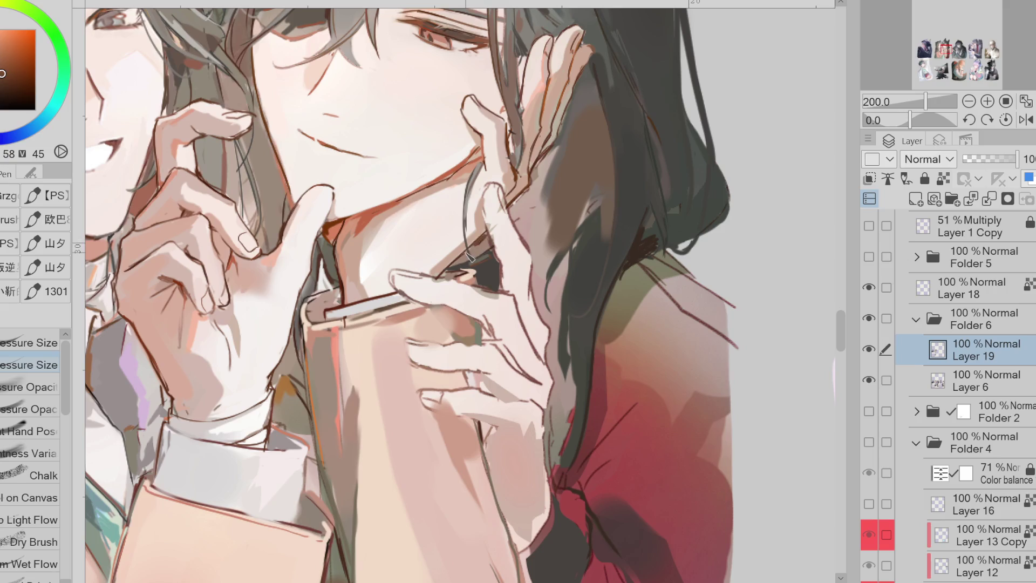
scroll(494, 246, "down", 1)
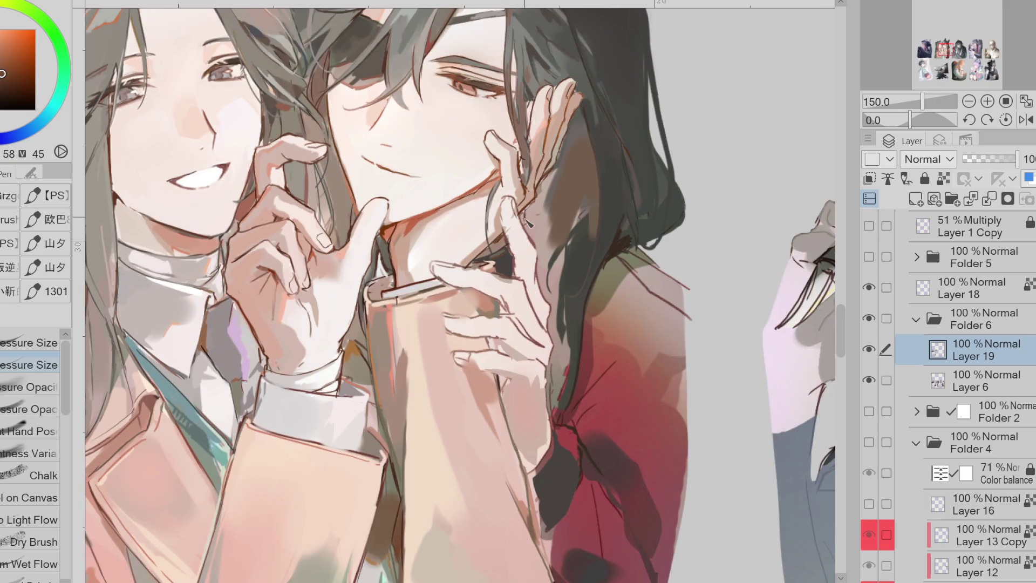
left_click(532, 160, "alt")
left_click(541, 124, "alt")
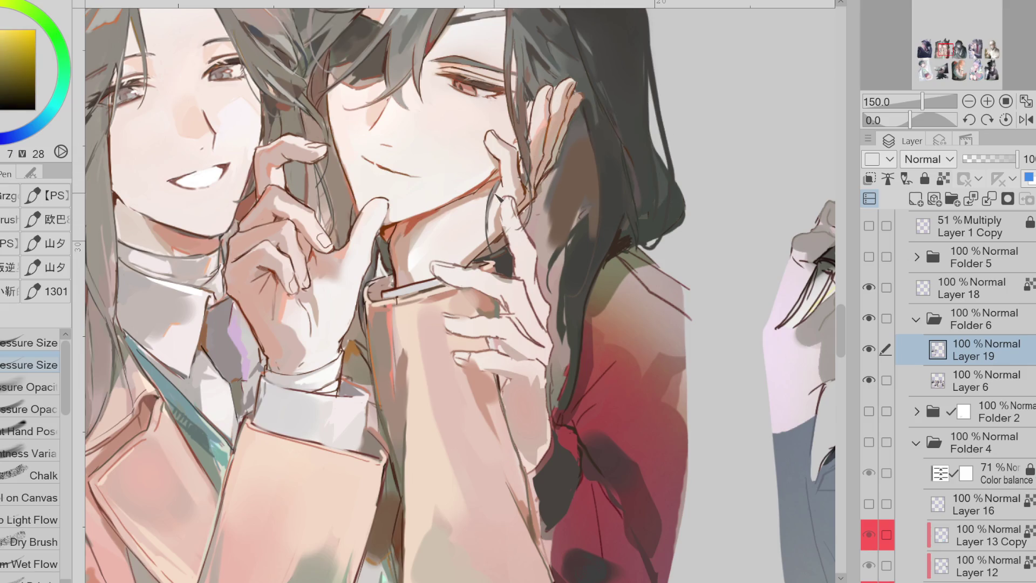
key("ctrl+z")
Paint dark brown strokes down the hair edge, then mirror the canvas view horizontally
left_click(556, 238, "alt")
left_click(572, 239, "alt")
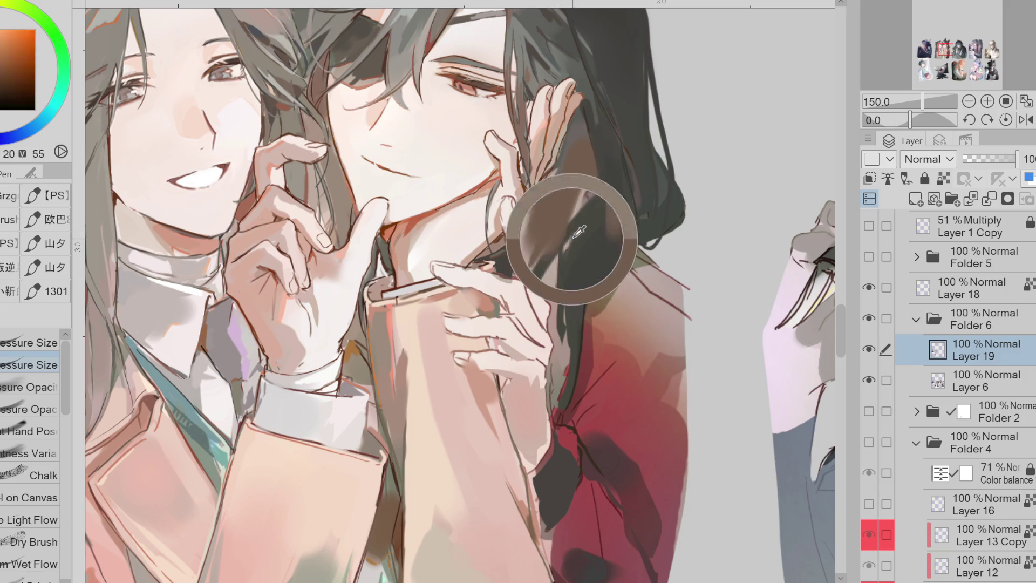
left_click(567, 219, "alt")
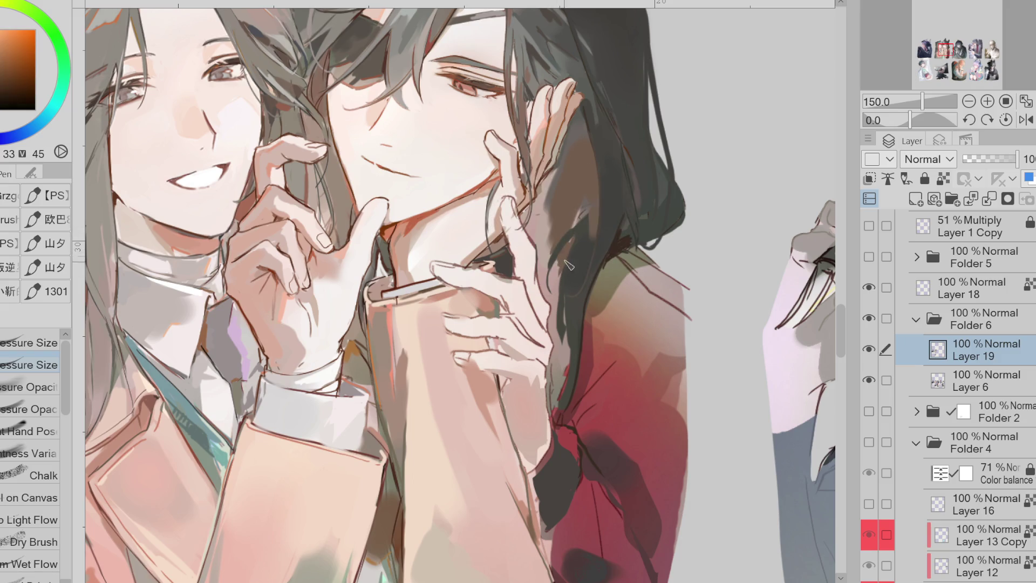
left_click(574, 294, "alt")
mouse_move(572, 302)
left_mouse_down()
mouse_move(559, 413)
mouse_move(571, 412)
left_mouse_up()
left_click(620, 248, "alt")
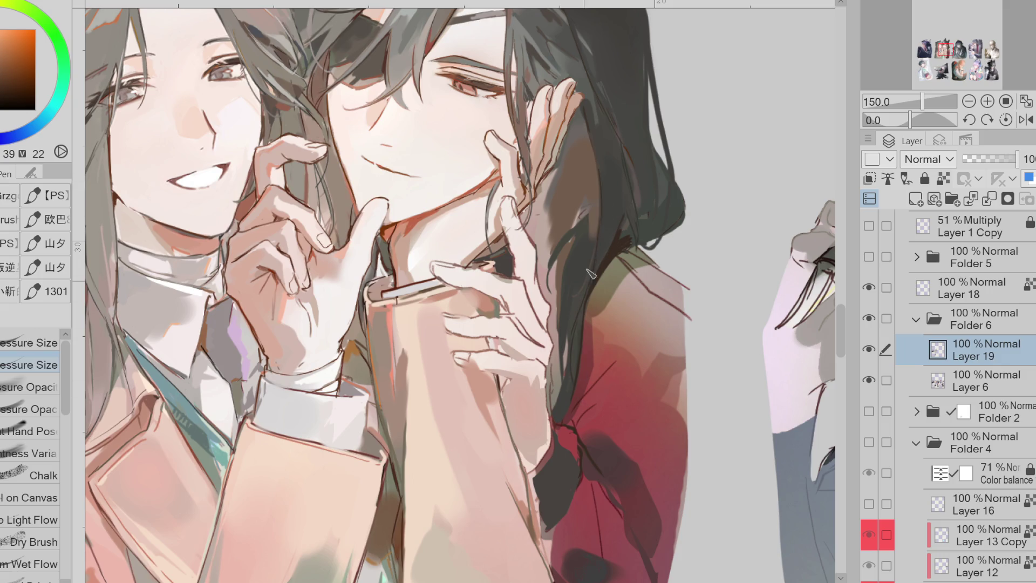
scroll(568, 319, "down", 2)
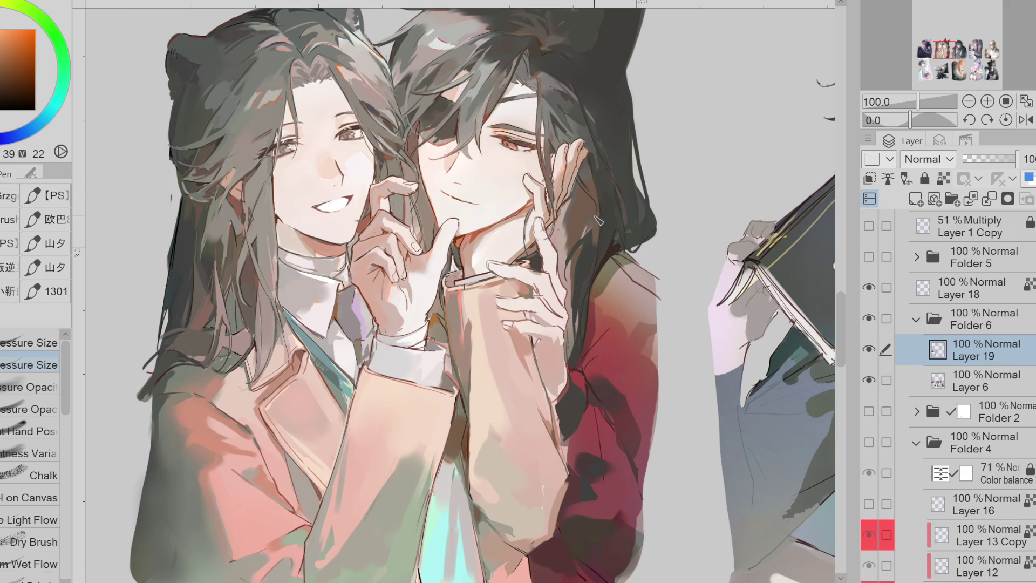
left_click(564, 114, "alt")
left_click_drag(564, 115, 557, 136)
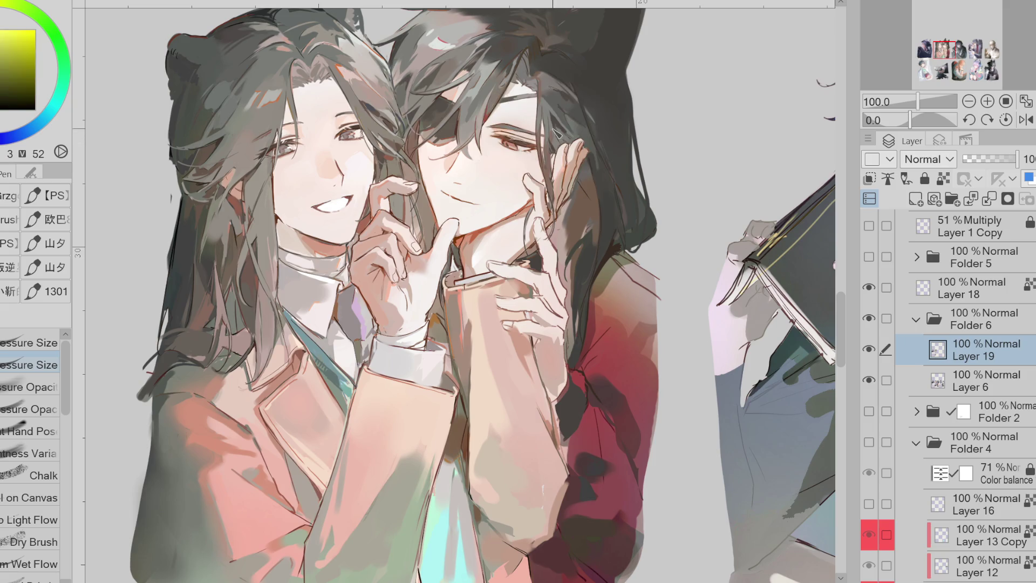
key("h")
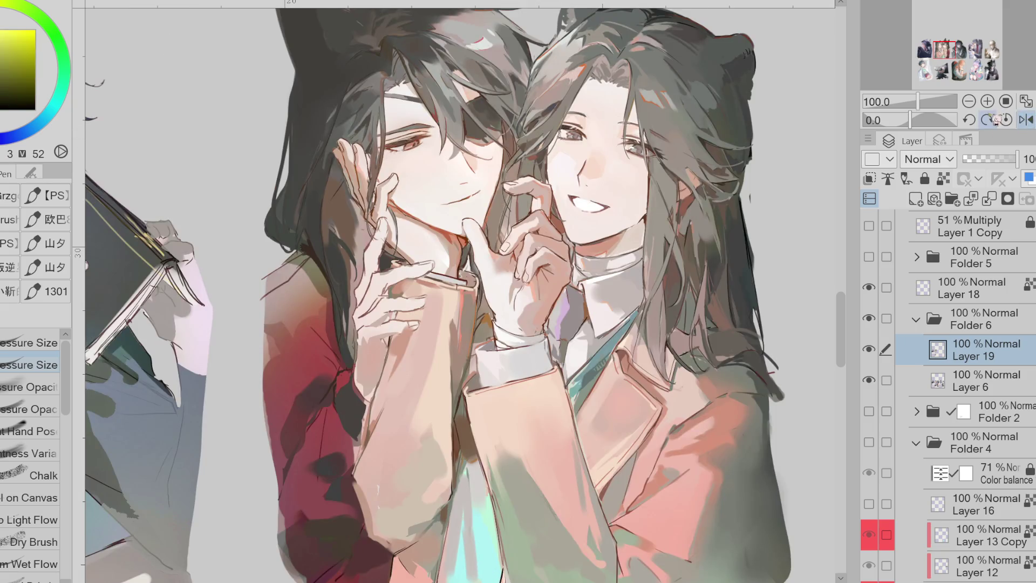
Liquify the hair strands near the hand across Layers 19 and 6, then unflip the canvas
left_click(330, 223, "alt")
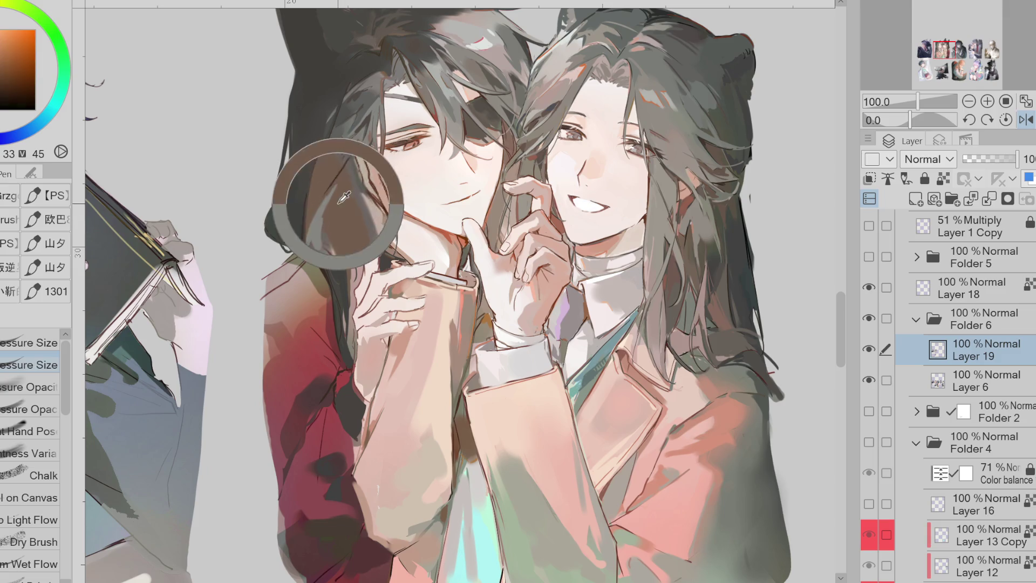
left_click(333, 233, "alt")
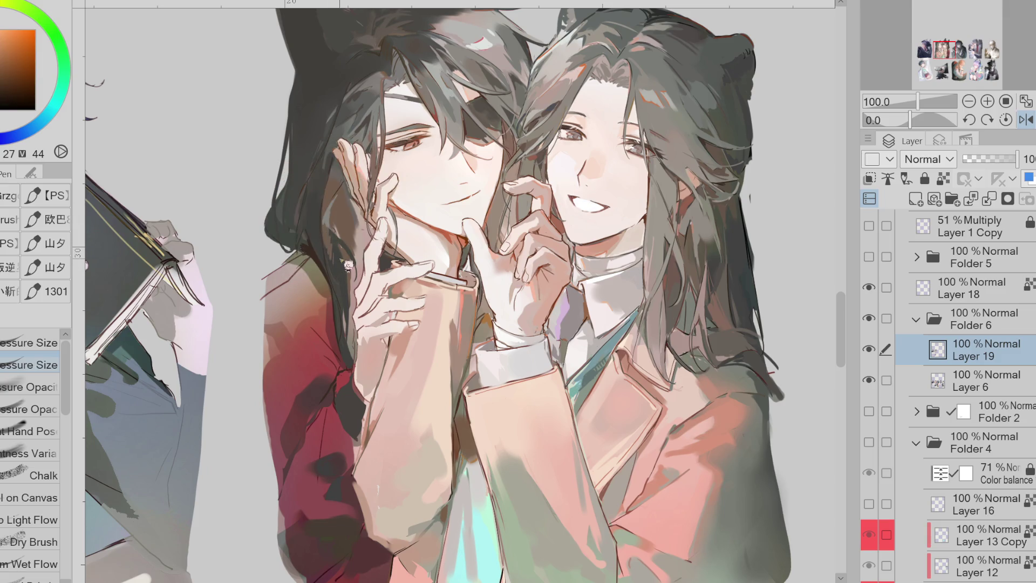
left_click(298, 216, "alt")
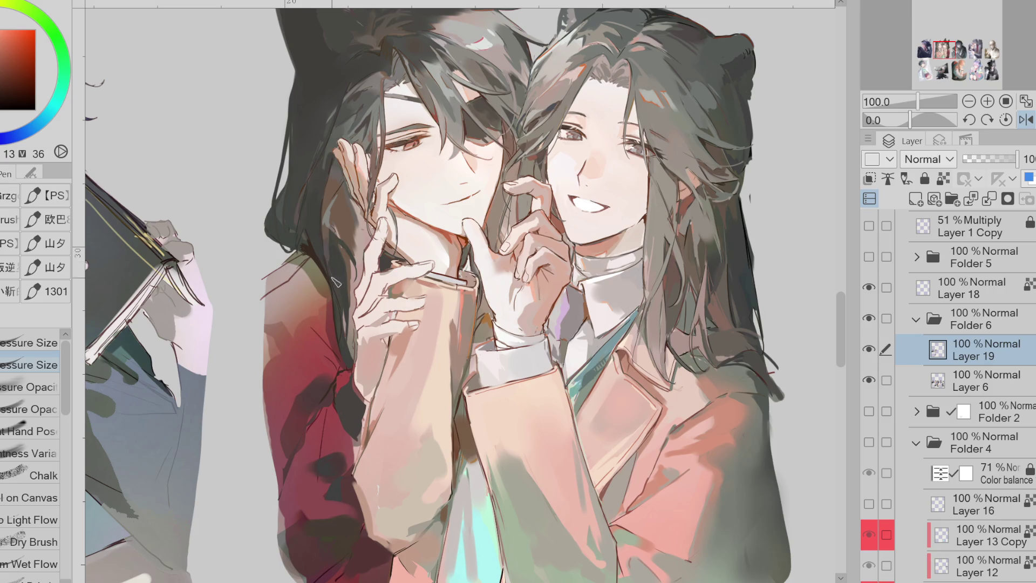
left_click(338, 265, "alt")
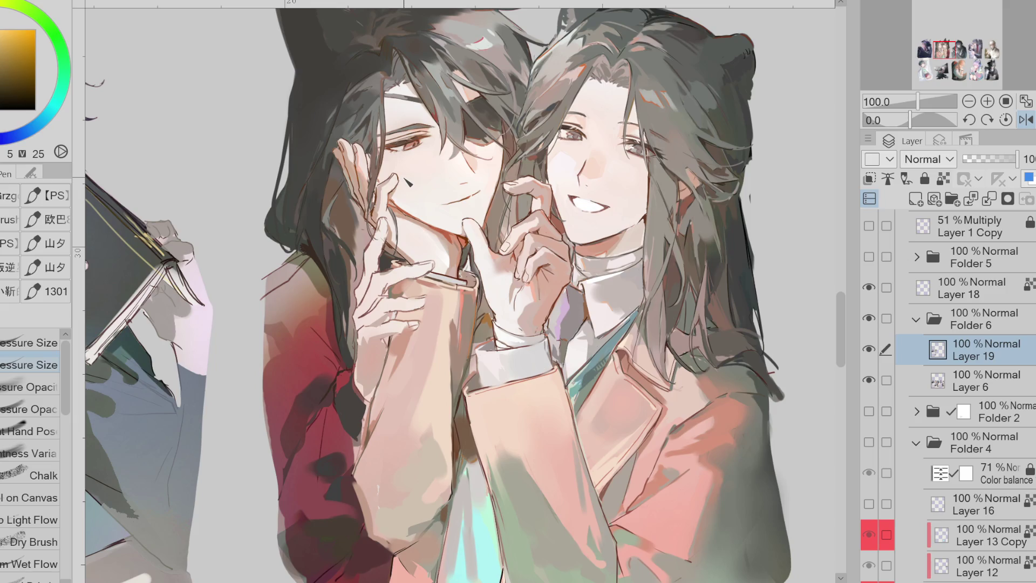
left_click(350, 222, "alt")
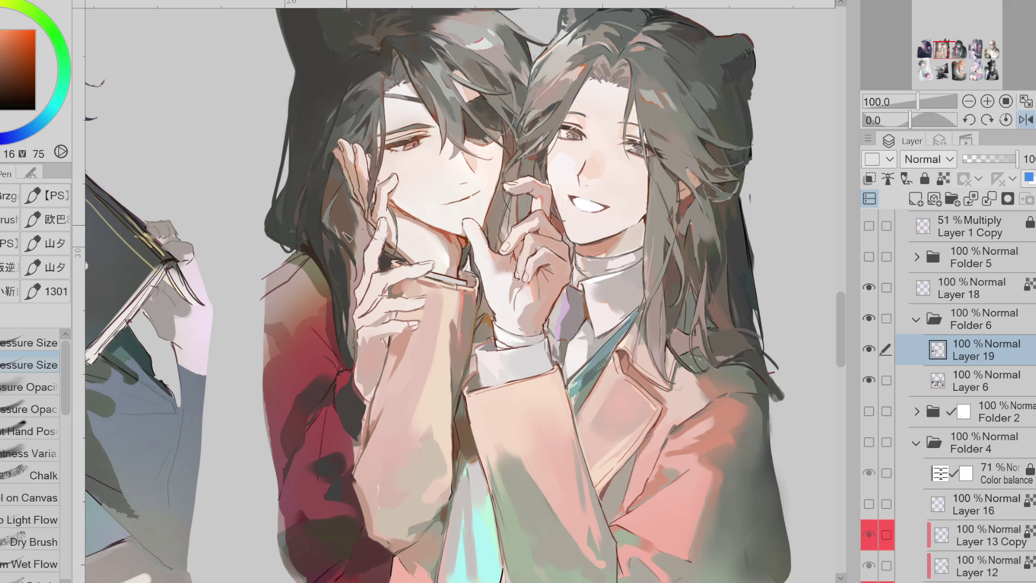
key("e")
key("j")
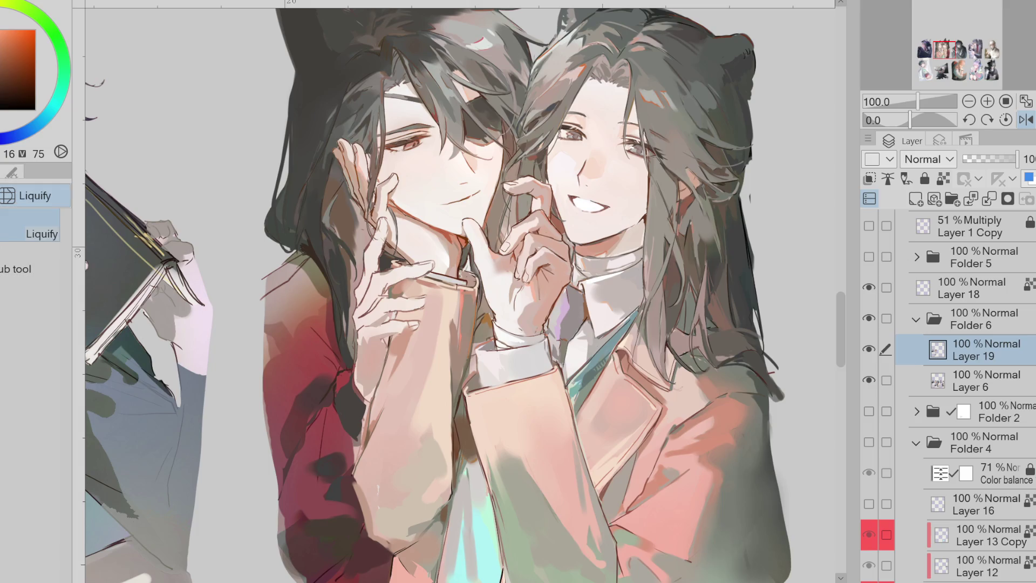
left_click(904, 381, "ctrl")
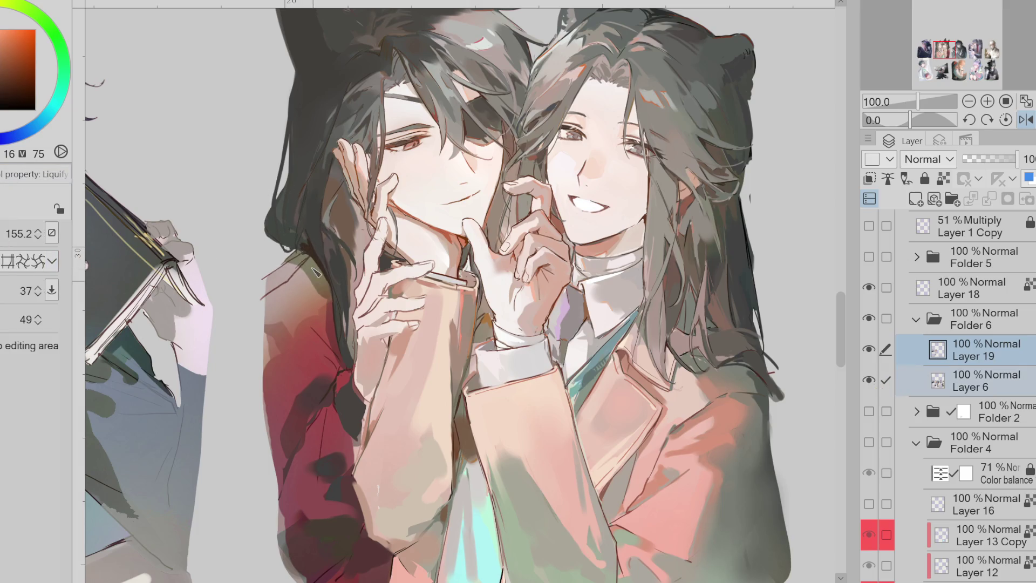
left_click_drag(280, 258, 325, 278)
key("h")
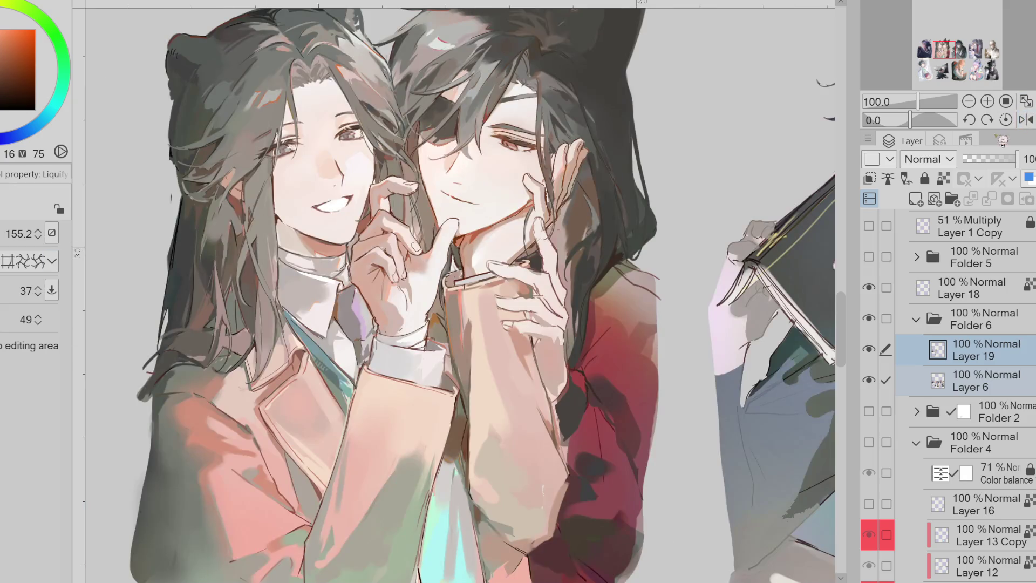
key("b")
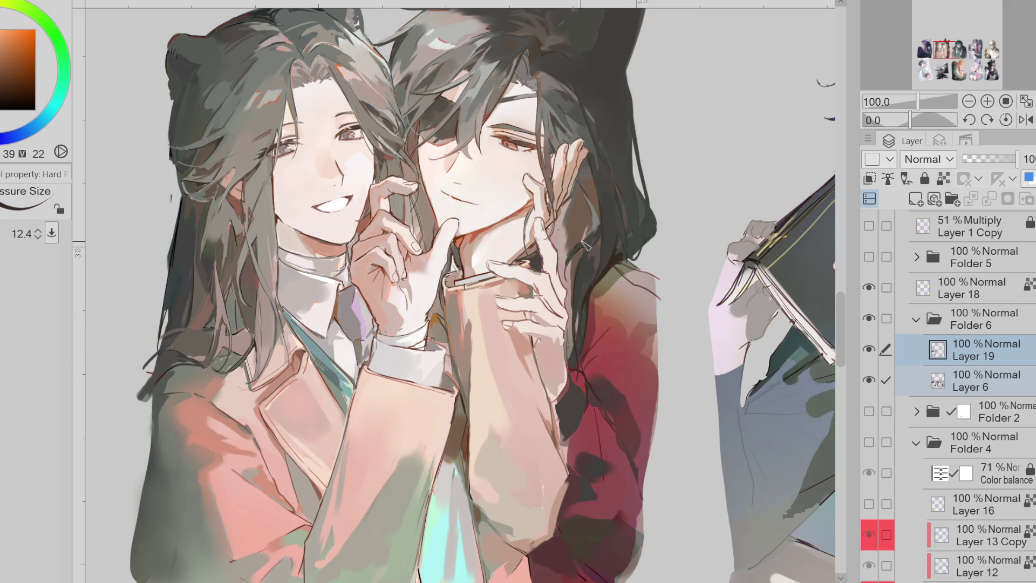
left_click(599, 233, "alt")
left_click_drag(594, 233, 589, 232)
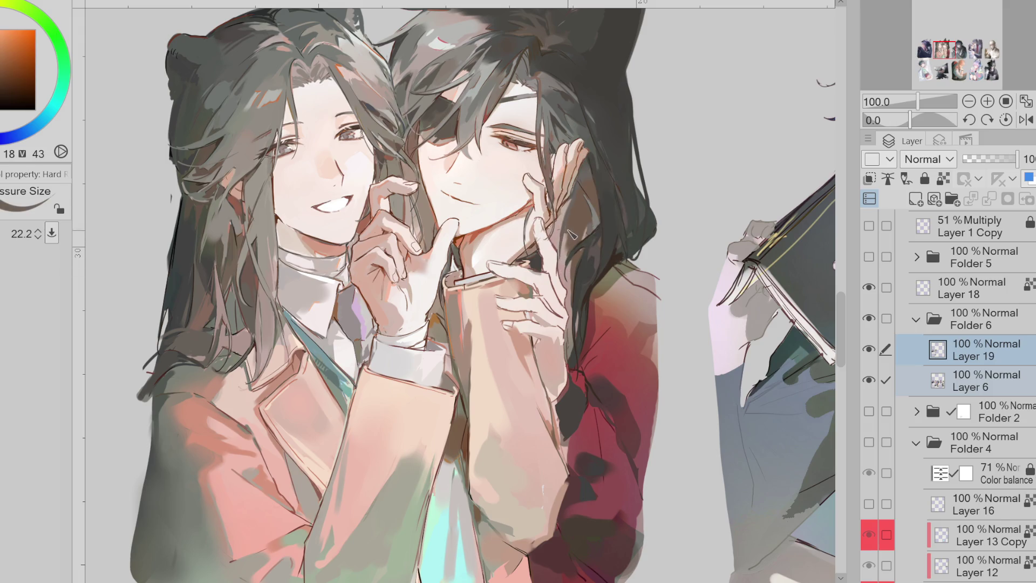
left_click_drag(594, 232, 609, 206)
key("g")
Select the hair strip and set the soft airbrush to a pale red tint at size 230.1
left_click(566, 228)
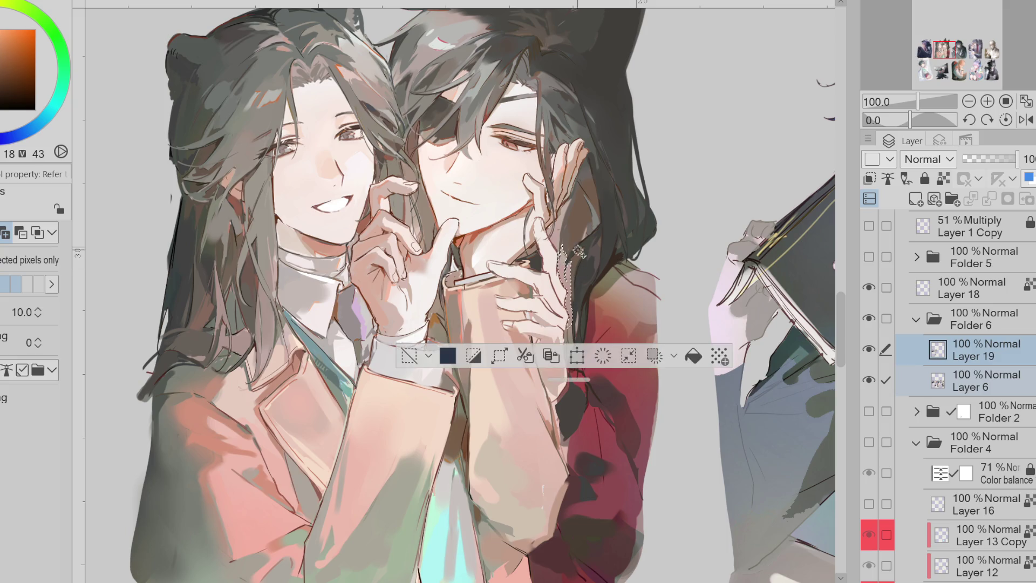
left_click(413, 227, "alt")
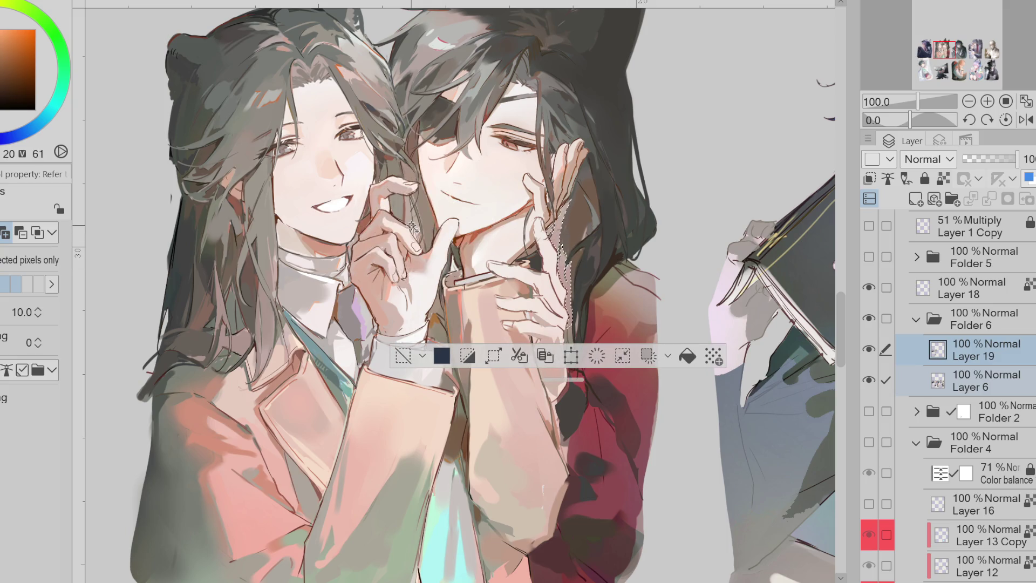
key("b")
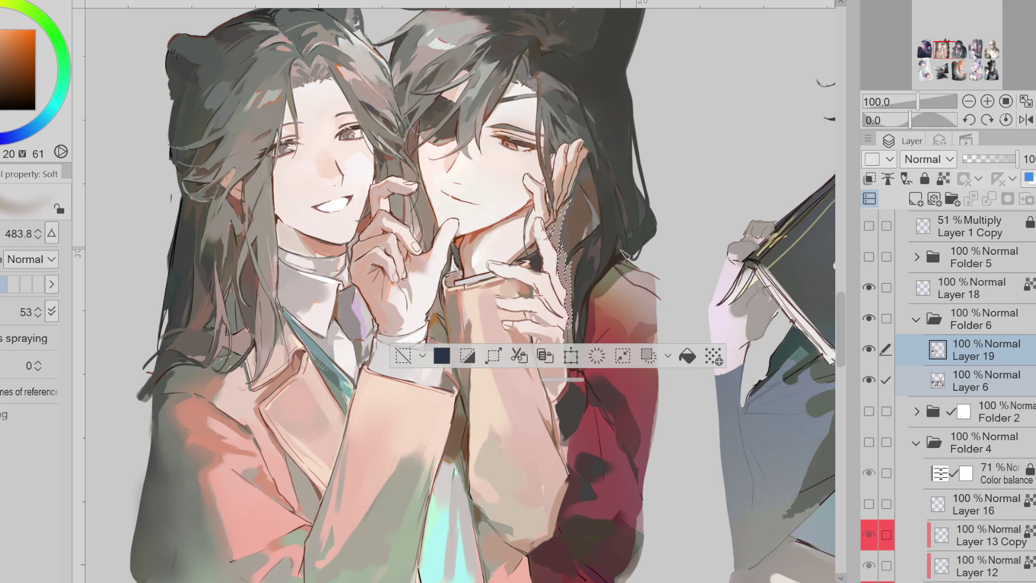
left_click(39, 53, "alt")
key("bracketleft")
left_click(608, 309, "alt")
left_click(10, 35, "alt")
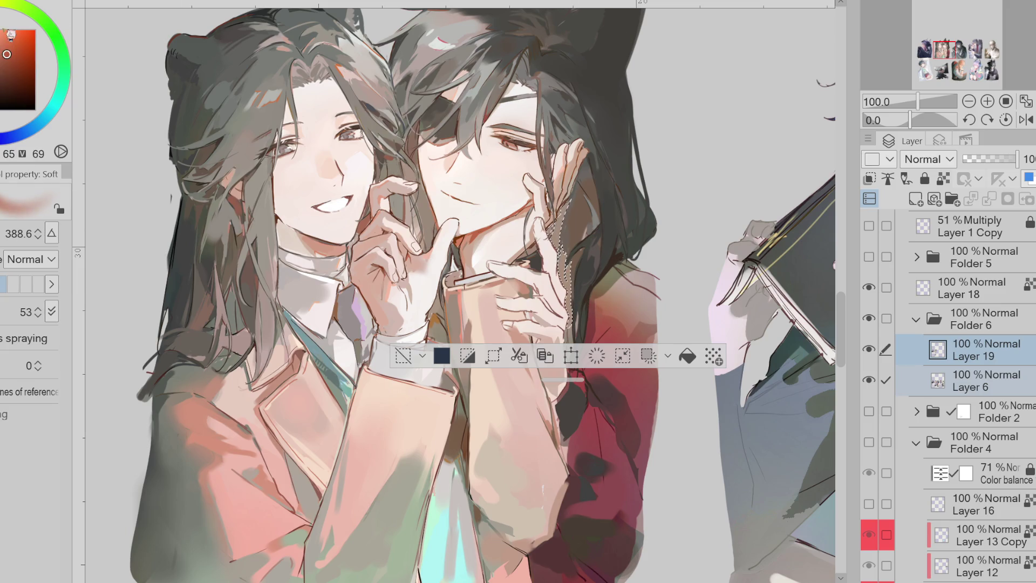
left_click(1, 33)
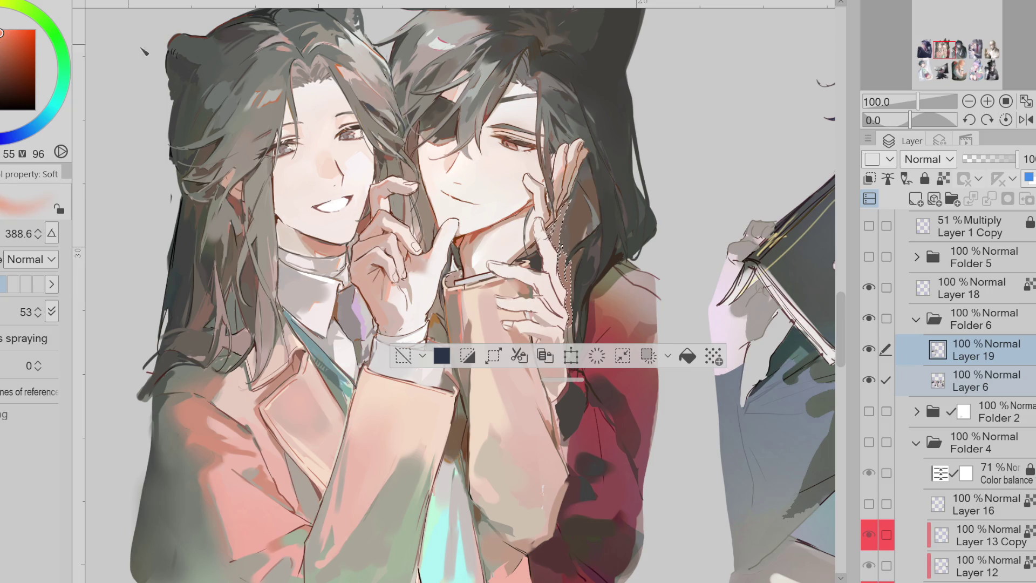
key("bracketleft")
key("bracketleft")
Spray a deeper, saturated warm tint inside the hair strip, then deselect
left_click(328, 184, "alt")
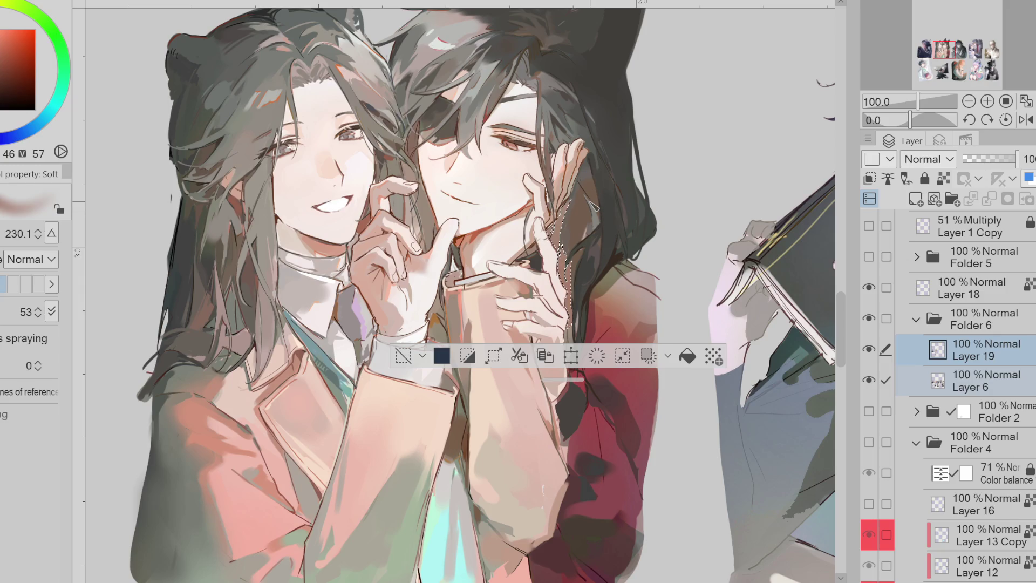
left_click(3, 56)
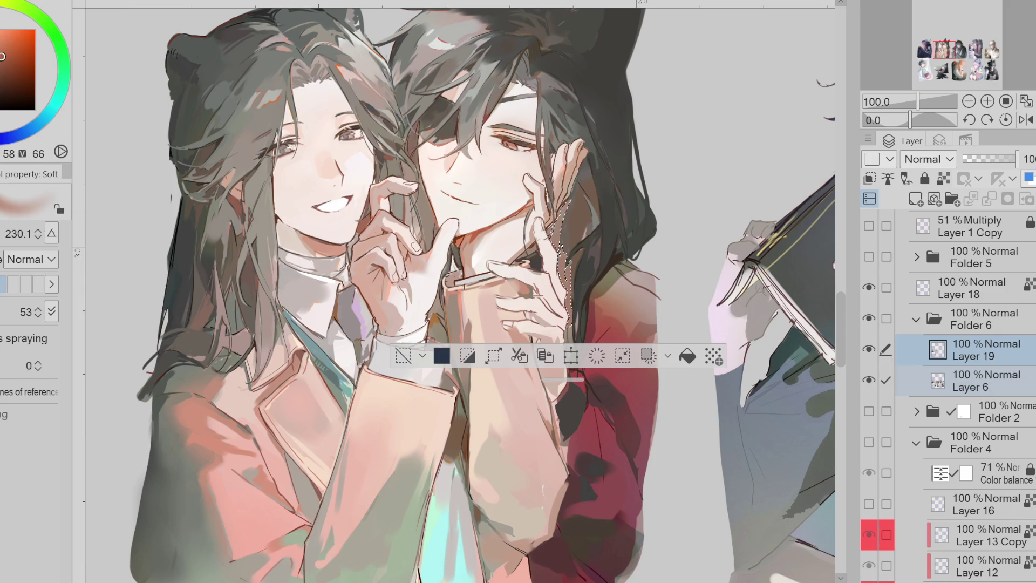
left_click(11, 45)
left_click_drag(605, 216, 592, 203)
key("ctrl+d")
key("b")
left_click(579, 267, "alt")
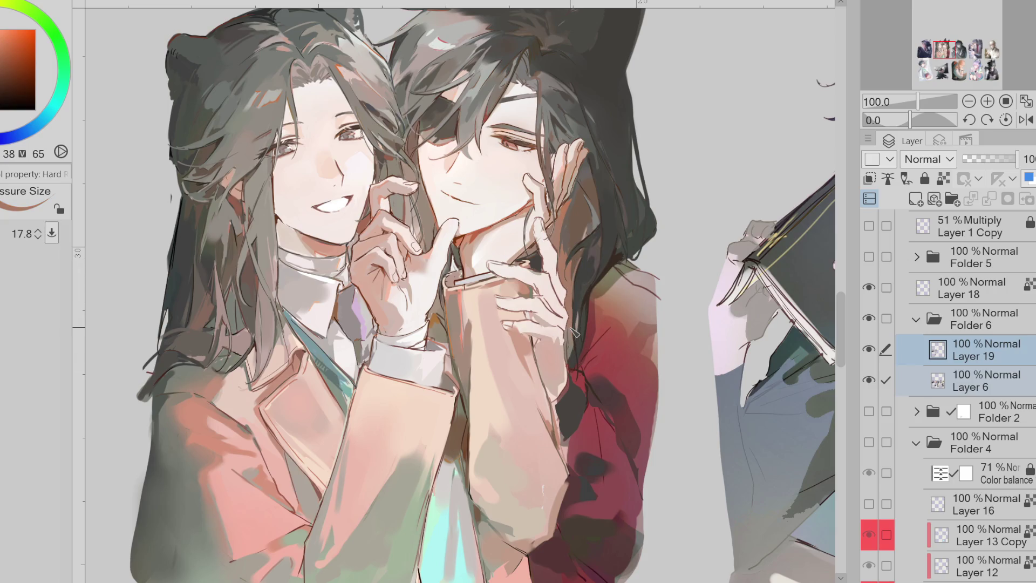
Sample yellow, dark grey-green and dark orange from the hair, returning to the hard brush
key("bracketleft")
key("bracketright")
key("bracketright")
left_click(580, 349, "alt")
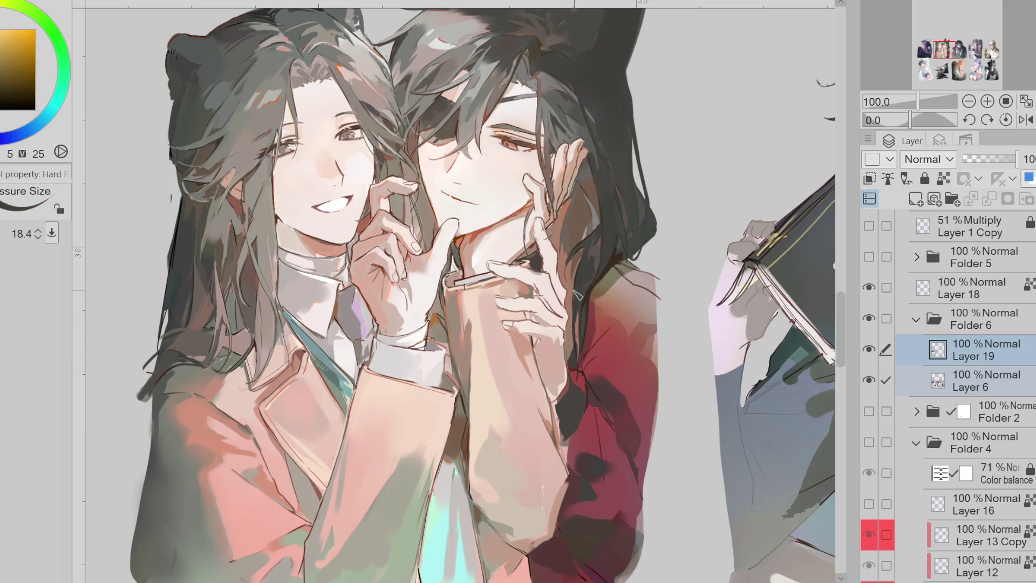
key("e")
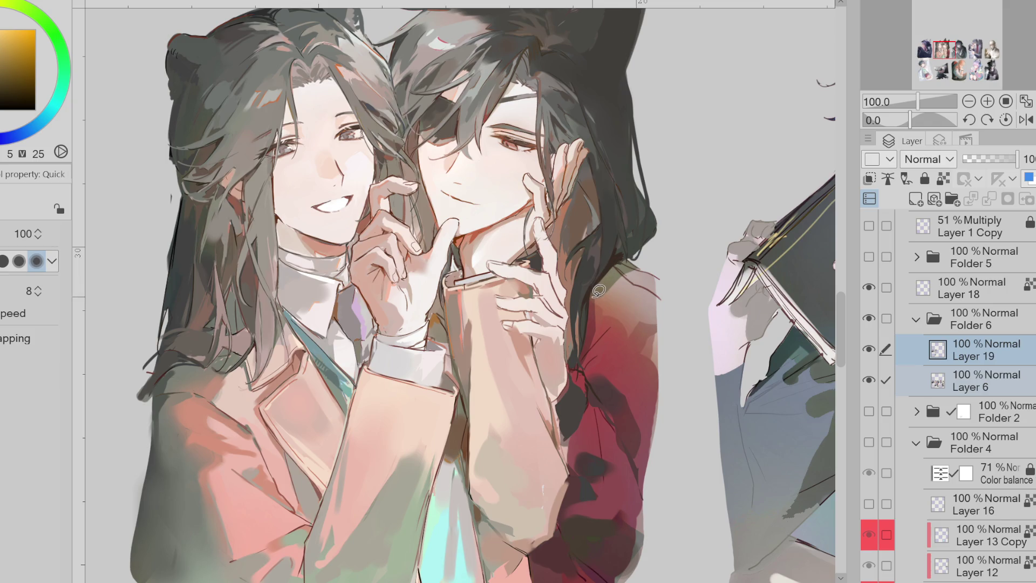
left_click(583, 330, "alt")
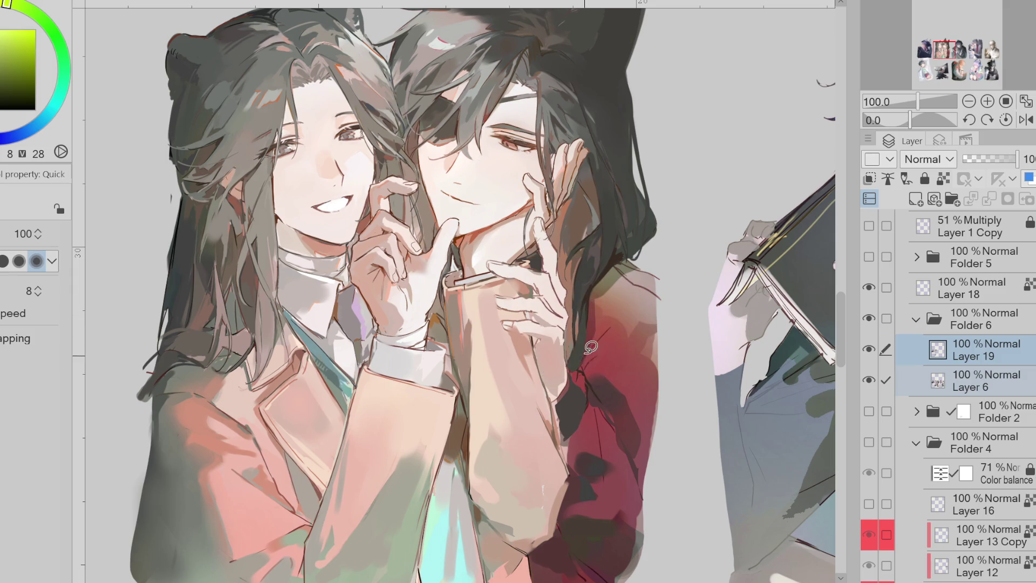
left_click(596, 295, "alt")
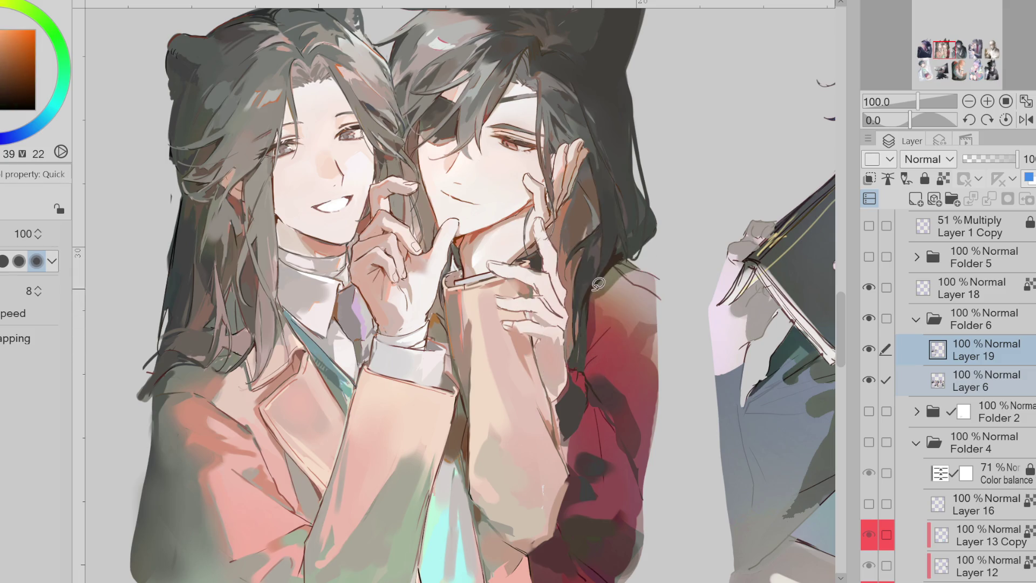
key("b")
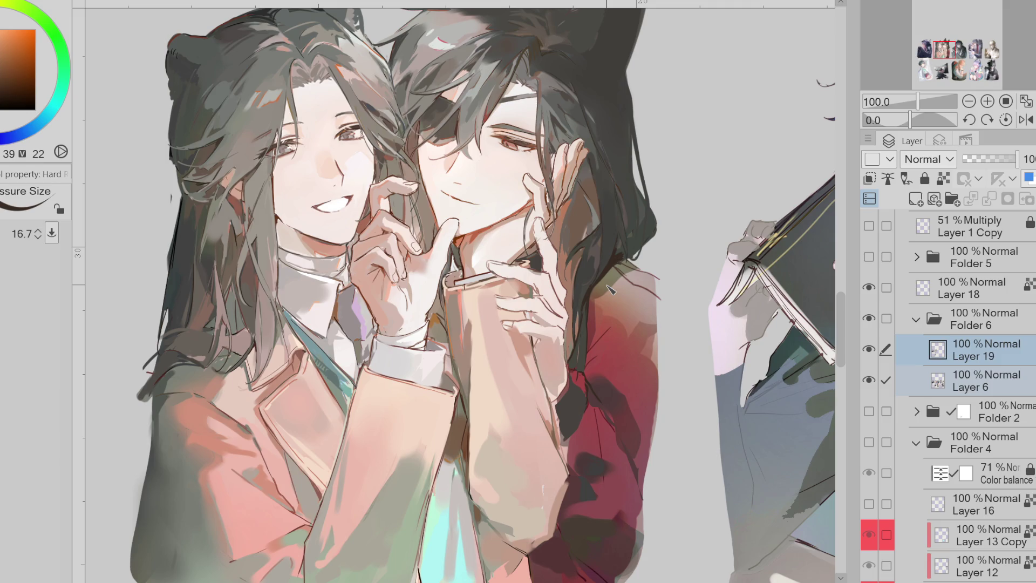
Pick warm and yellow tones around the hair while resizing the brush
left_click(594, 183, "alt")
left_click_drag(588, 200, 595, 170)
left_click(587, 186, "alt")
left_click_drag(590, 209, 601, 231)
left_click(589, 193, "alt")
left_click(587, 190, "alt")
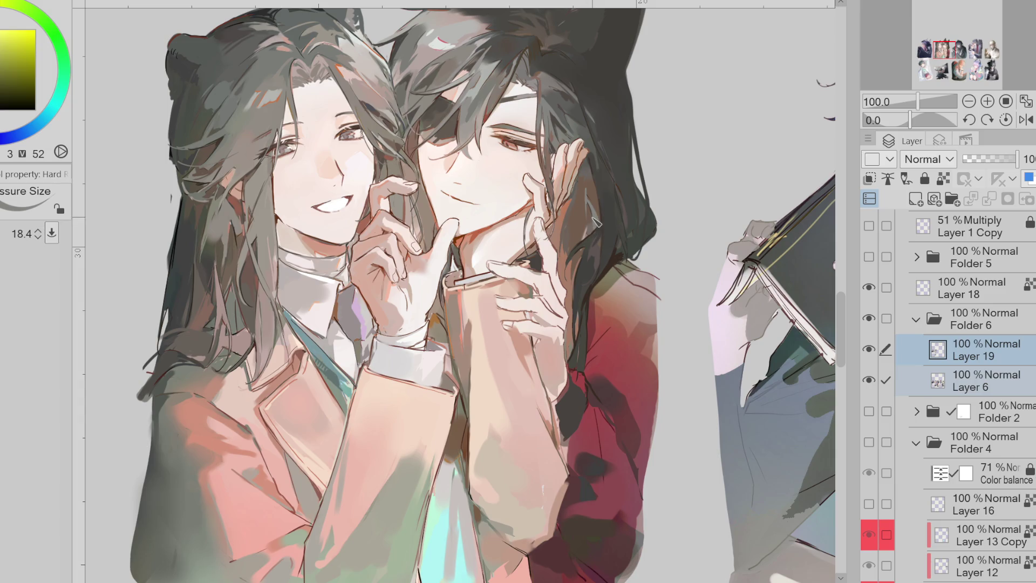
left_click(593, 219, "alt")
mouse_move(594, 219)
left_mouse_down()
mouse_move(602, 227)
mouse_move(600, 197)
left_mouse_up()
left_click(601, 197, "alt")
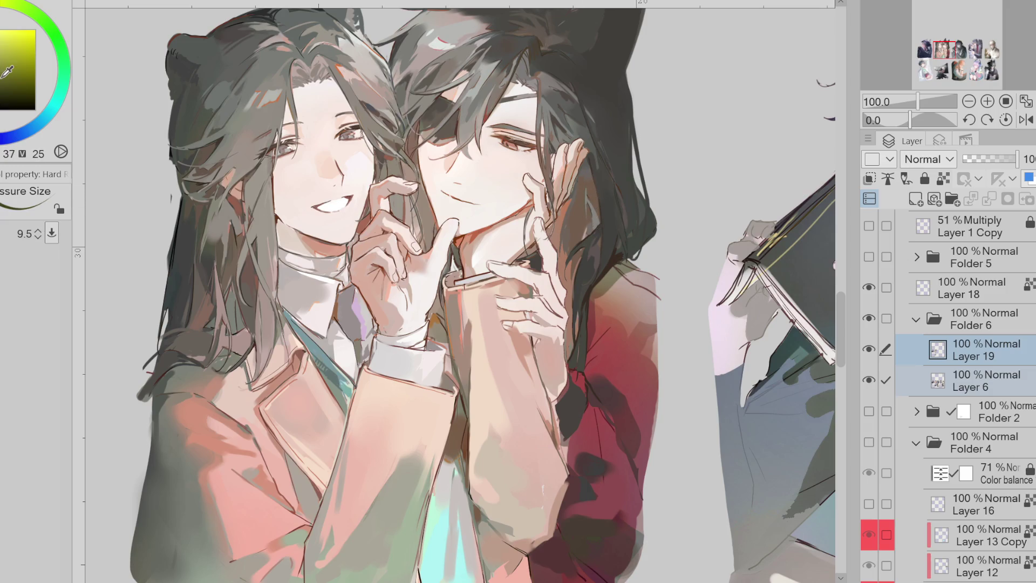
left_click_drag(575, 205, 578, 194)
Sample orange-red, dark and olive tones from the painting near the hair
left_click(564, 241, "alt")
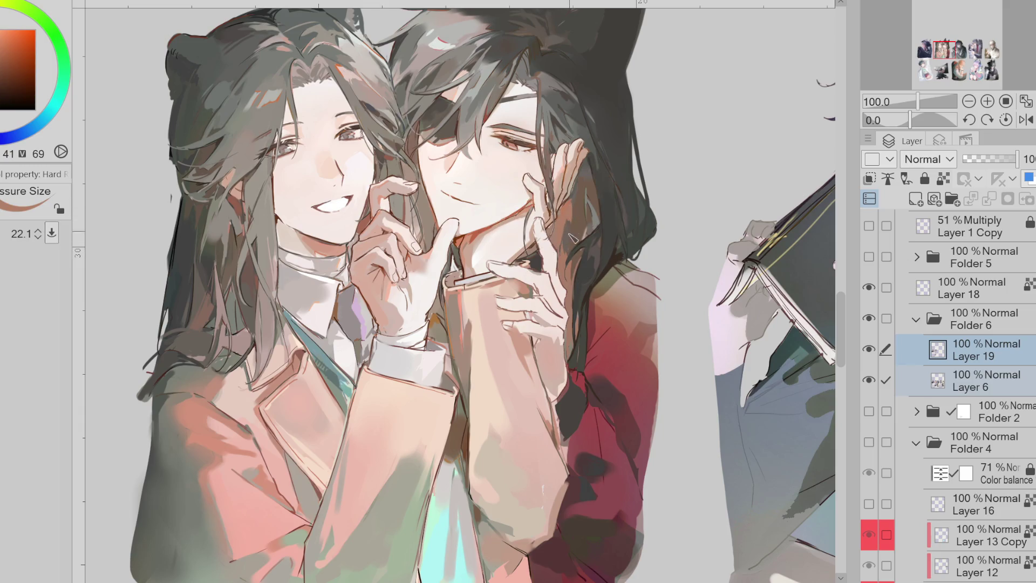
left_click(575, 208, "alt")
left_click_drag(579, 241, 572, 259)
left_click(566, 240, "alt")
left_click(566, 258, "alt")
left_click(575, 228, "alt")
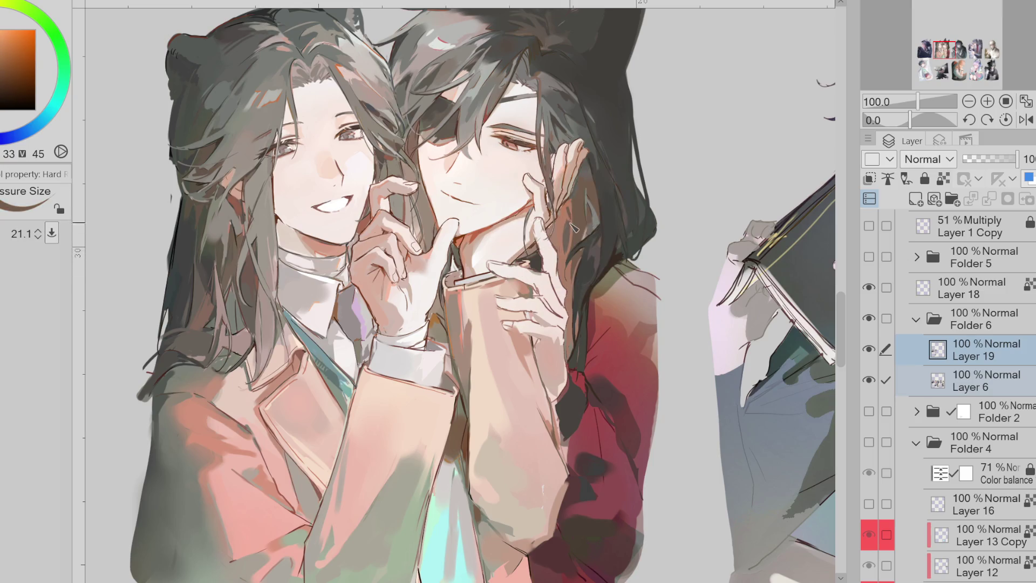
left_click(569, 212, "alt")
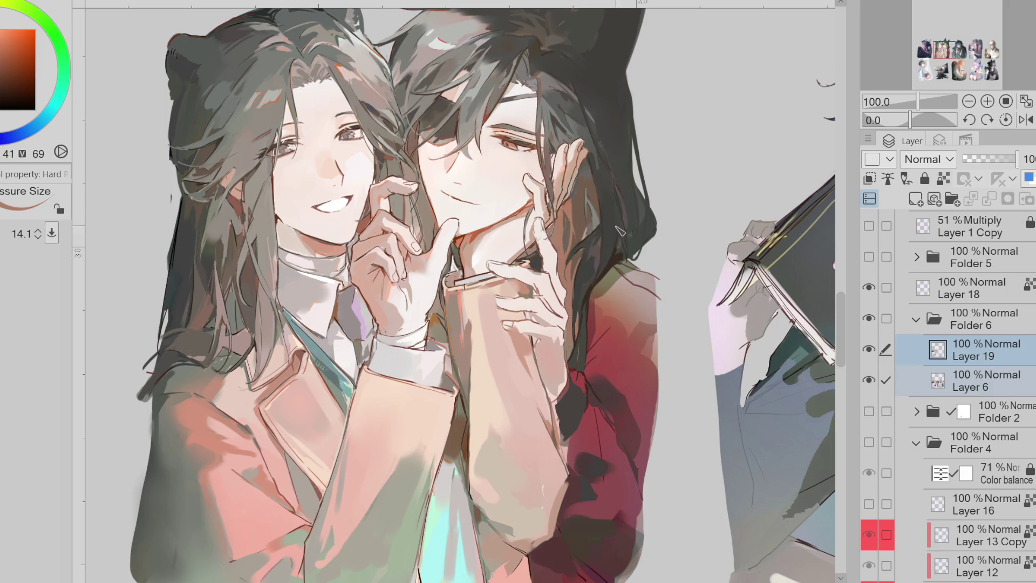
left_click(435, 222, "alt")
left_click(581, 315, "alt")
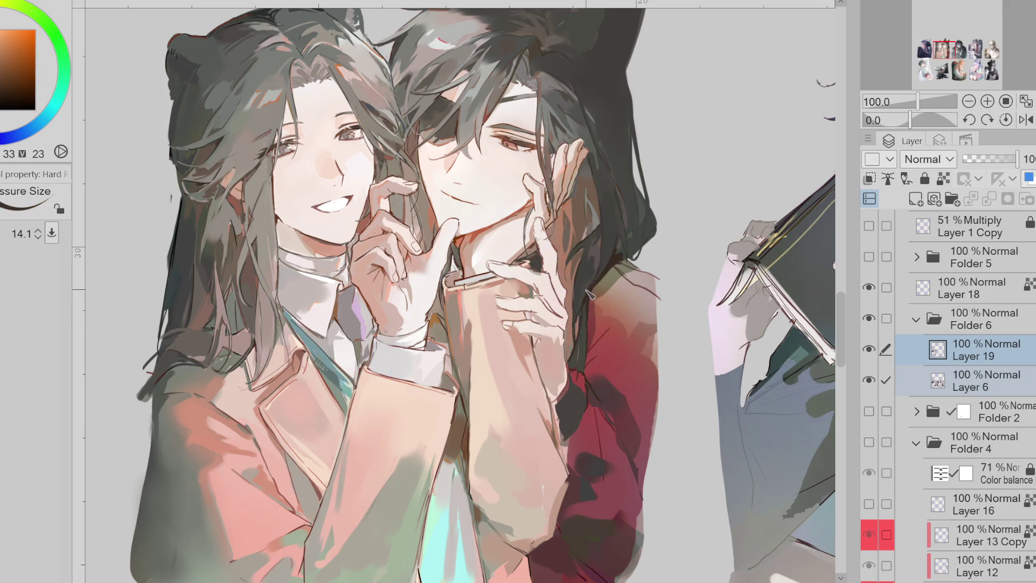
left_click(586, 308, "alt")
Try dark green strands in the hair beside the face, undo them, and resample orange-browns
key("bracketright")
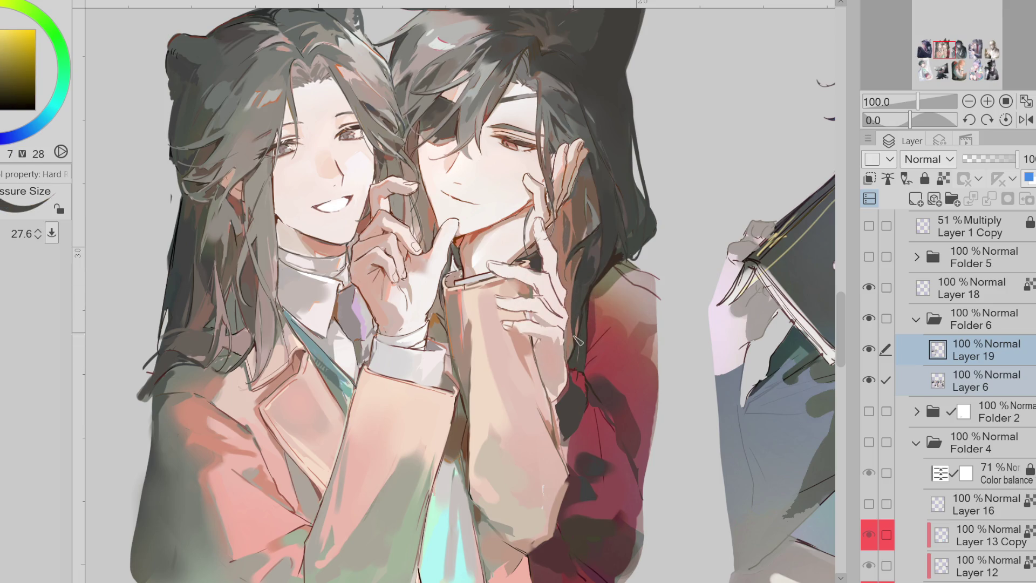
key("bracketleft")
left_click(636, 234, "alt")
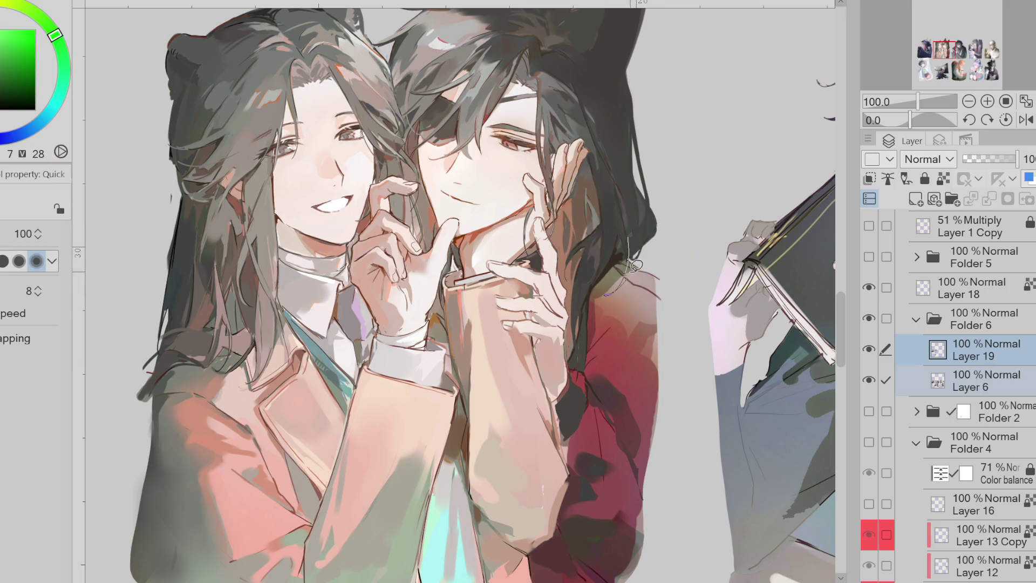
left_click_drag(632, 237, 604, 321)
key("ctrl+z")
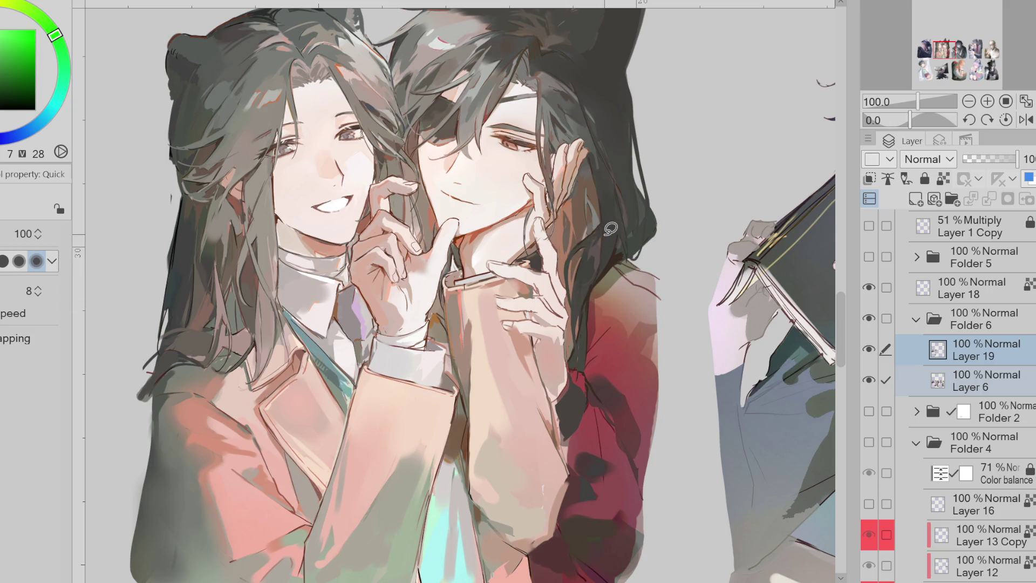
left_click(604, 219, "alt")
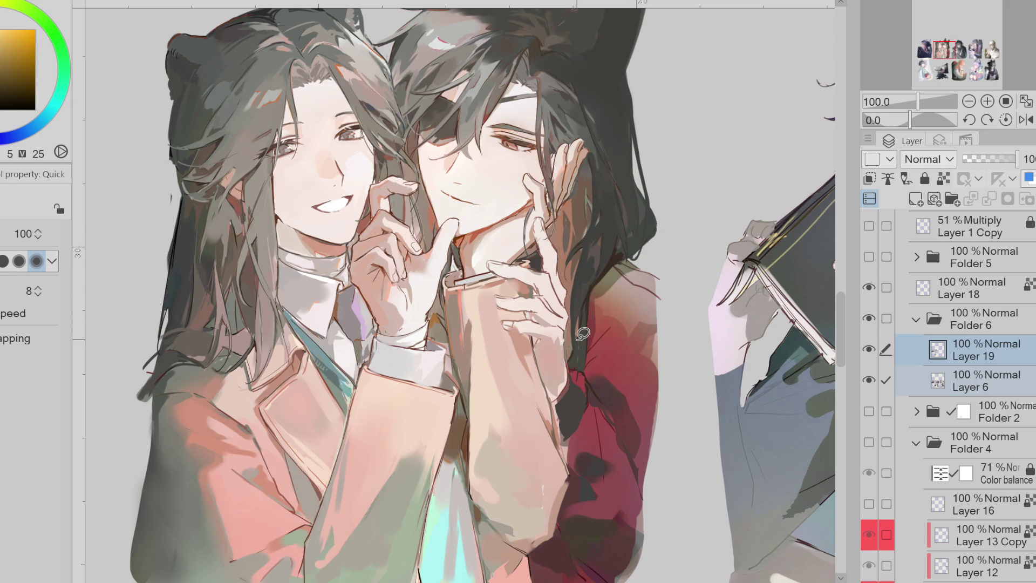
left_click(579, 340, "alt")
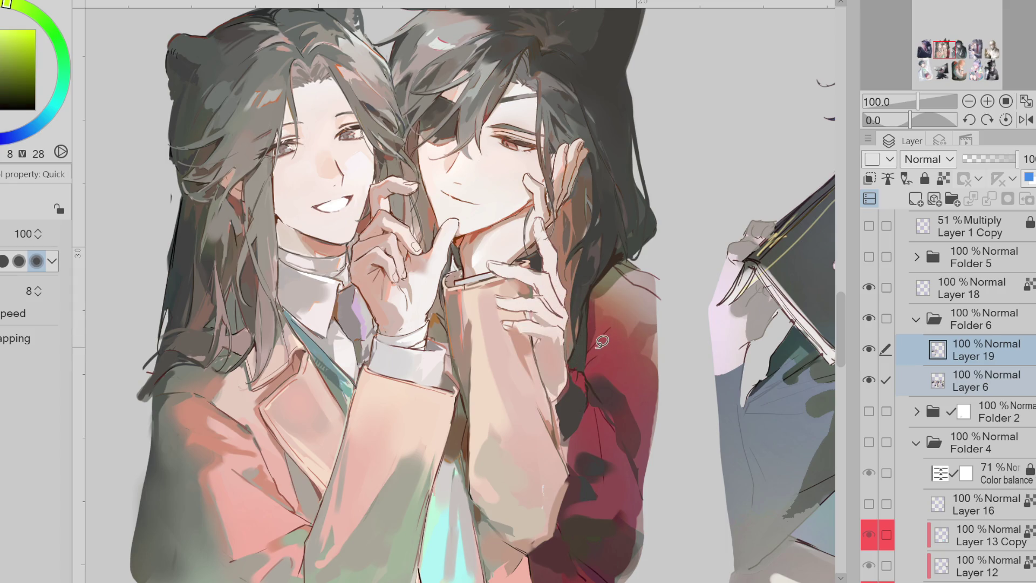
With the hard brush, sample skin and dark outline tones around the dark-haired character's chin
scroll(459, 161, "up", 2)
scroll(459, 161, "up", 2)
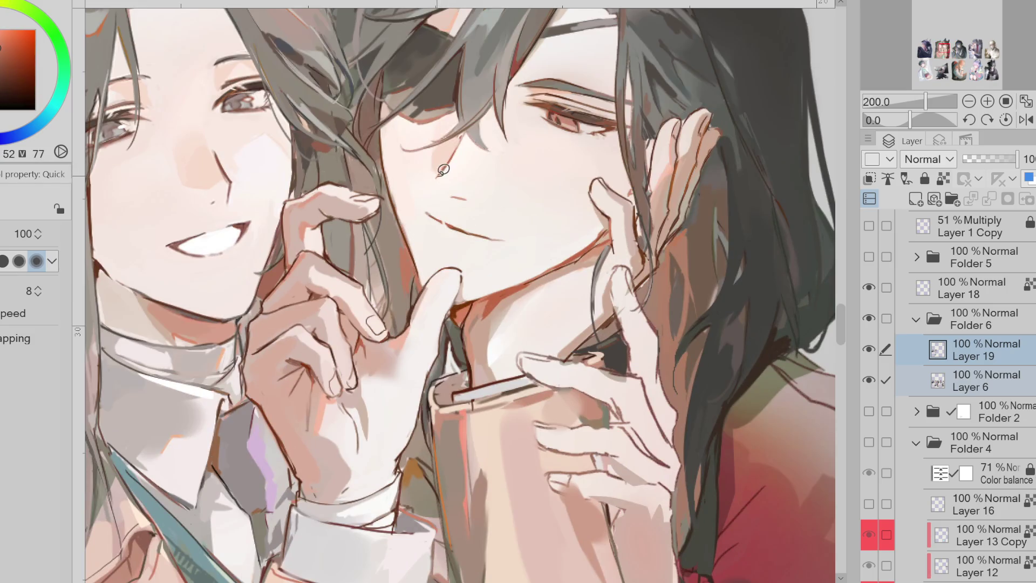
key("b")
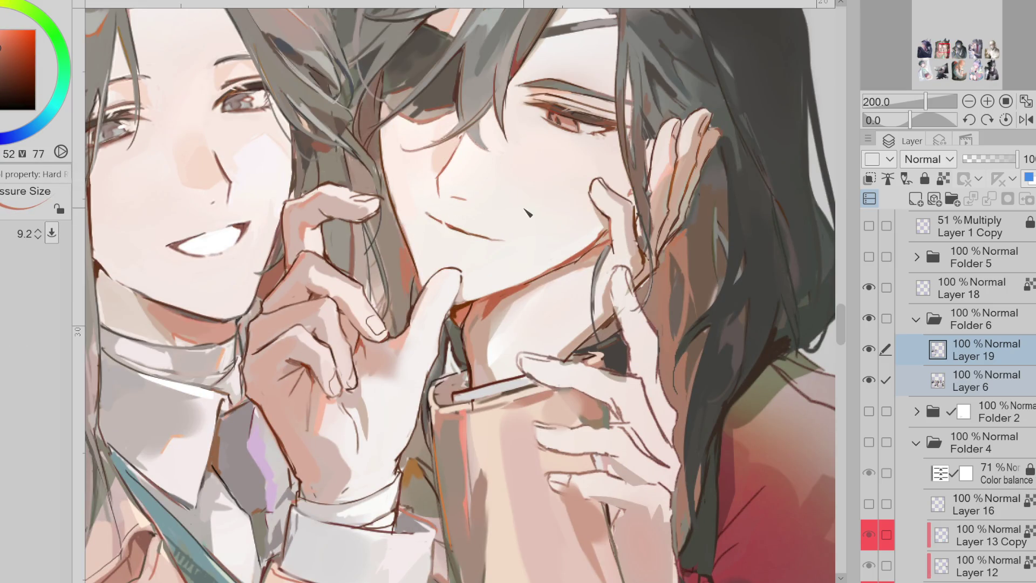
left_click(456, 197, "alt")
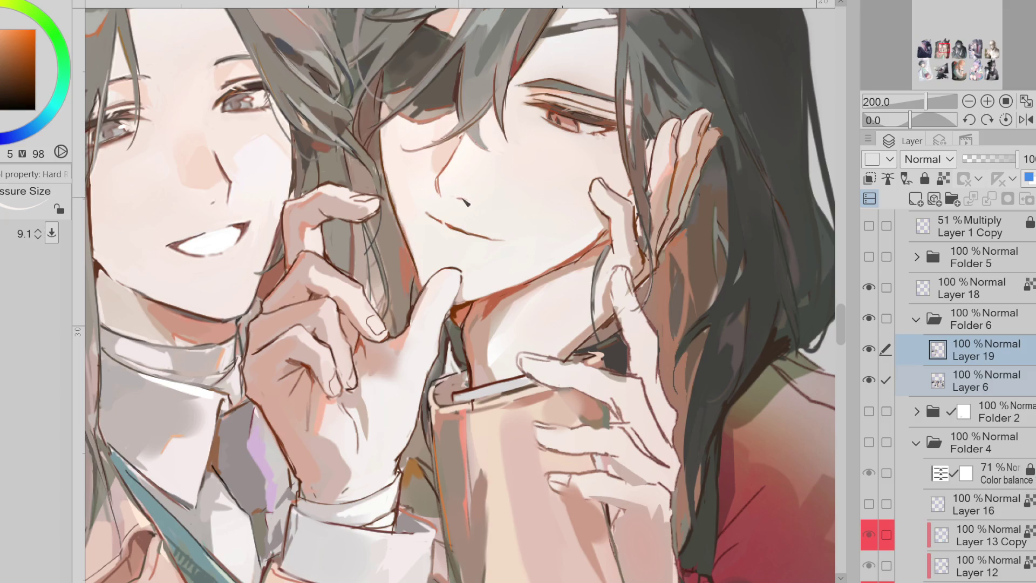
scroll(459, 298, "down", 1)
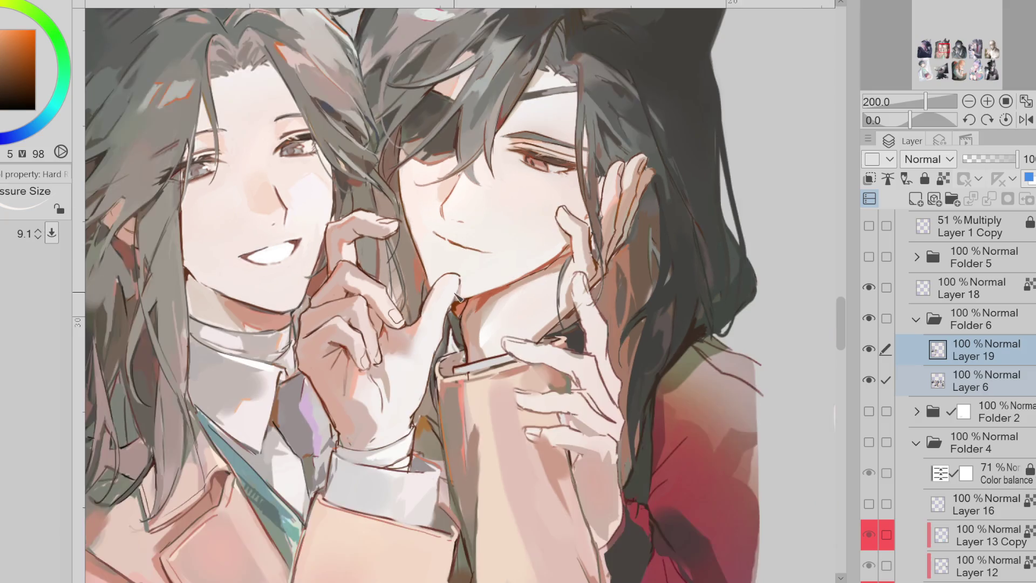
left_click(506, 277, "alt")
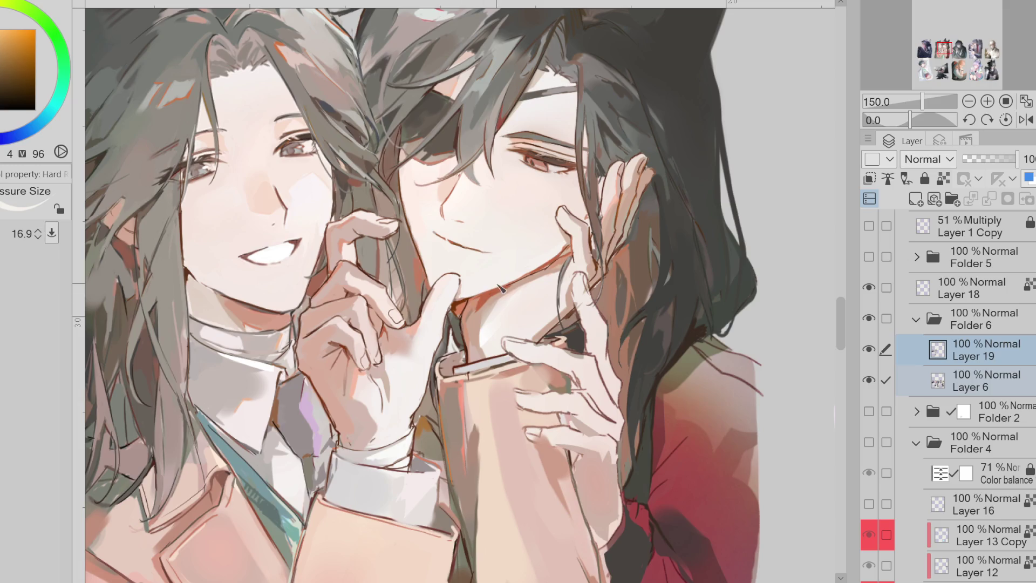
left_click(460, 295, "alt")
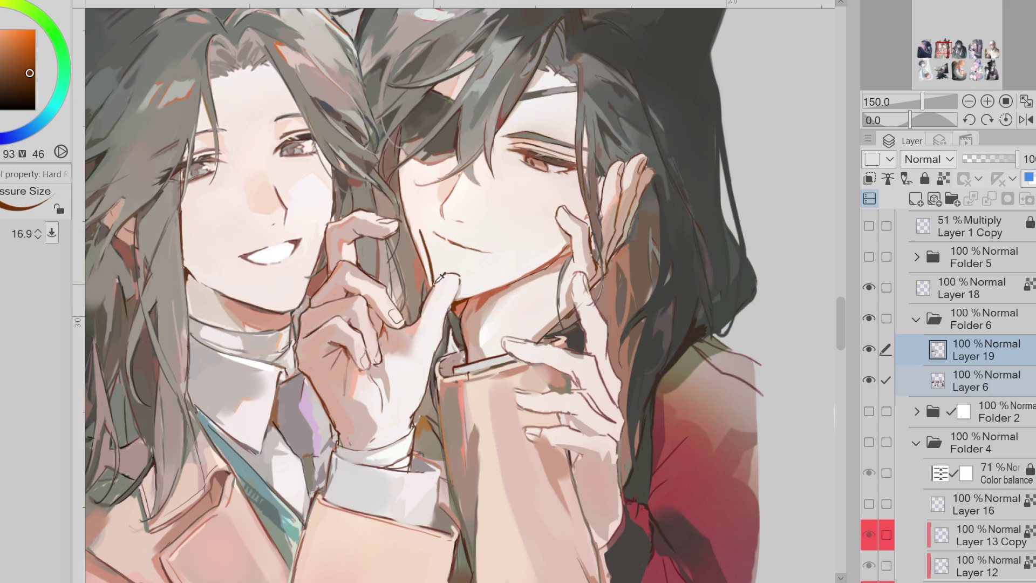
left_click(469, 300, "alt")
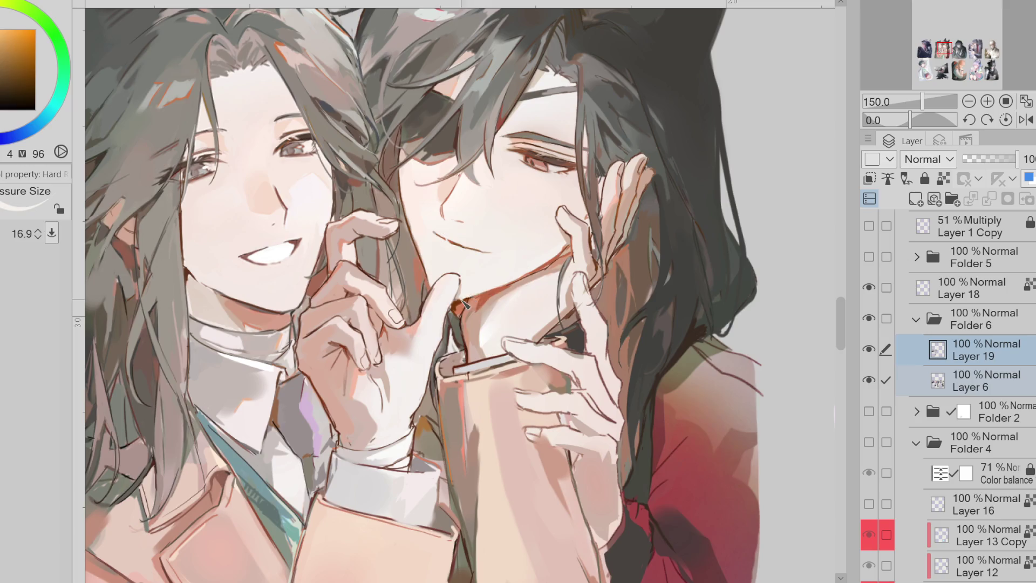
left_click(460, 300, "alt")
left_click(461, 303, "alt")
left_click(463, 307, "alt")
Shrink the brush and repaint the jaw line with sampled dark grey and lighter skin tones
key("bracketleft")
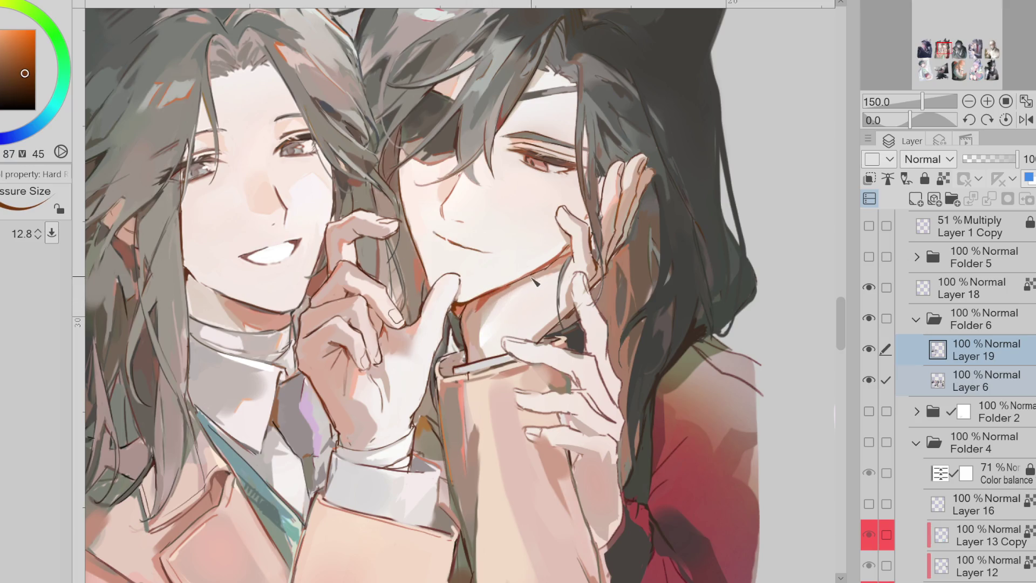
key("bracketleft")
left_click(528, 335, "alt")
key("bracketright")
key("bracketright")
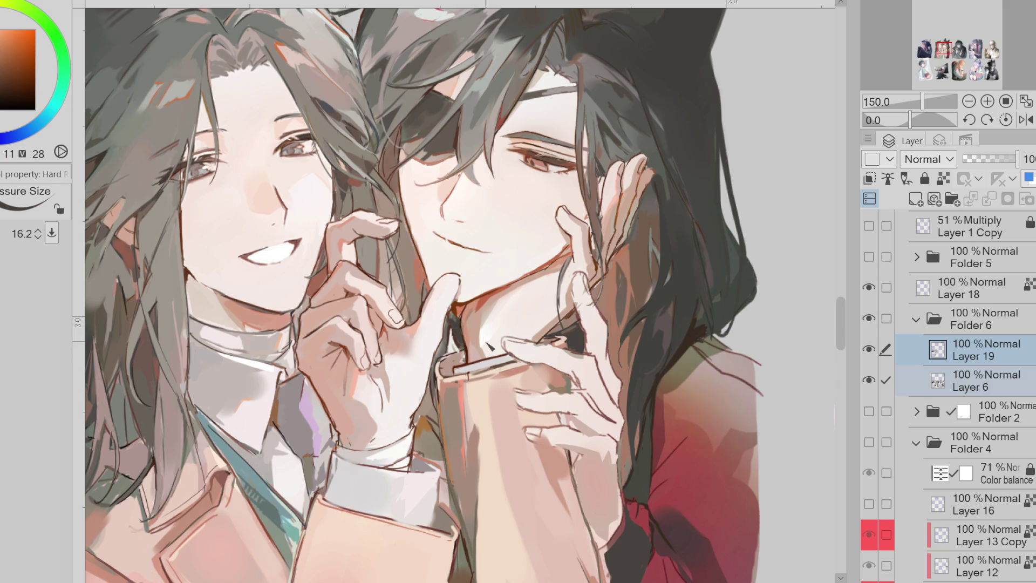
left_click(571, 254, "alt")
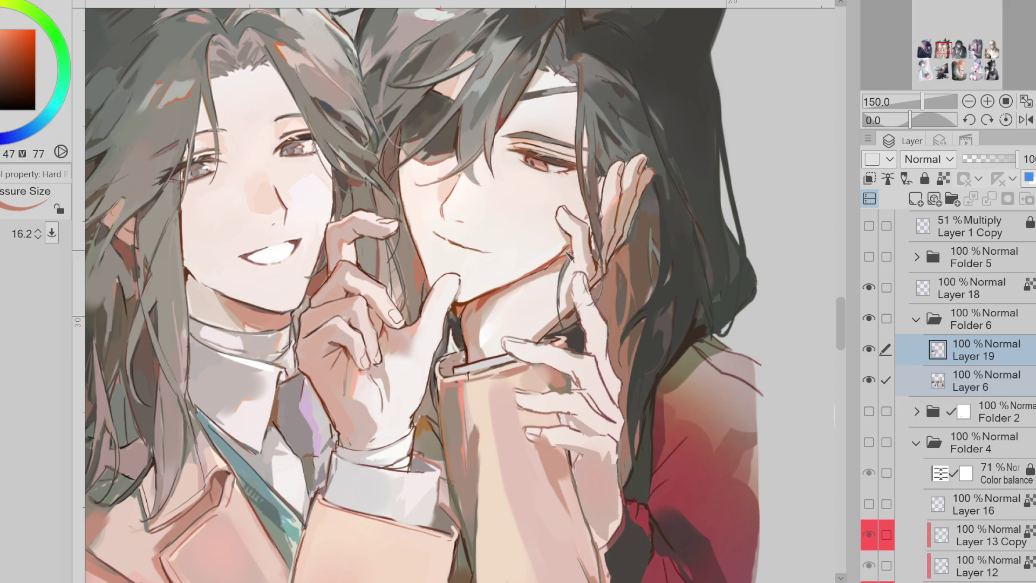
left_click(544, 279, "alt")
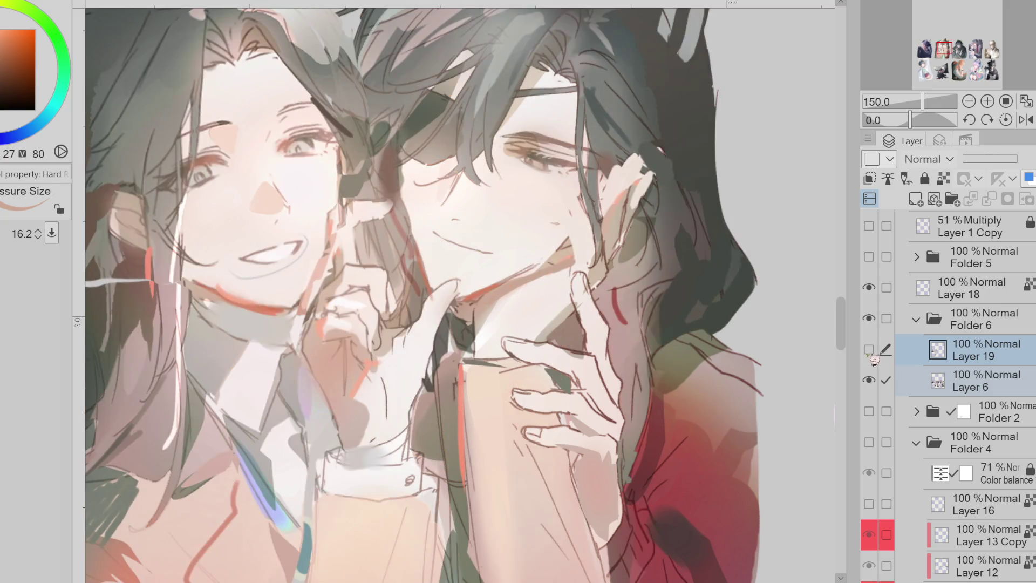
Zoom out to the whole illustration and make Layer 19 visible again
key("ctrl+minus")
left_click(869, 349)
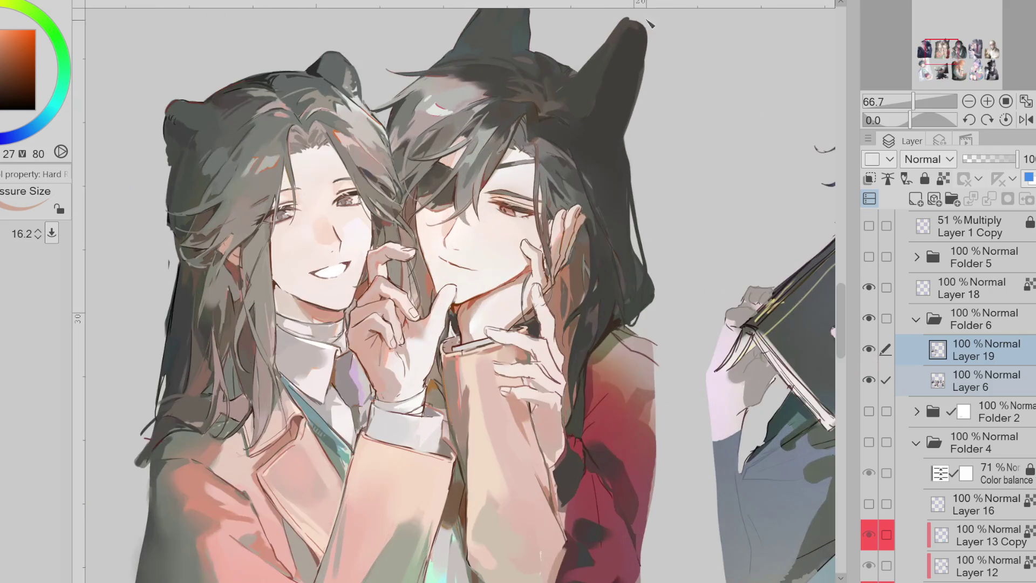
key("b")
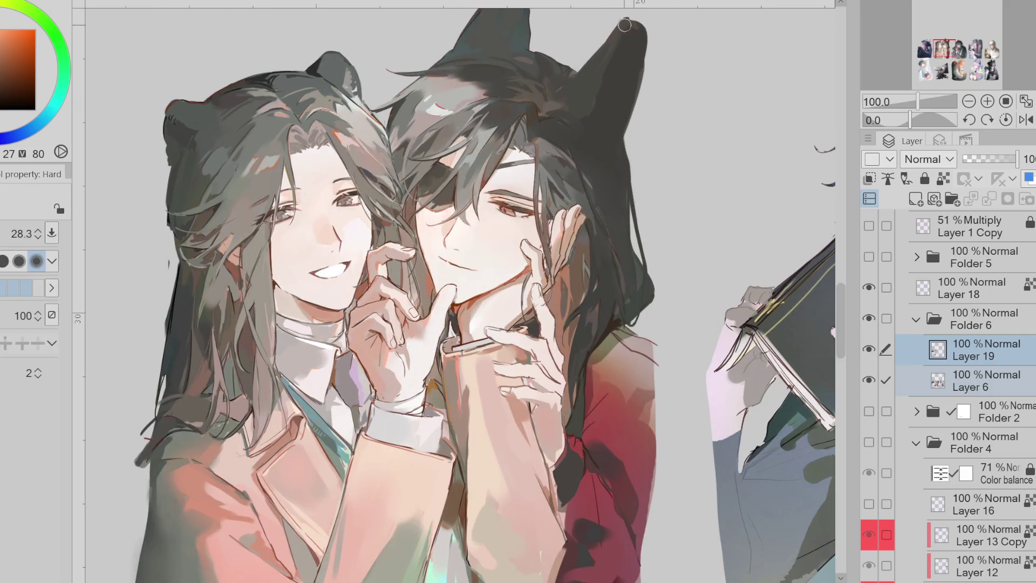
scroll(544, 125, "down", 1)
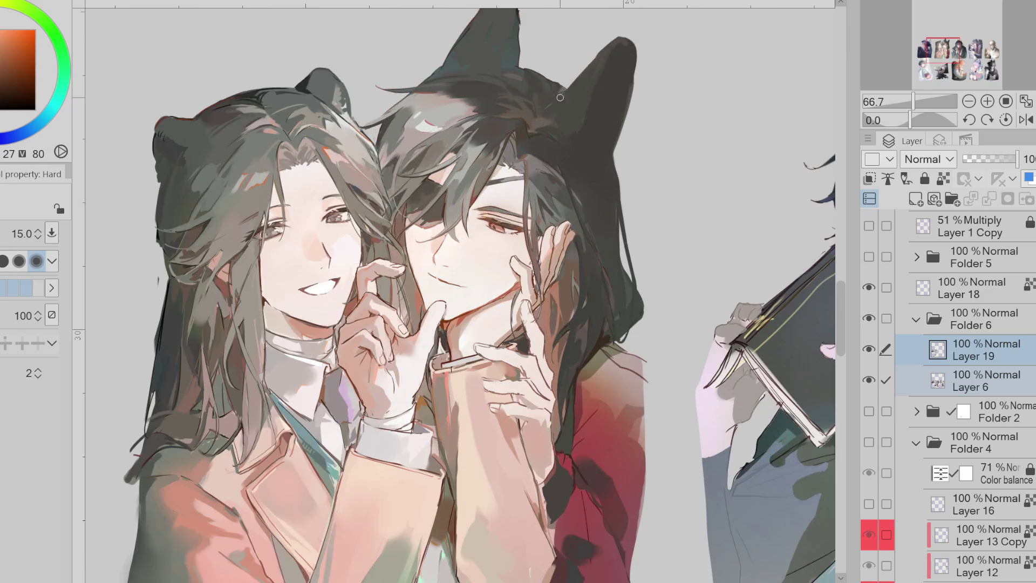
Sample ear tones and paint light strokes down the right cat ear
scroll(583, 78, "up", 1)
left_click(584, 78, "alt")
key("bracketleft")
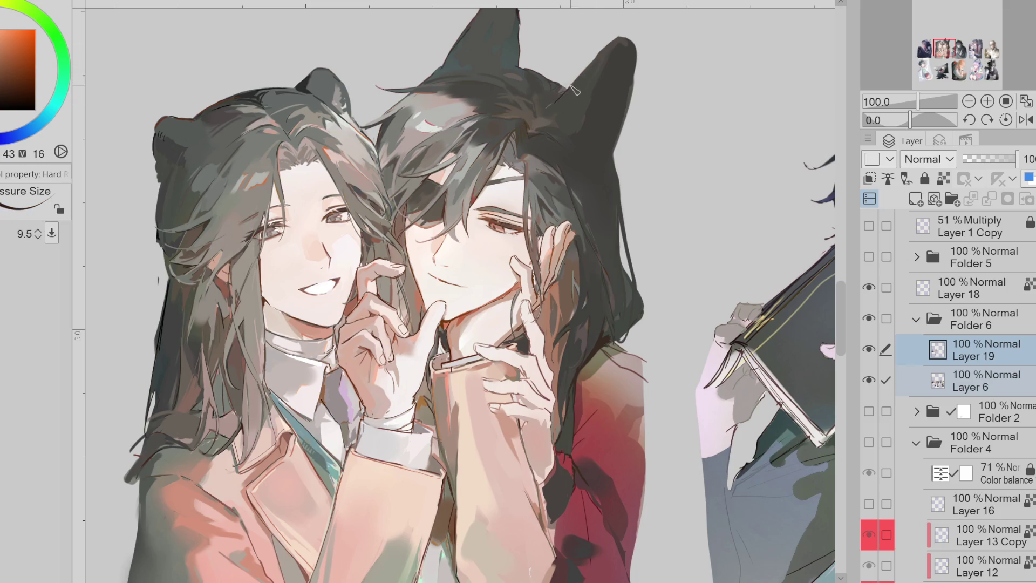
key("bracketright")
key("bracketright")
key("bracketright")
key("bracketright")
left_click(627, 44, "alt")
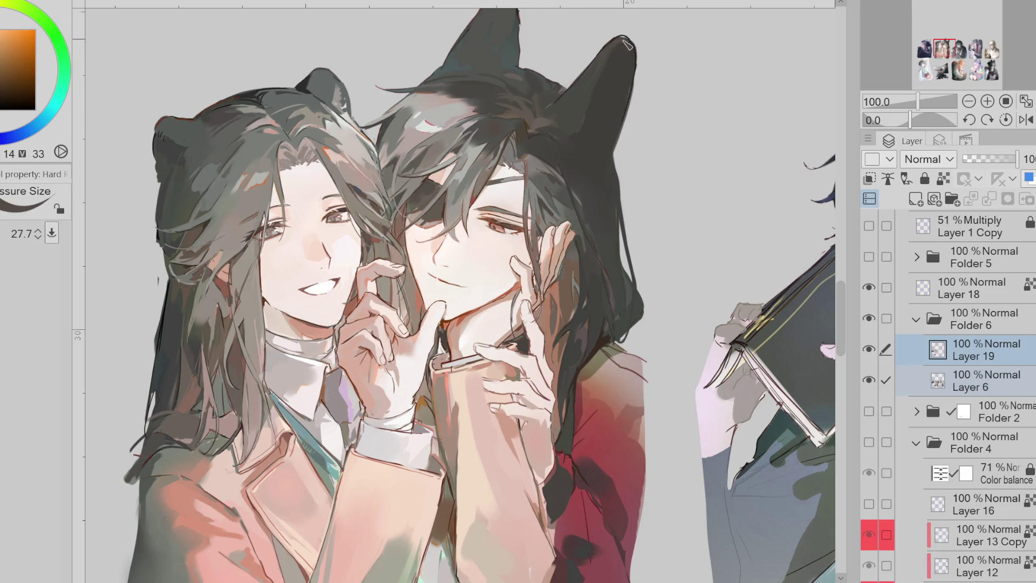
left_click(584, 106, "alt")
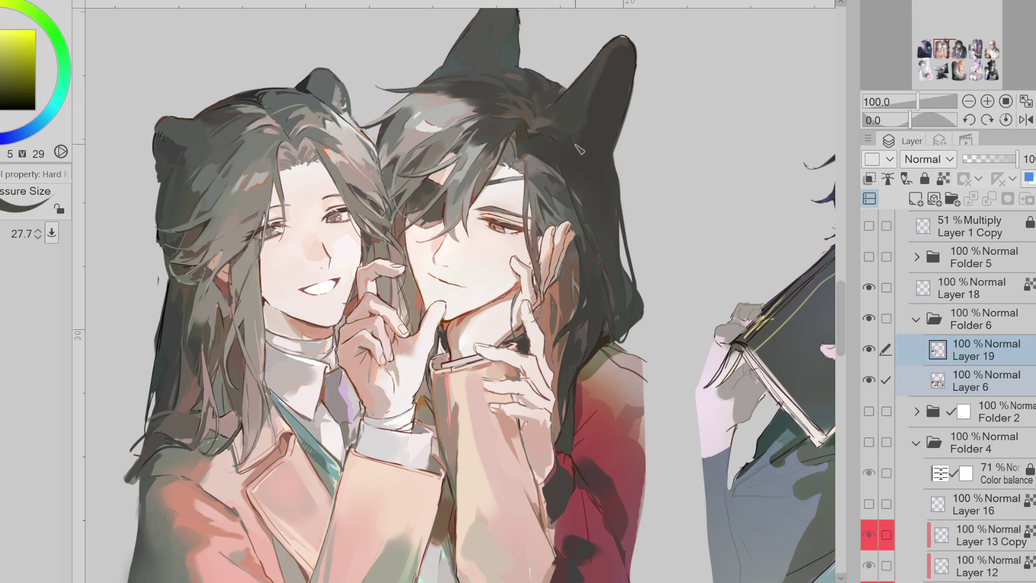
left_click(647, 72, "alt")
left_click_drag(621, 59, 602, 108)
Paint another stroke down the ear and darken the lower part of its highlight
left_click(609, 86, "alt")
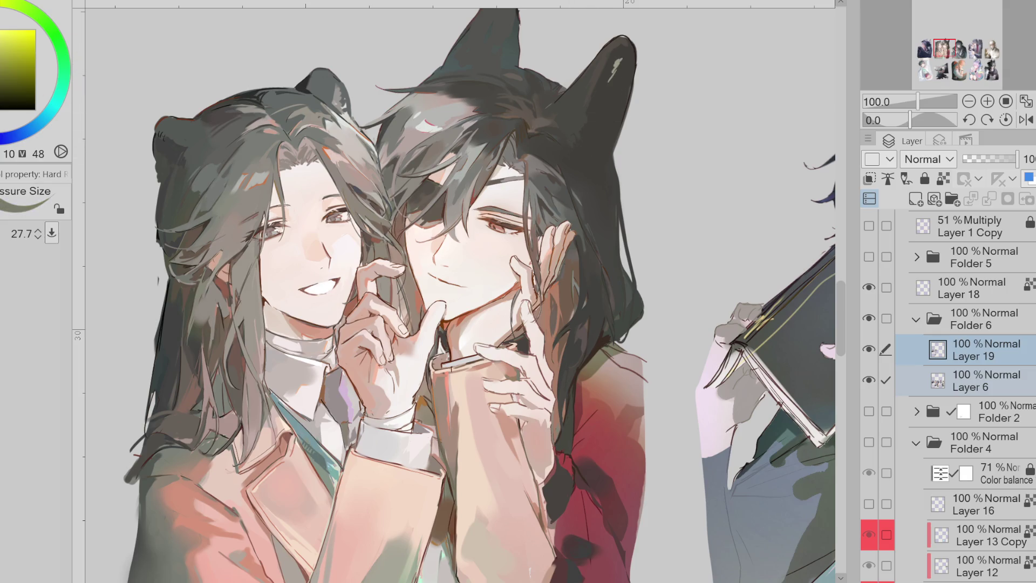
left_click_drag(623, 59, 595, 147)
left_click(593, 99, "alt")
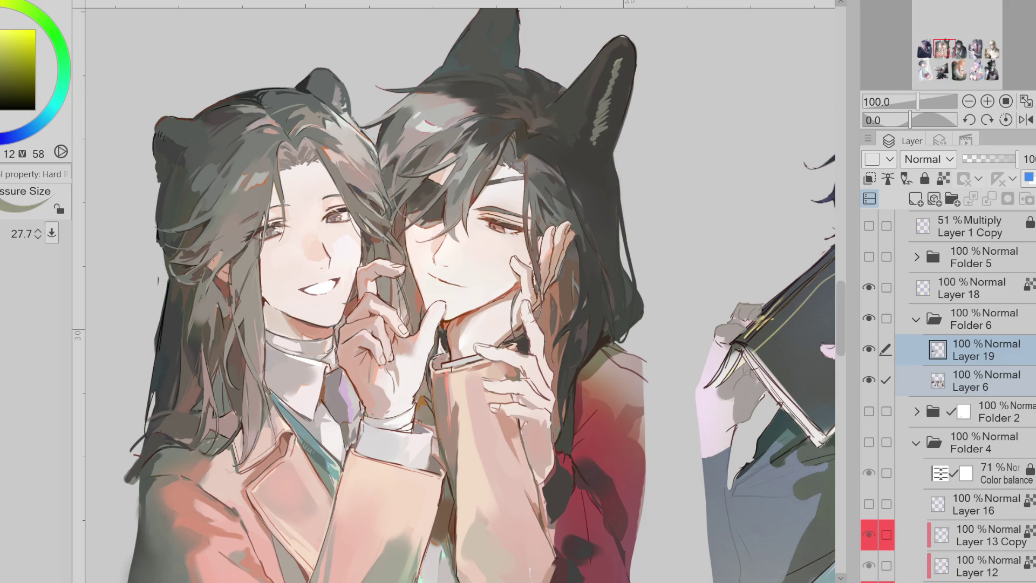
left_click(31, 172)
left_click_drag(605, 133, 589, 173)
Sample dark yellow and orange ear tones and mirror the canvas horizontally
left_click(603, 132, "alt")
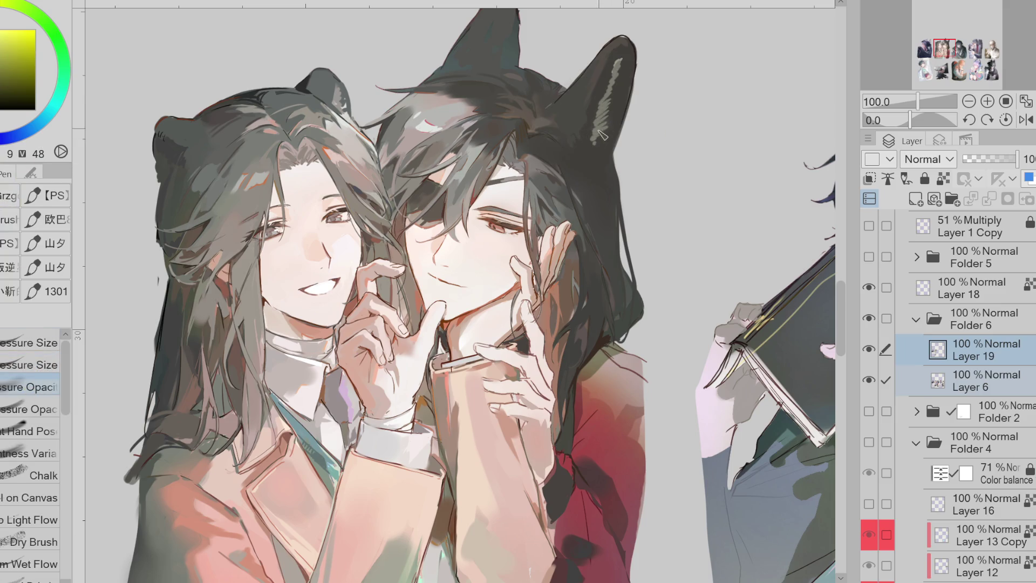
left_click(605, 151, "alt")
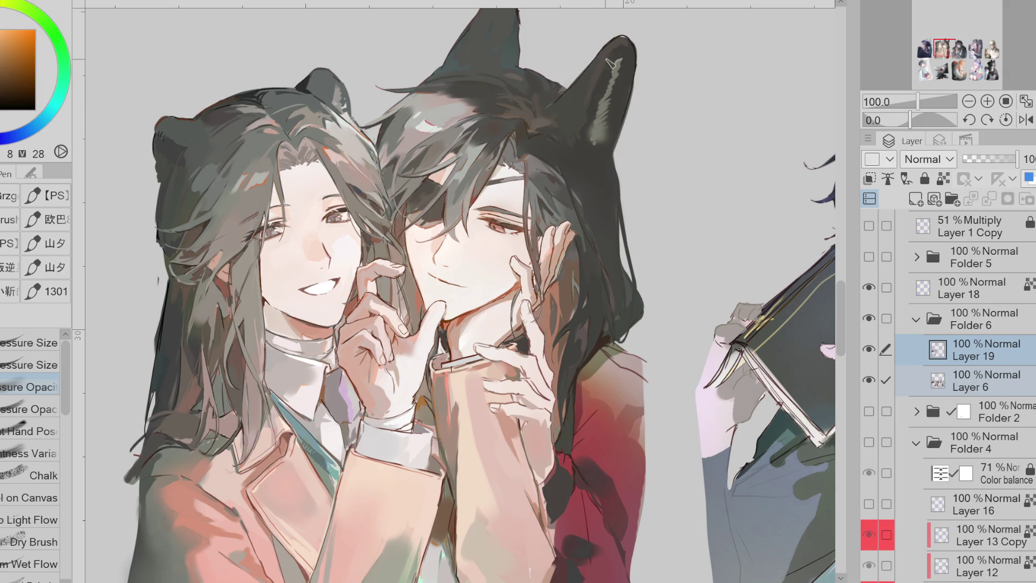
left_click(585, 94, "alt")
left_click(582, 118, "alt")
left_click(594, 130, "alt")
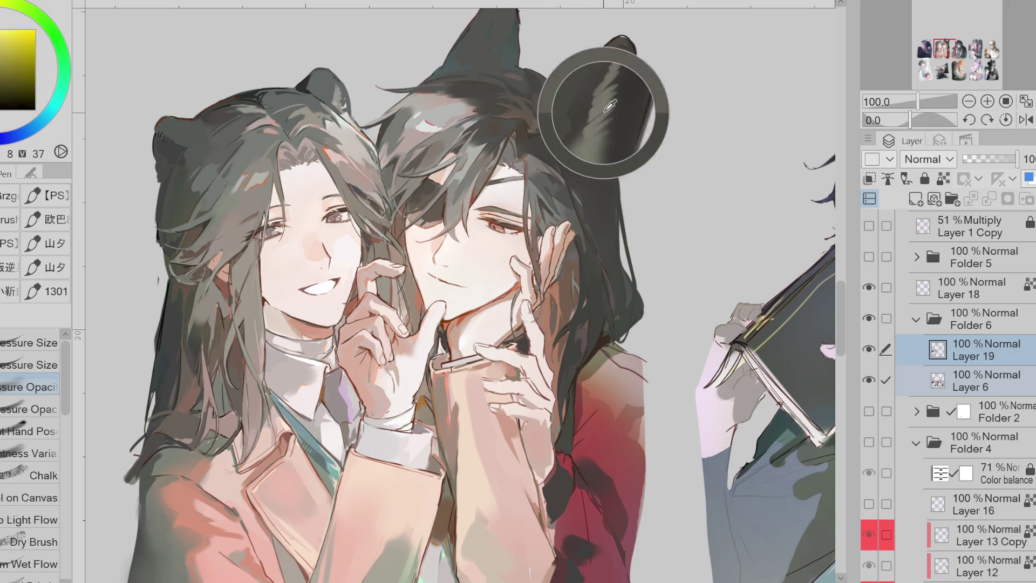
left_click(1026, 119)
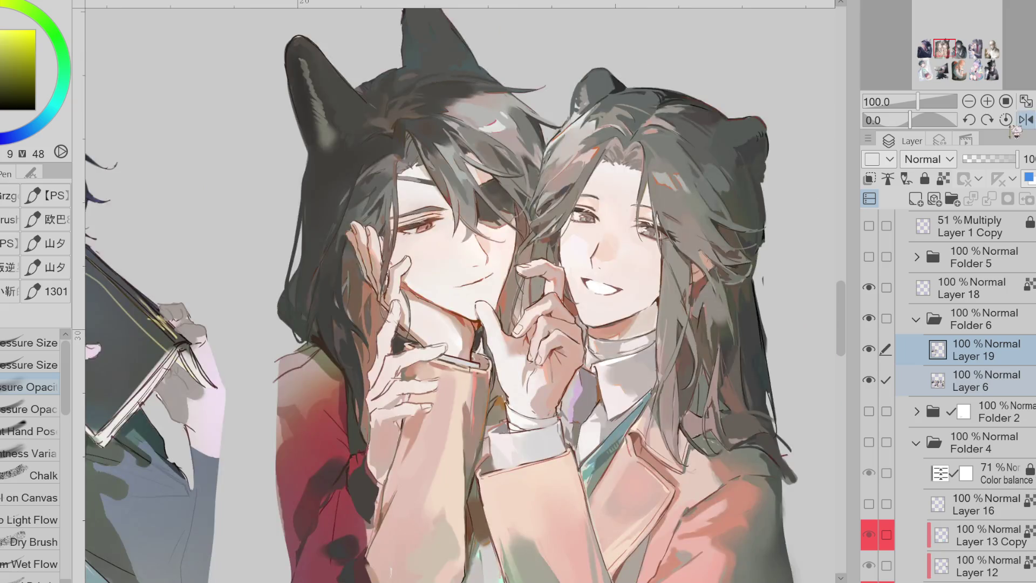
With the Pressure Size pen, brush dark orange strokes over the ear highlight
scroll(305, 57, "up", 1)
left_click(305, 57, "alt")
left_click(30, 365)
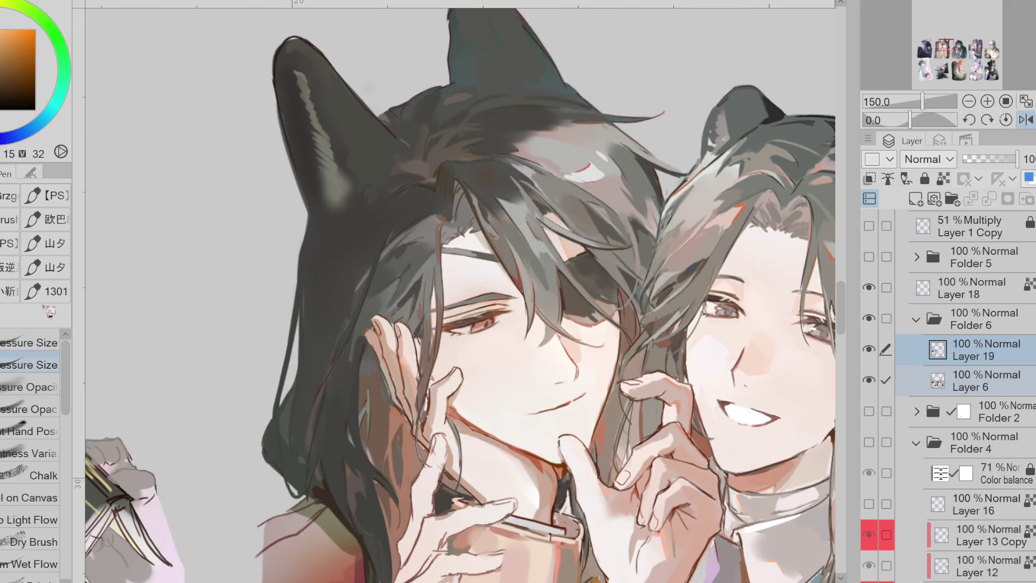
left_click(309, 66, "alt")
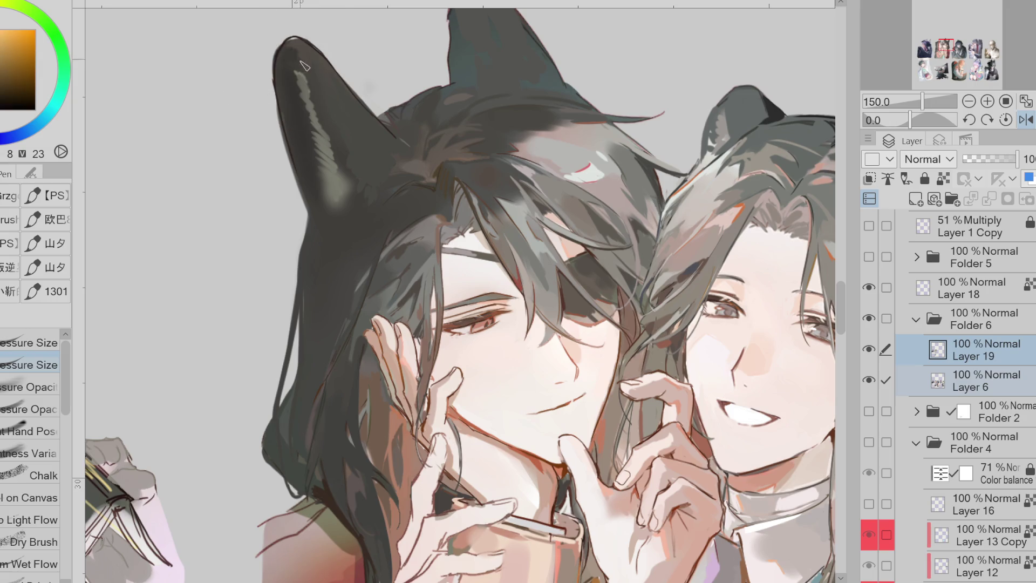
left_click(337, 91, "alt")
left_click(349, 147, "alt")
left_click(344, 178, "alt")
left_click_drag(344, 175, 353, 193)
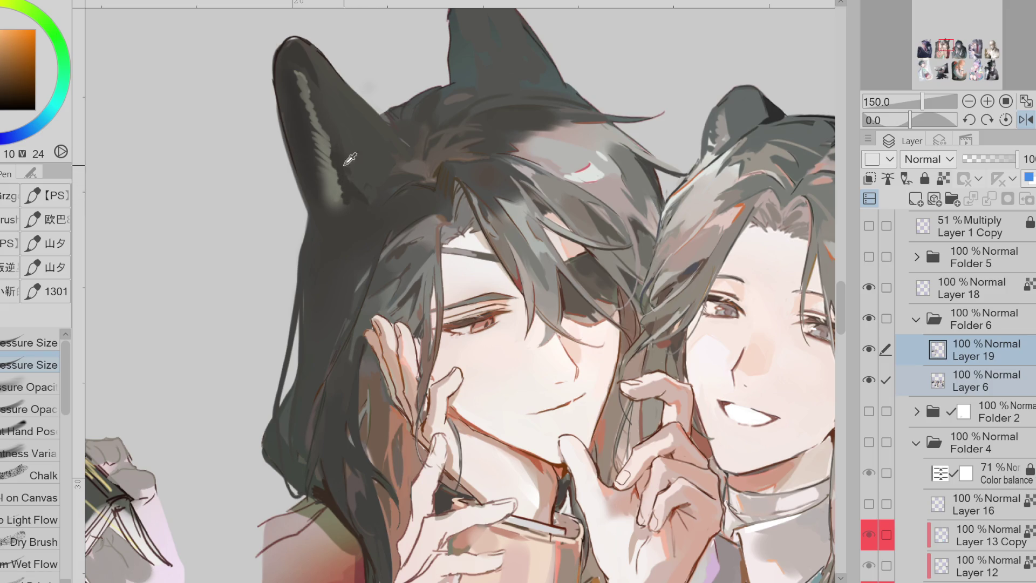
Cover the ear's light streak with darker yellow-brown strokes and flip the canvas back
left_click(325, 92, "alt")
left_click_drag(295, 63, 334, 157)
left_click(324, 127, "alt")
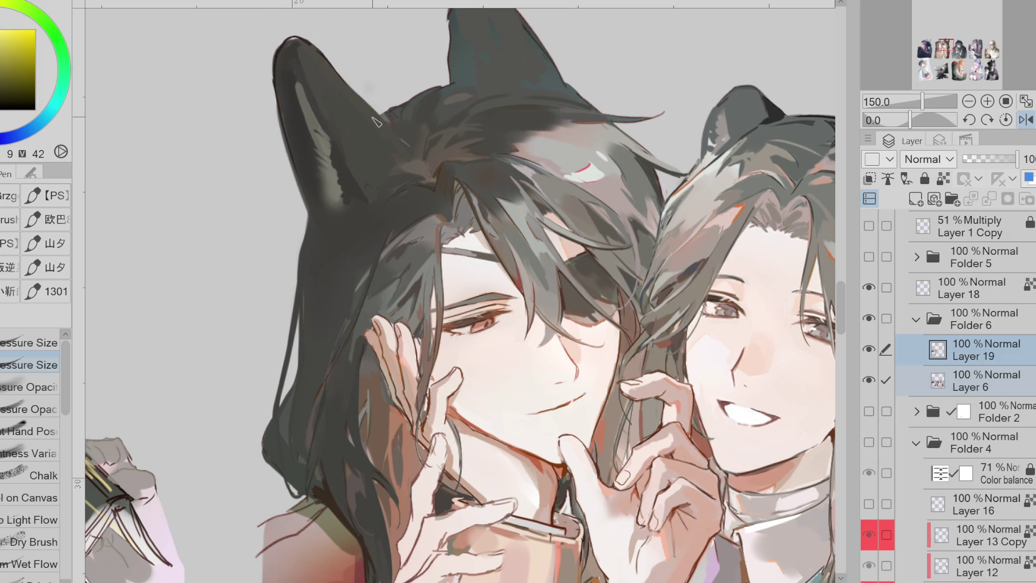
left_click(335, 174, "alt")
left_click(338, 171, "alt")
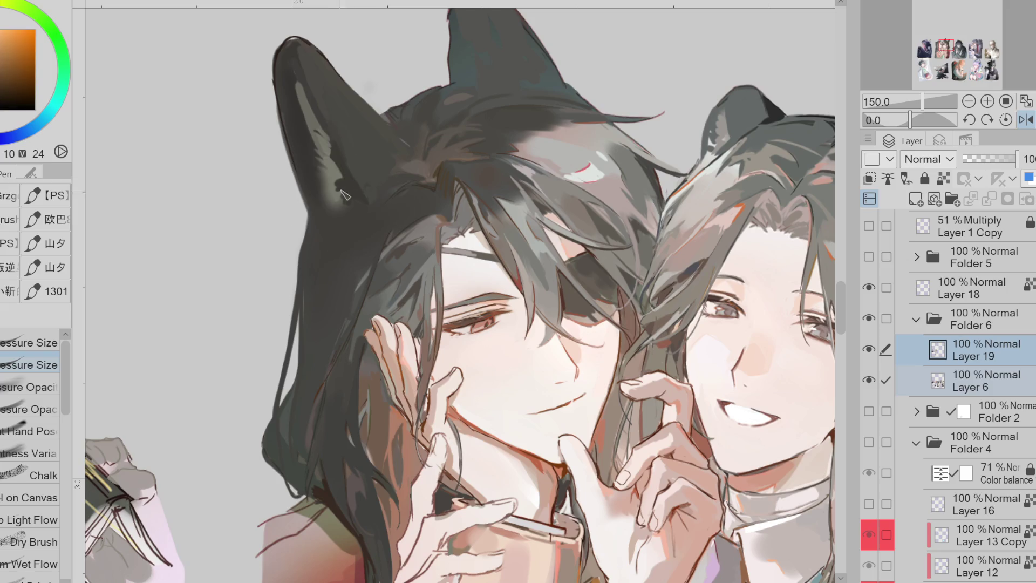
left_click(1027, 124)
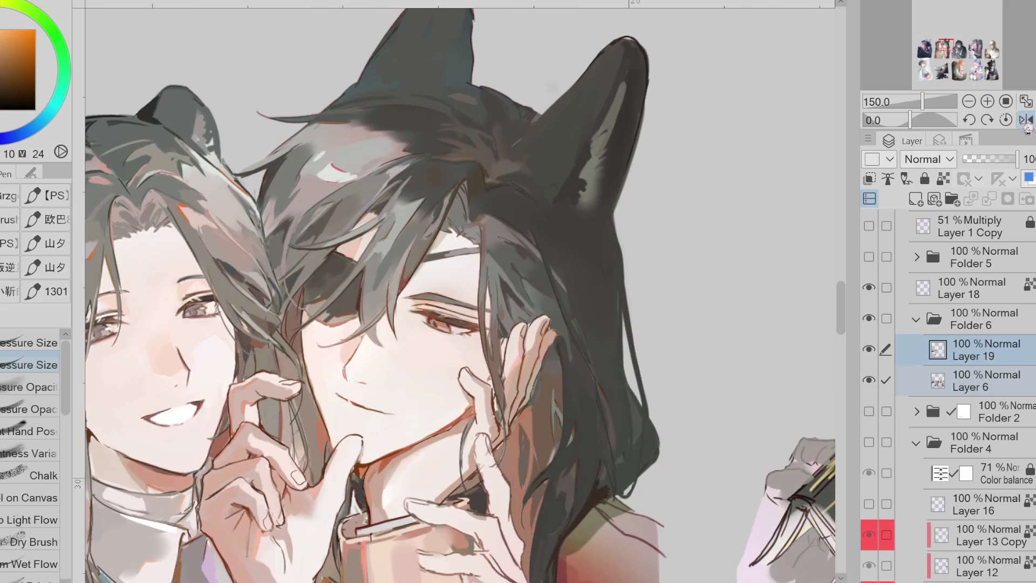
Add a lighter highlight stroke down the ear's inner edge and sample tip tones
left_click(599, 168, "alt")
left_click_drag(600, 173, 626, 89)
left_click(627, 86, "alt")
left_click(625, 90, "alt")
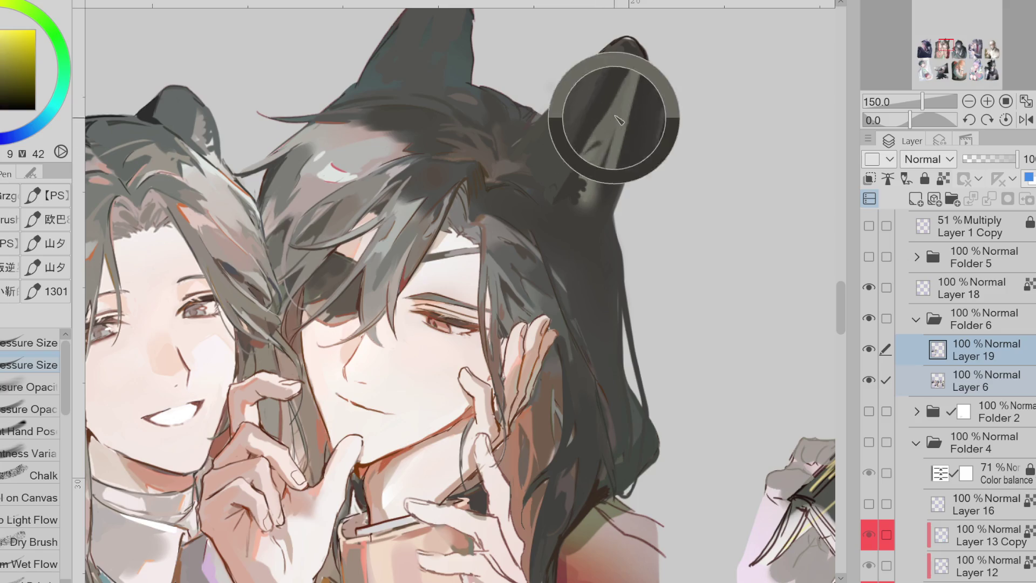
left_click(621, 63, "alt")
left_click(619, 48, "alt")
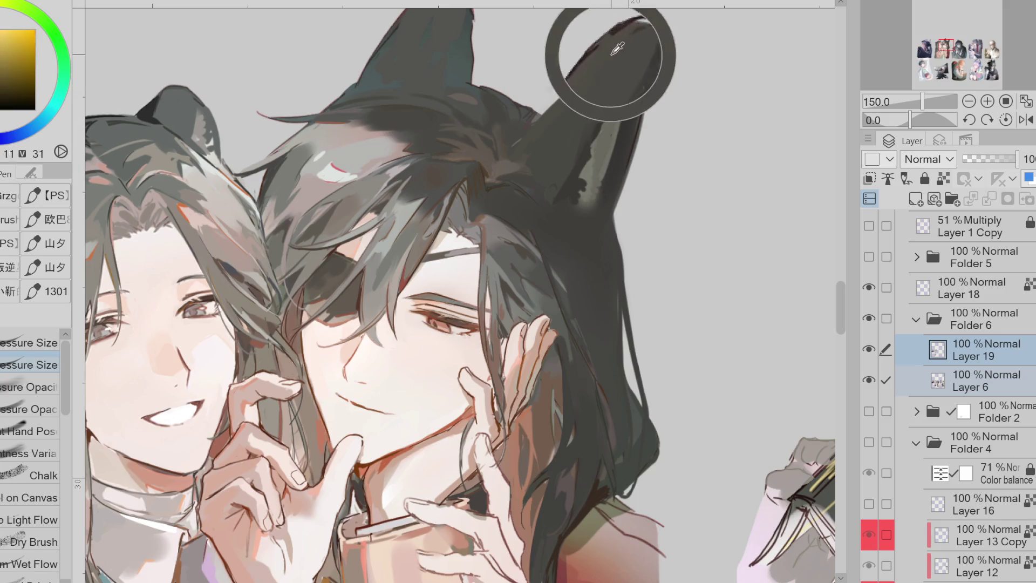
left_click(585, 84, "alt")
Draw a thin dark line along the ear's outer edge, briefly toggling the eraser
mouse_move(512, 145)
left_mouse_down()
mouse_move(642, 30)
mouse_move(645, 59)
mouse_move(633, 73)
left_mouse_up()
left_click(638, 66, "alt")
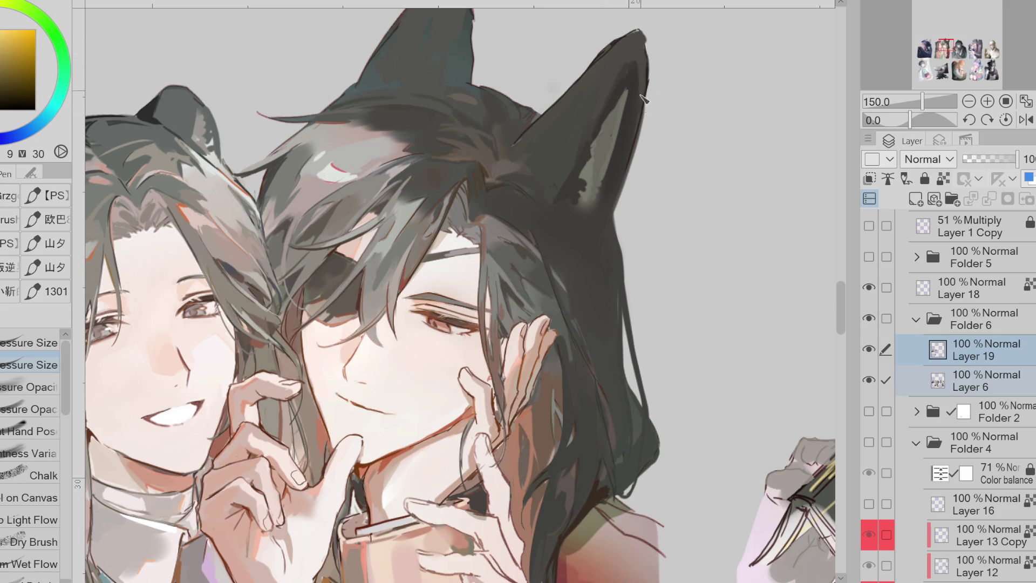
left_click(624, 82, "alt")
left_click(635, 60, "alt")
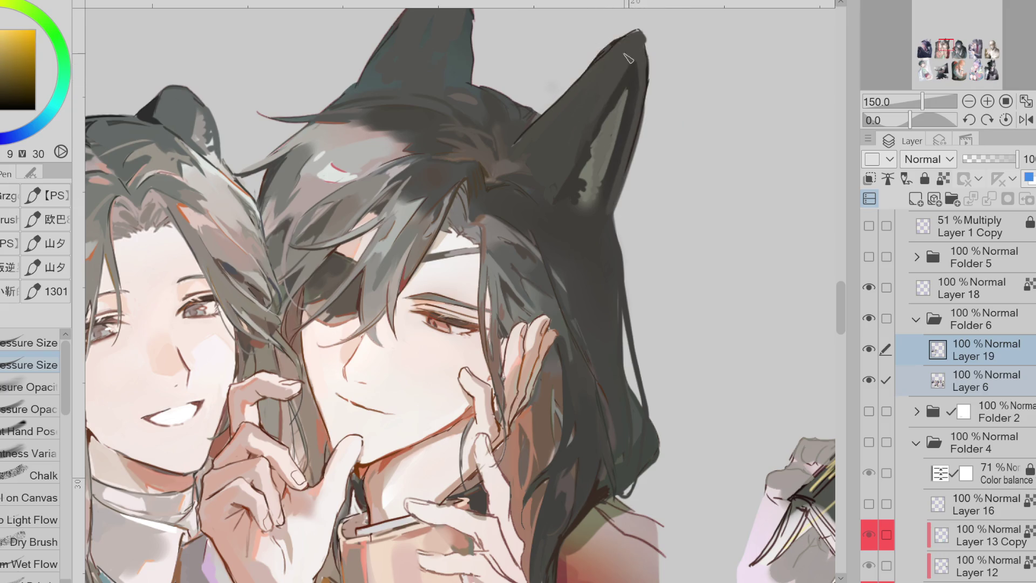
key("e")
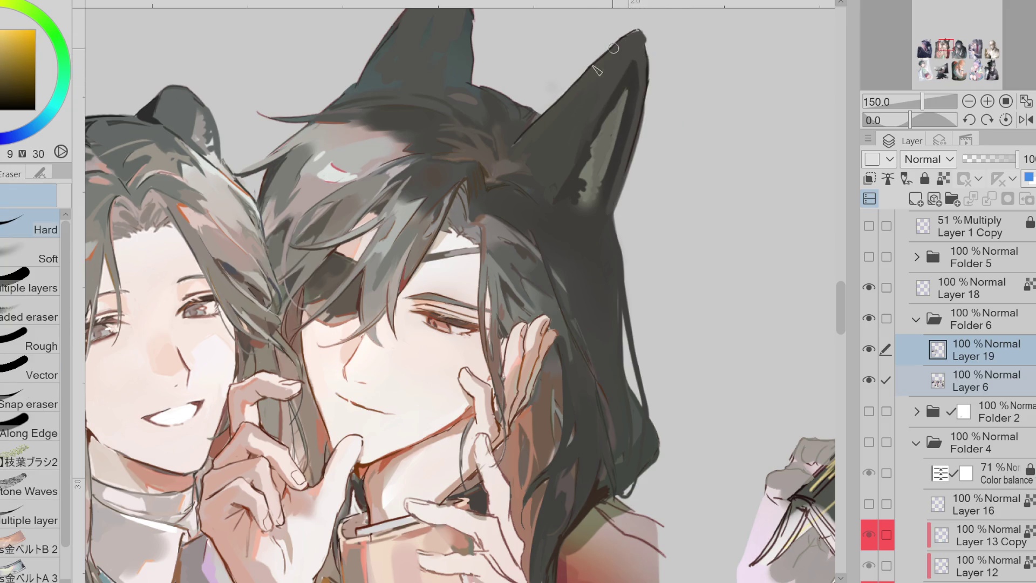
key("b")
key("e")
key("p")
left_click(646, 43, "alt")
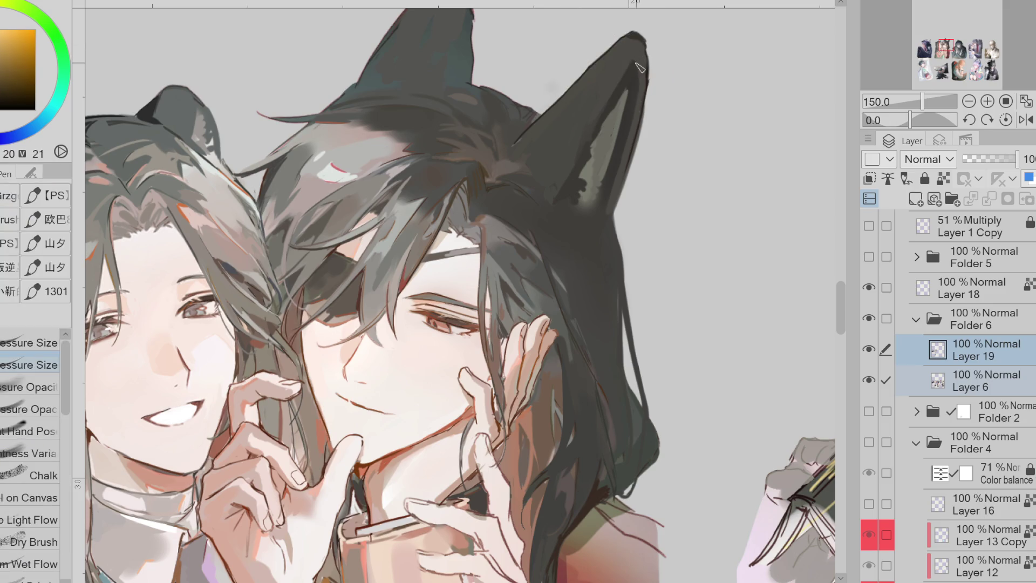
left_click(616, 95, "alt")
Hatch dark strokes down the ear's light inner stripe using sampled dark orange tones
left_click_drag(630, 112, 614, 159)
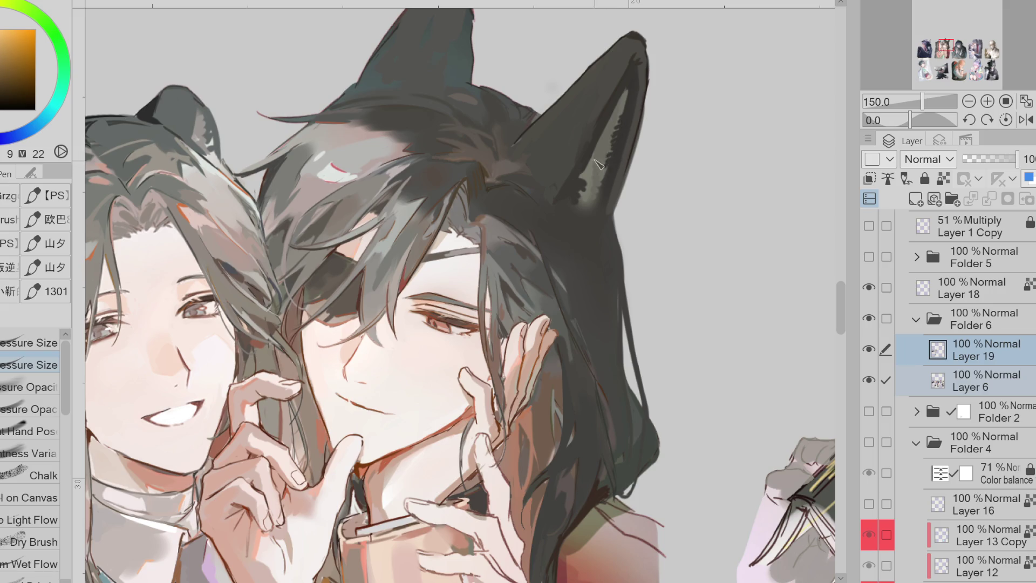
left_click(600, 174, "alt")
left_click(590, 175, "alt")
left_click(25, 409)
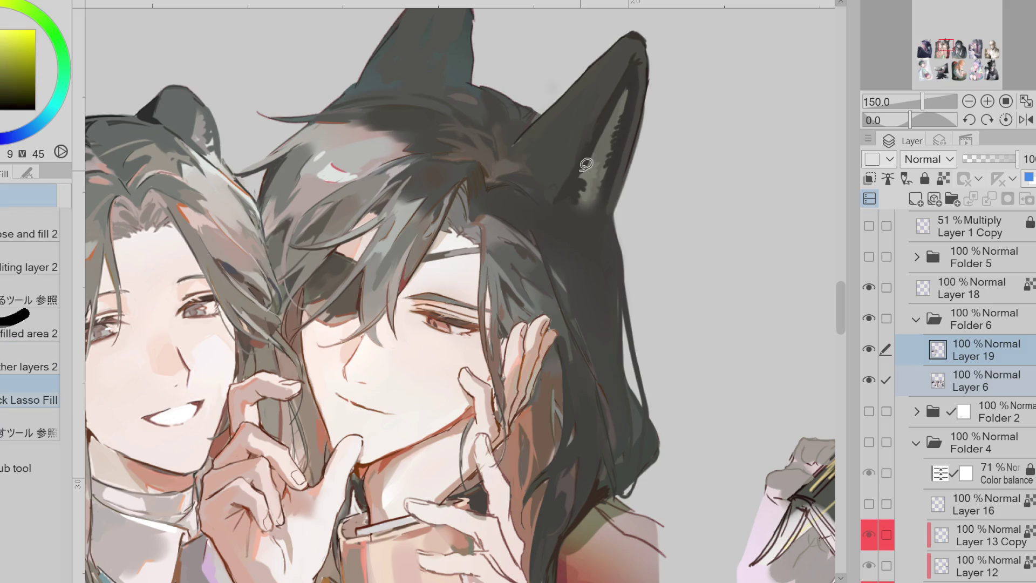
left_click(580, 176, "alt")
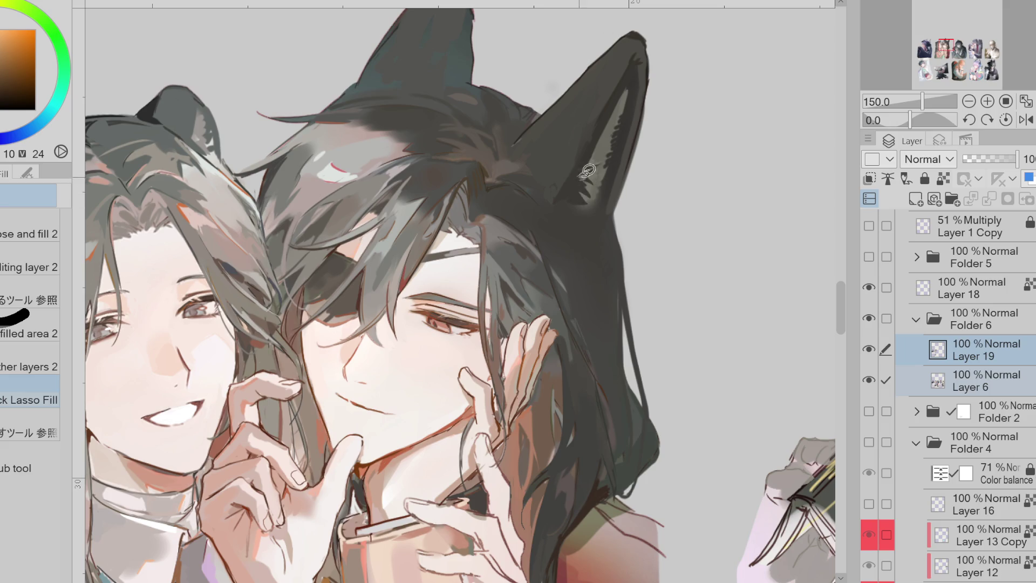
left_click(605, 185, "alt")
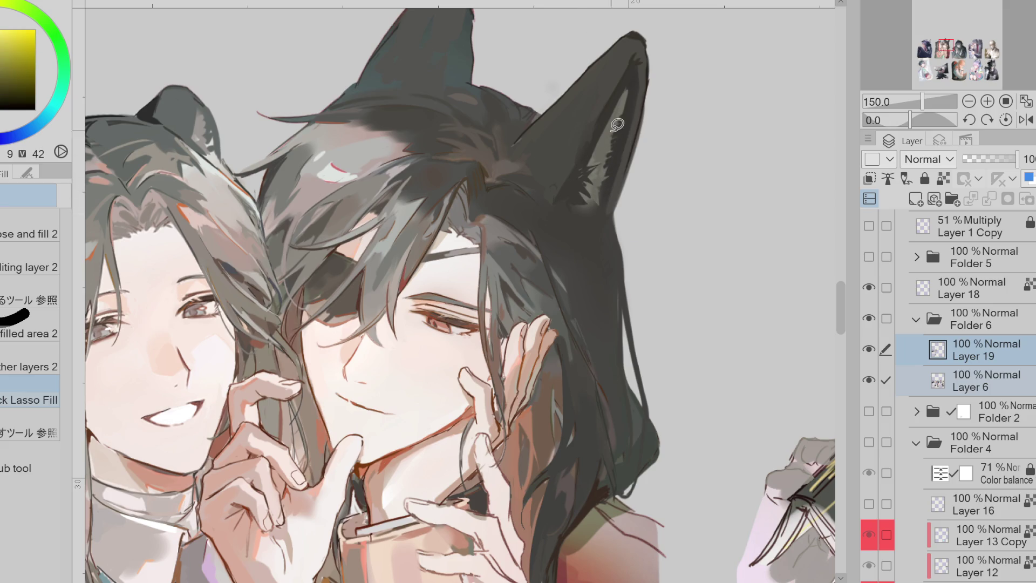
left_click(583, 133, "alt")
key("p")
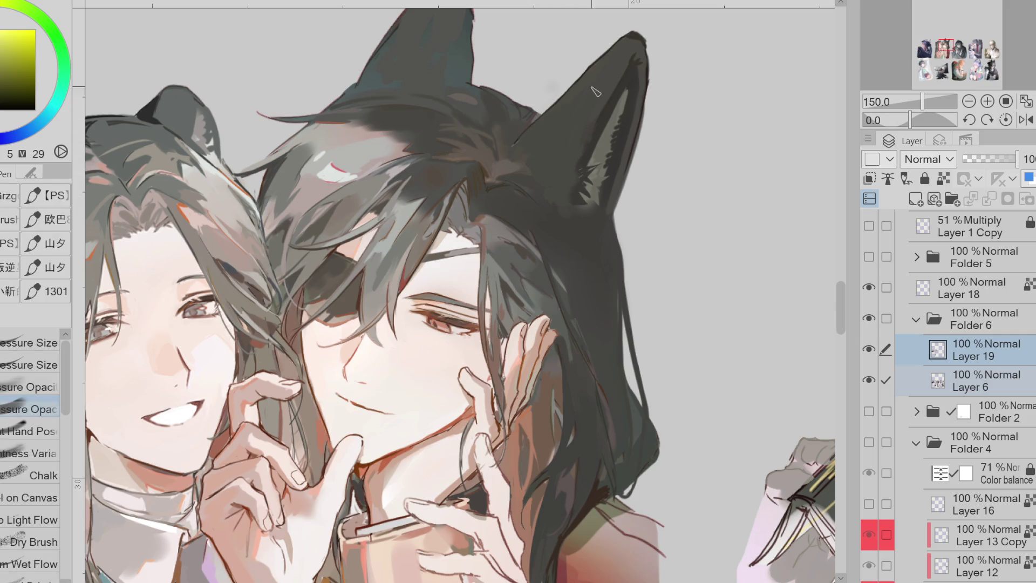
Sample further dark yellow and olive tones from the ear
scroll(577, 140, "down", 1)
left_click(613, 86, "alt")
scroll(613, 87, "up", 1)
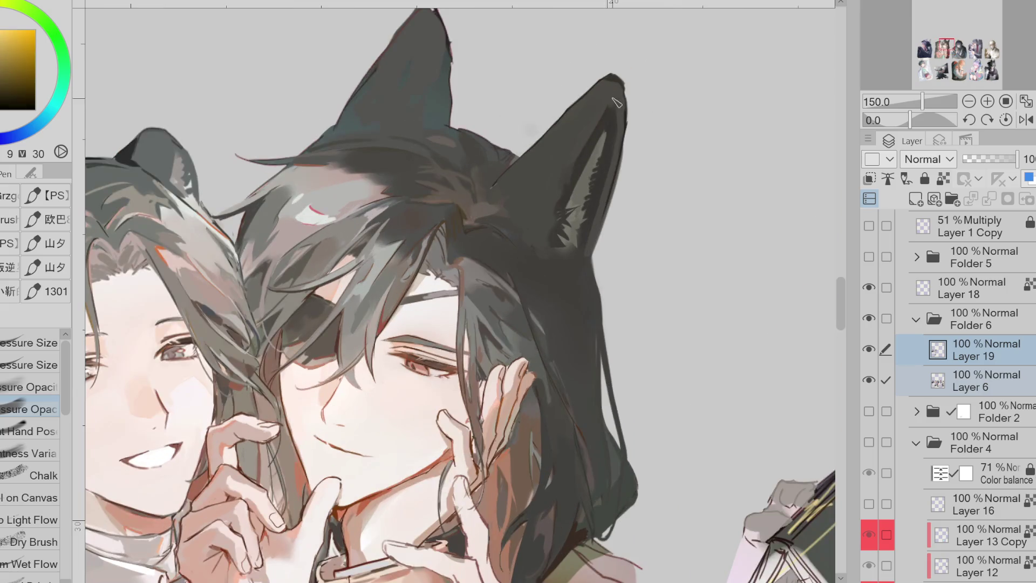
left_click(612, 109, "alt")
left_click(620, 108, "alt")
left_click(612, 127, "alt")
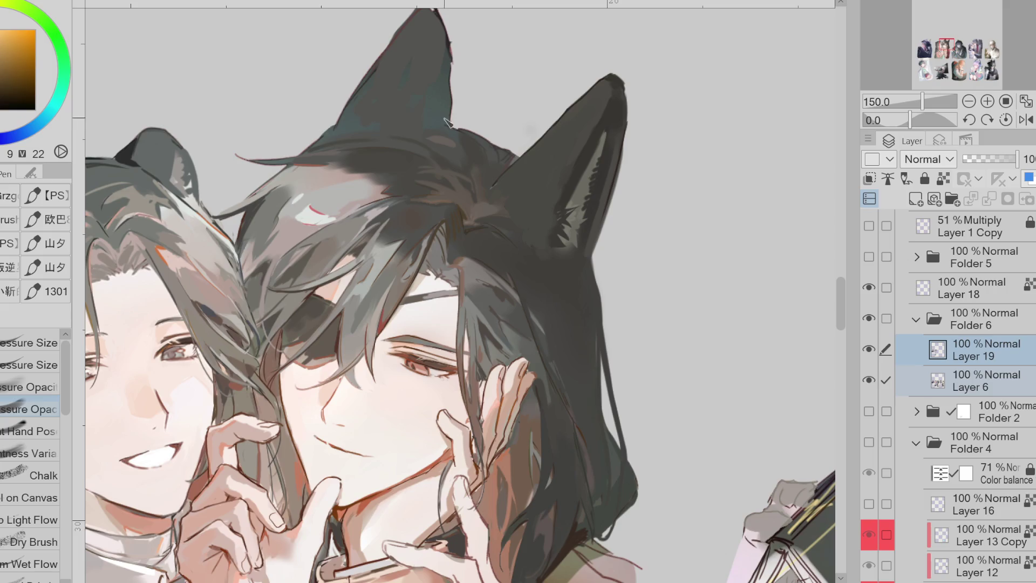
left_click(540, 155, "alt")
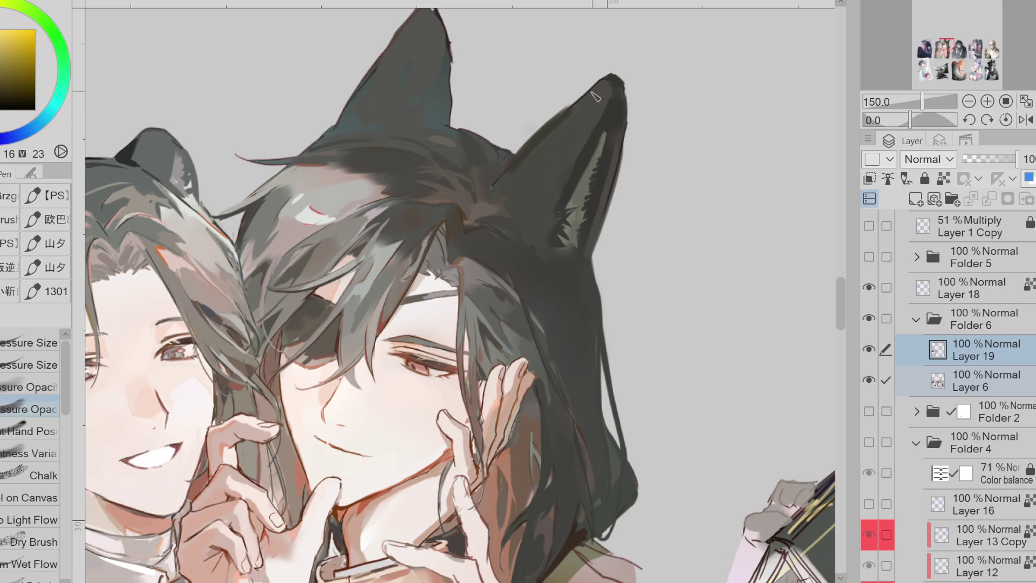
left_click(540, 155, "alt")
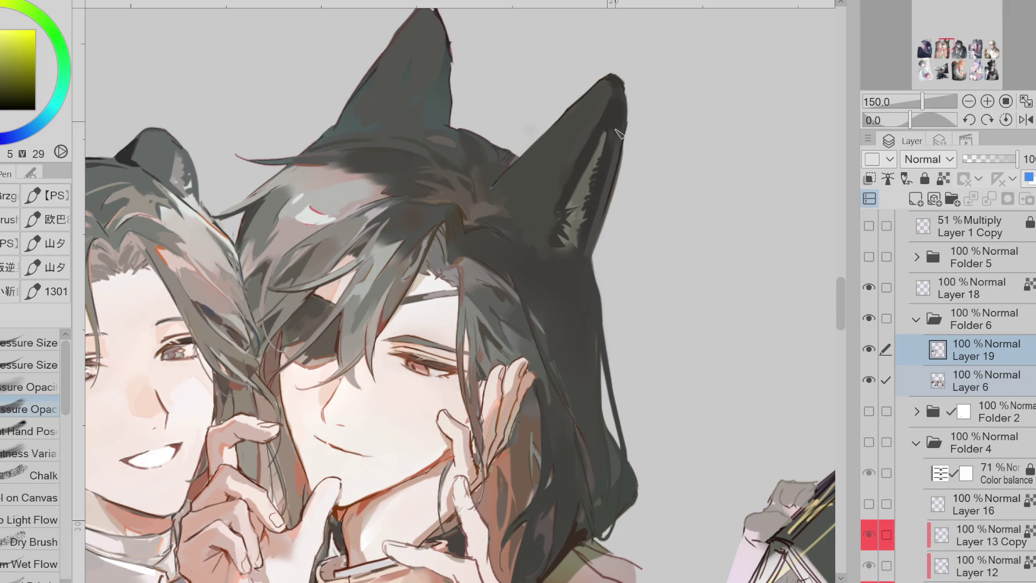
Liquify the ear, nudging its right edge outward and reshaping the inner light strip
key("j")
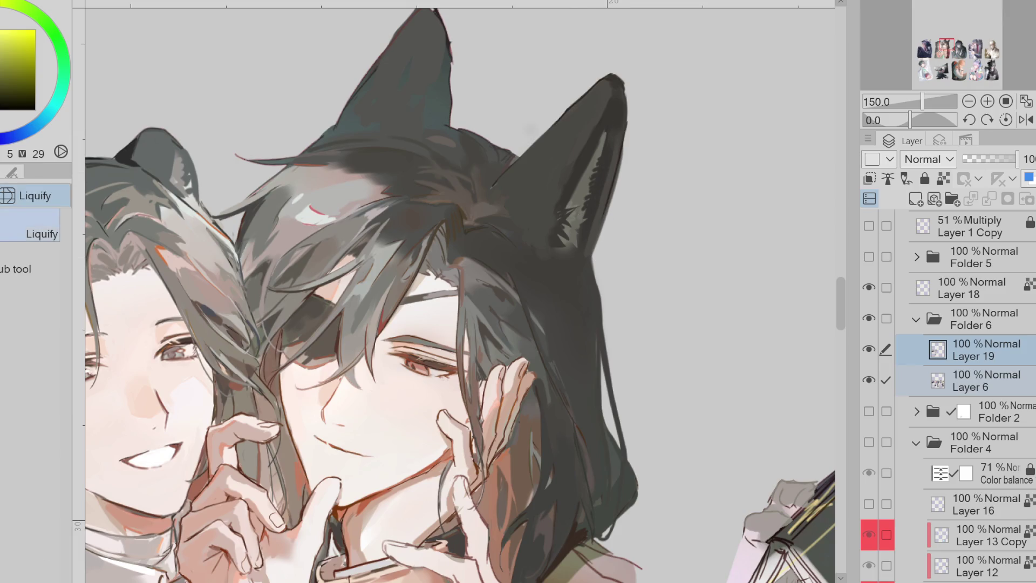
mouse_move(612, 162)
left_mouse_down()
mouse_move(631, 167)
mouse_move(621, 157)
mouse_move(615, 173)
left_mouse_up()
mouse_move(642, 207)
left_mouse_down()
mouse_move(599, 216)
mouse_move(582, 242)
left_mouse_up()
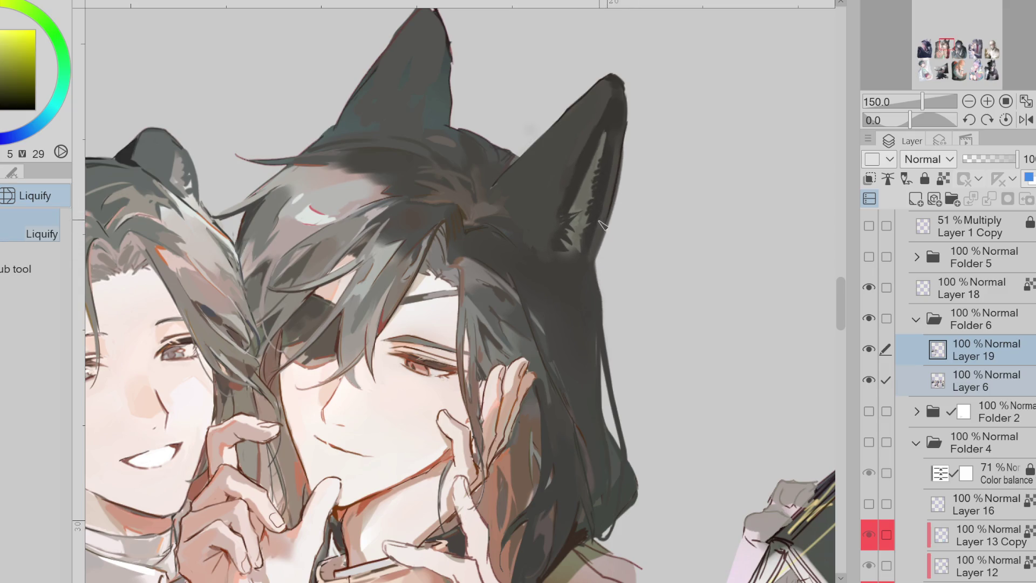
Sample the dark hair colour beside the right character's ear
key("p")
left_click(419, 232, "alt")
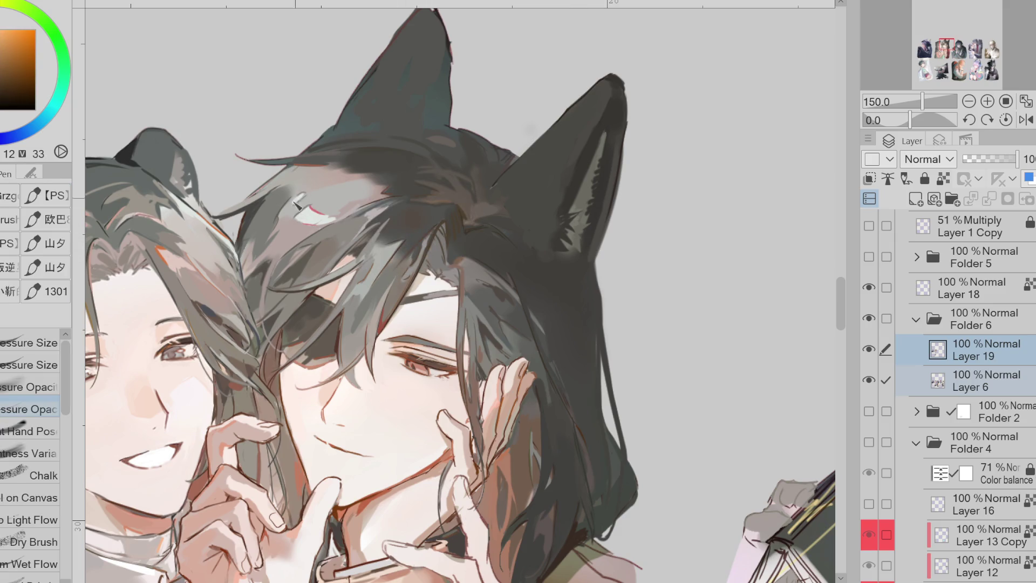
left_click(500, 300, "alt")
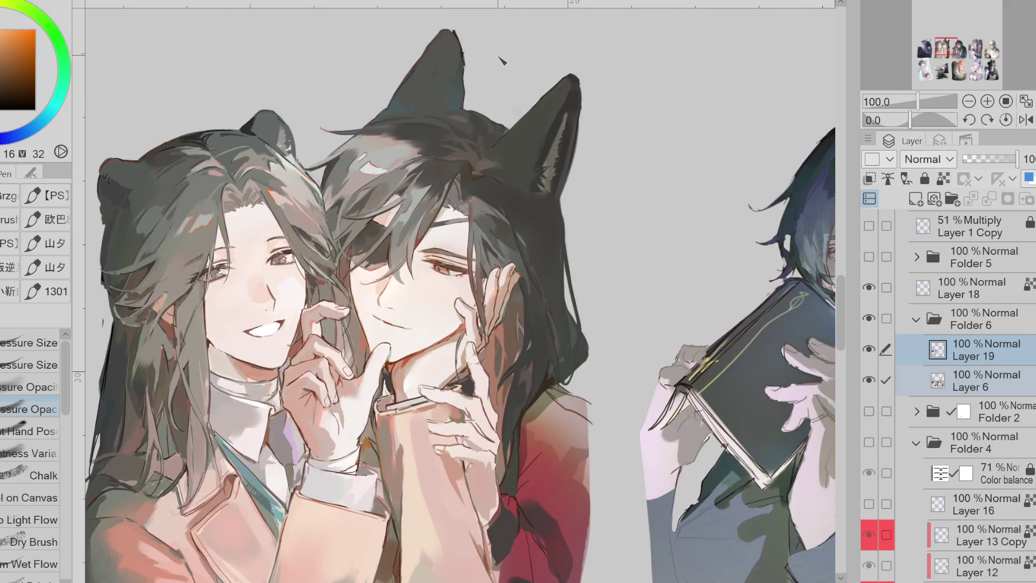
scroll(556, 265, "down", 2)
Sample dark reds from the shirt, fine-tune the red, then sample yellow-green and orange tones
left_click(539, 309, "alt")
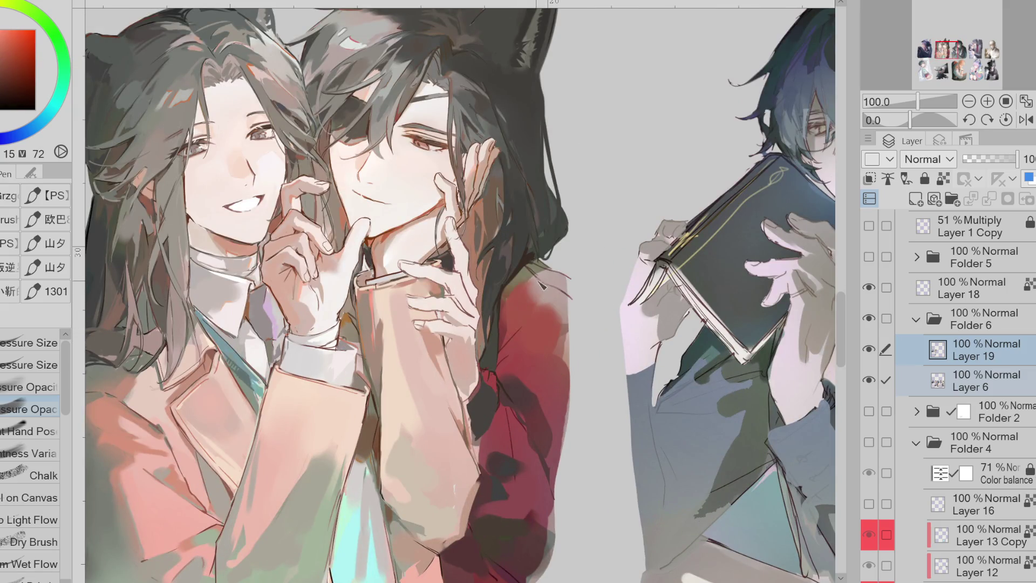
left_click(506, 310, "alt")
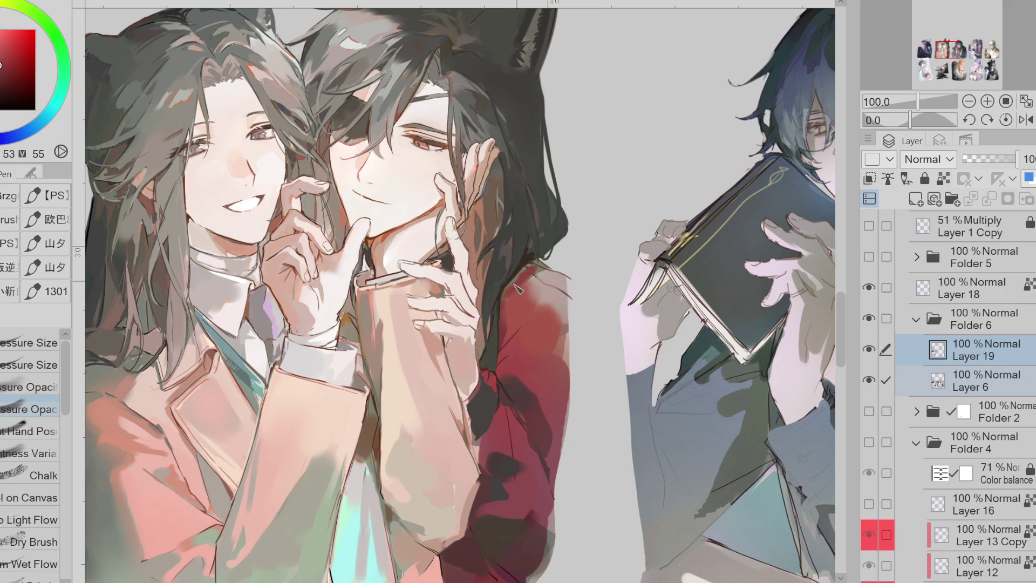
left_click_drag(19, 73, 23, 87)
left_click(479, 274, "alt")
scroll(430, 211, "down", 1)
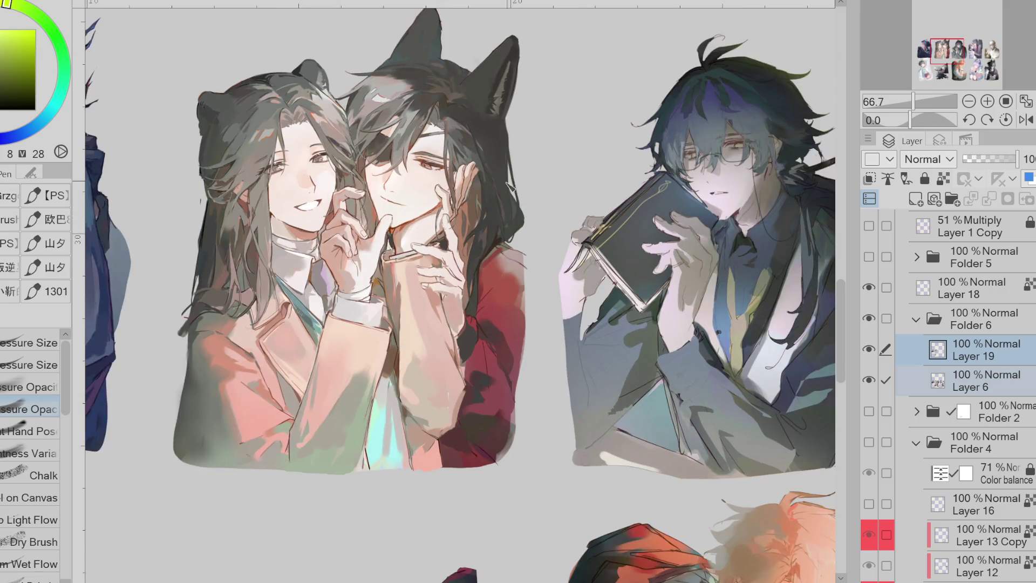
scroll(502, 202, "up", 1)
left_click(497, 236, "alt")
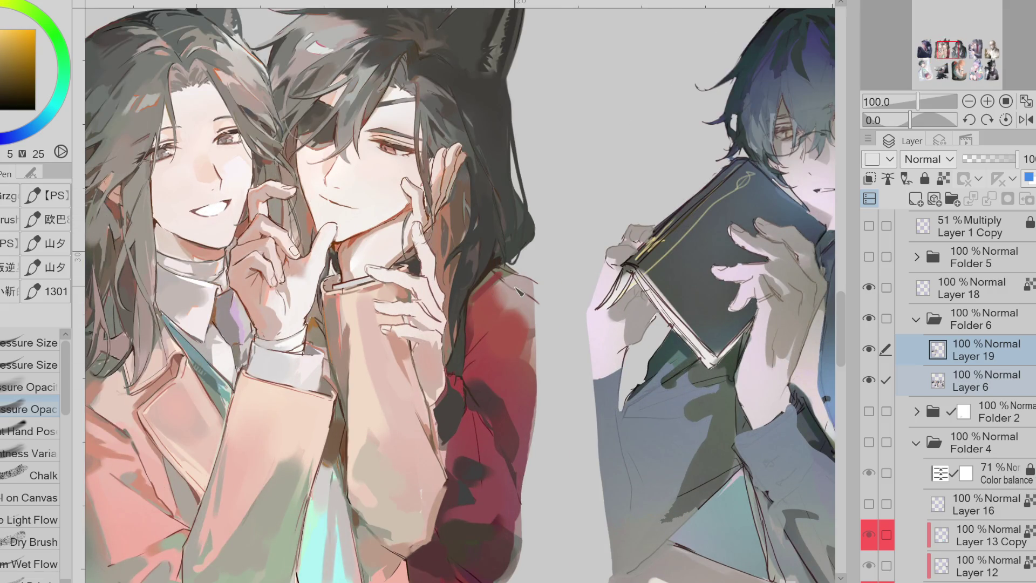
scroll(542, 269, "down", 1)
scroll(541, 270, "up", 2)
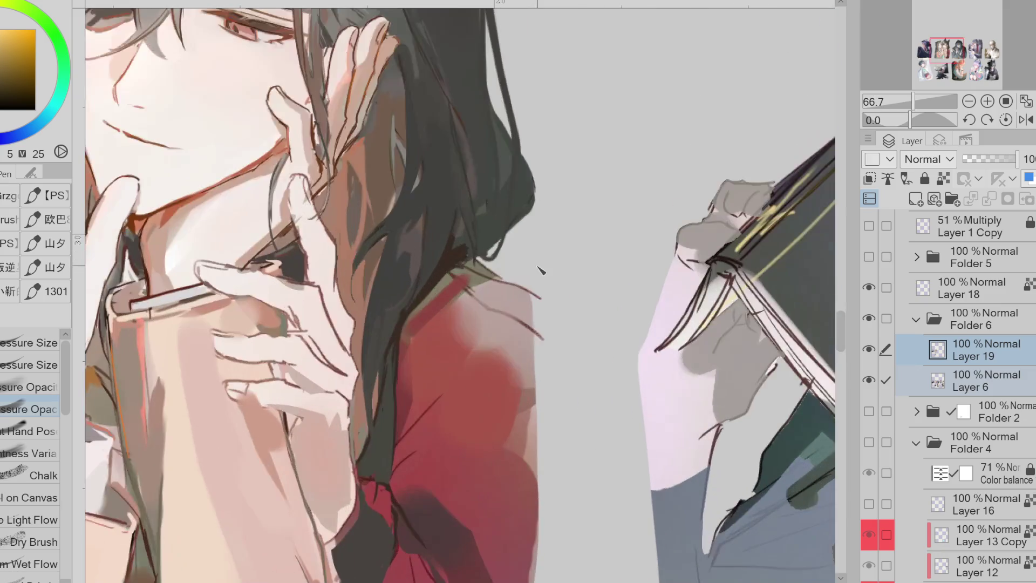
scroll(541, 270, "down", 1)
Switch to the eraser, make Layer 1 Copy visible, and return to Layer 19
key("e")
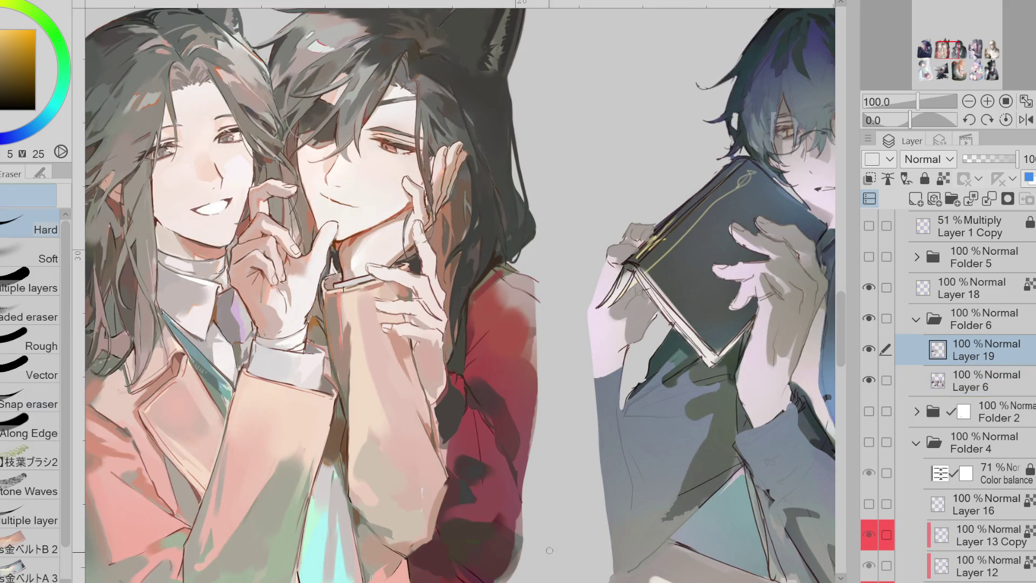
scroll(558, 481, "left", 3)
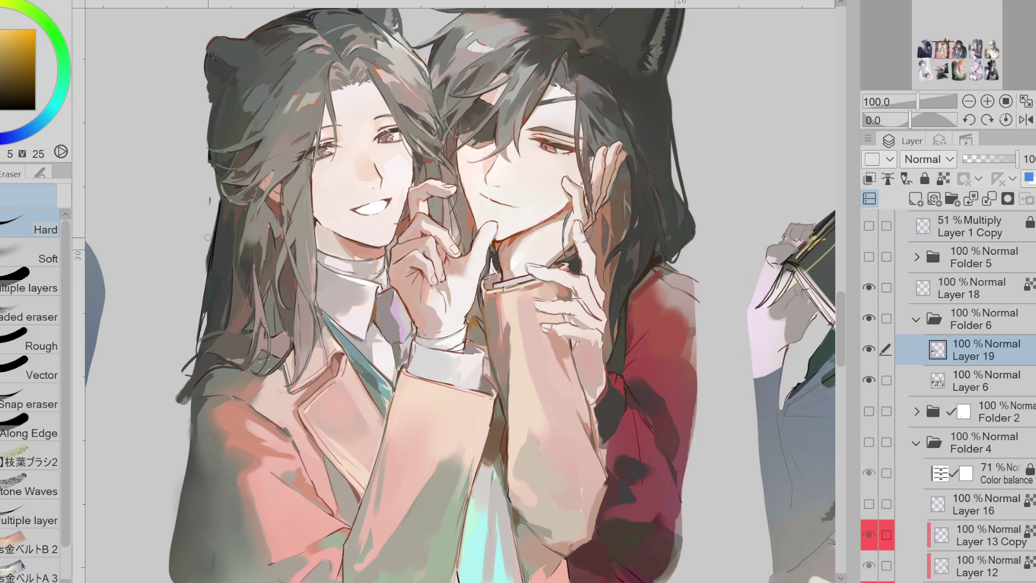
key("alt+bracketleft")
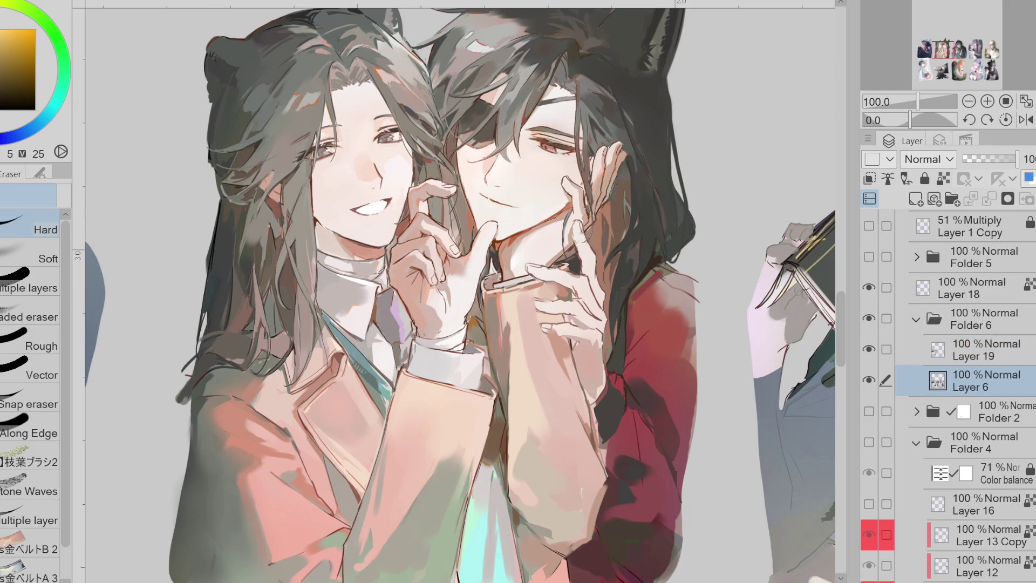
left_click(869, 226)
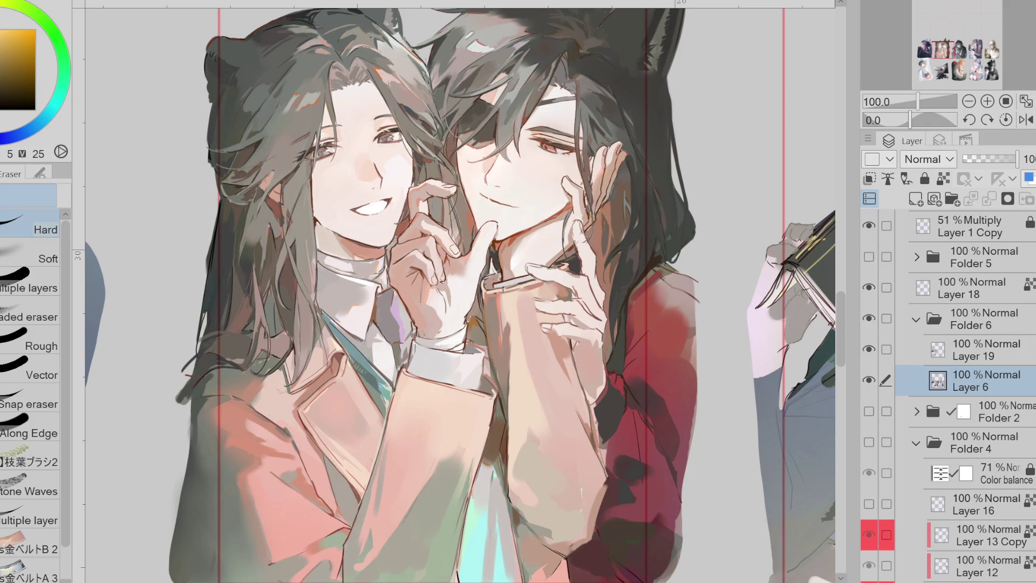
scroll(459, 291, "down", 2)
scroll(841, 329, "down", 3)
left_click(886, 353)
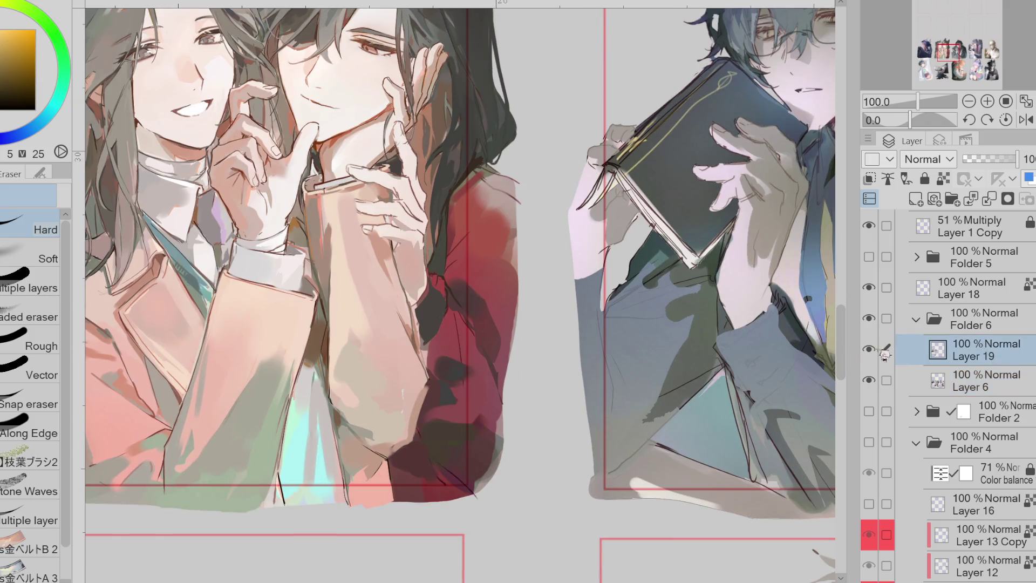
Sample sleeve reds and paint red over the hair edge beside the sleeve
key("p")
left_click(437, 309, "alt")
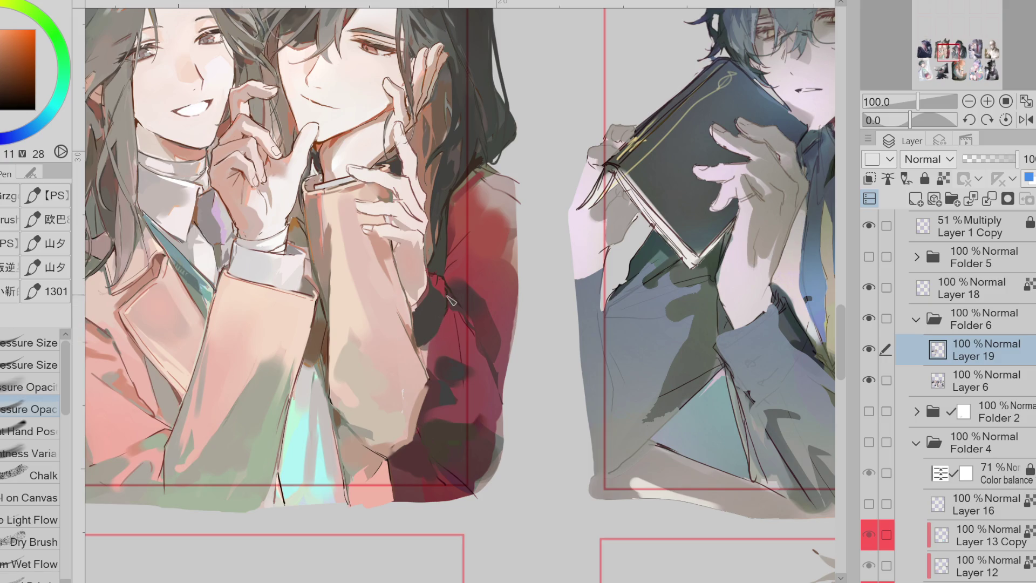
left_click(421, 310, "alt")
left_click(441, 285, "alt")
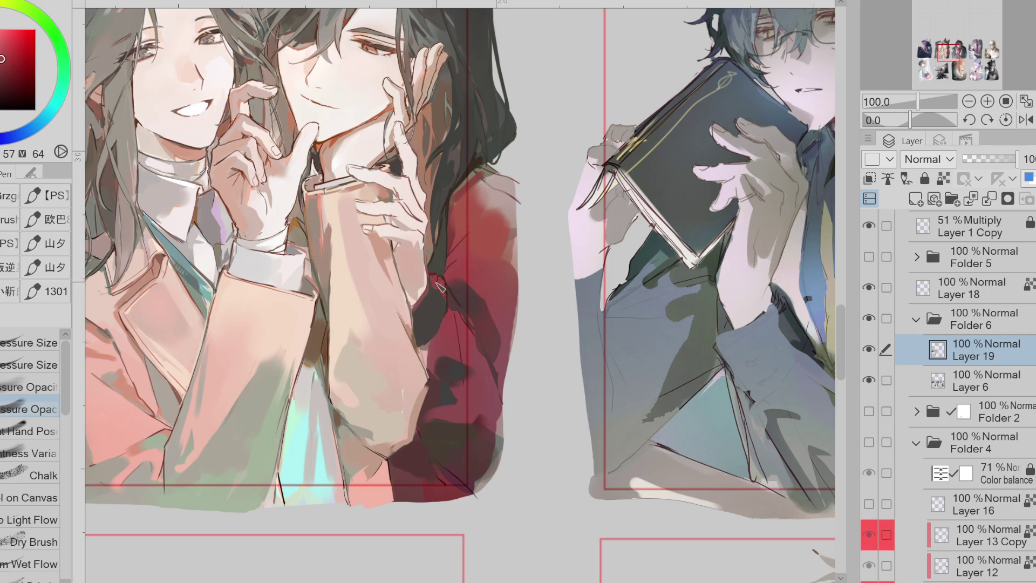
left_click(452, 303, "alt")
left_click(449, 316, "alt")
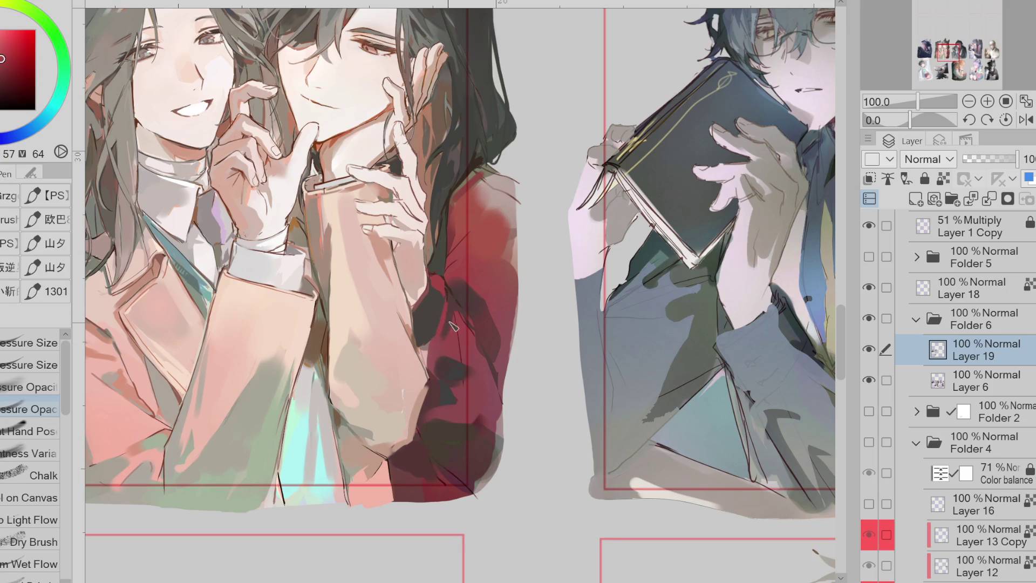
left_click(448, 350, "alt")
left_click(464, 373, "alt")
left_click(458, 414, "alt")
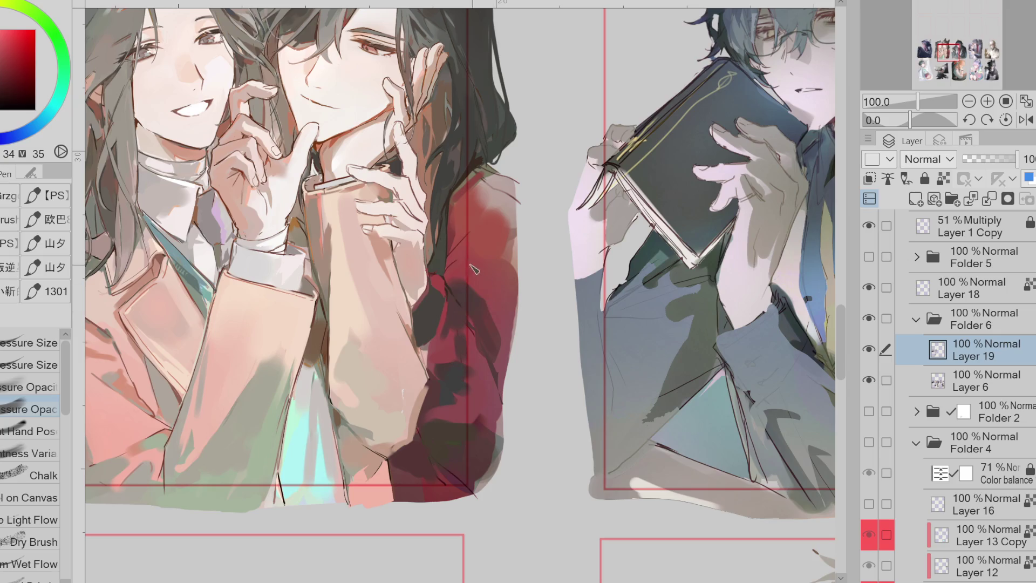
left_click(487, 194, "alt")
mouse_move(490, 190)
left_mouse_down()
mouse_move(494, 205)
mouse_move(513, 211)
mouse_move(510, 254)
mouse_move(499, 251)
left_mouse_up()
left_click(461, 232, "alt")
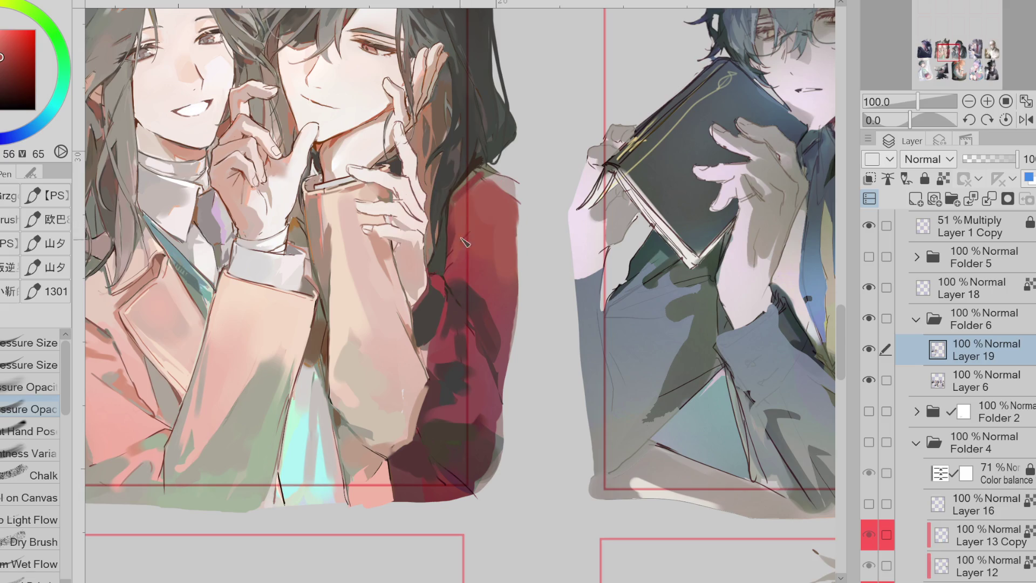
Add a new layer above Layer 19 and draw small dark strokes near the raised fingertips
left_click(944, 297)
left_click(979, 345)
left_click(916, 199)
left_click(30, 364)
left_click(381, 162, "alt")
left_click_drag(408, 110, 414, 152)
Undo the fingertip strokes and draw dark lines along the chin, collar, hand and hair
key("ctrl+z")
key("ctrl+z")
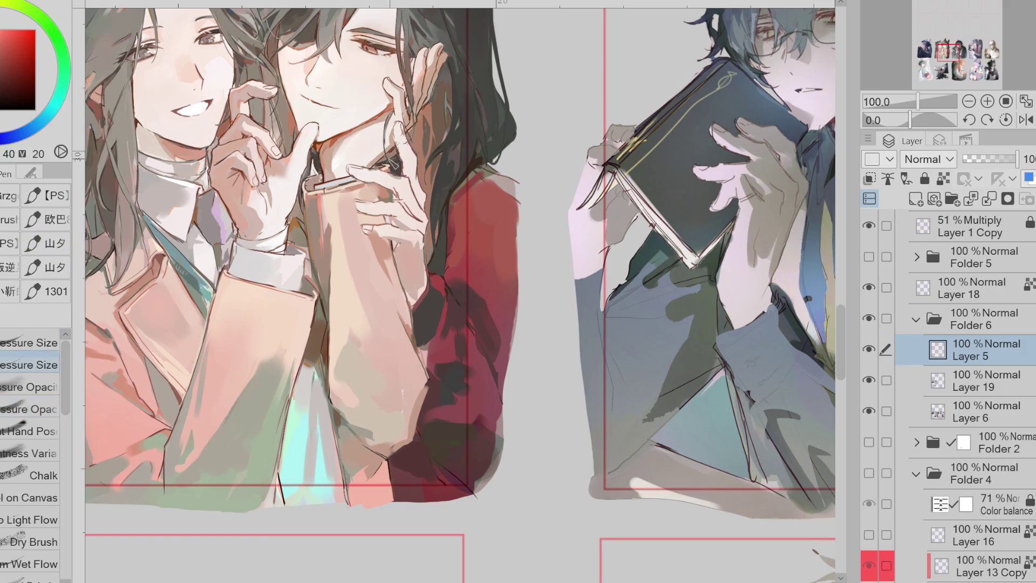
left_click_drag(330, 153, 377, 163)
left_click_drag(416, 142, 362, 221)
left_click_drag(419, 133, 475, 192)
key("ctrl+z")
left_click_drag(426, 129, 540, 217)
Add dark curved and diagonal lines across the shoulder, red sleeve and hair
left_click_drag(539, 258, 461, 297)
left_click_drag(539, 246, 490, 296)
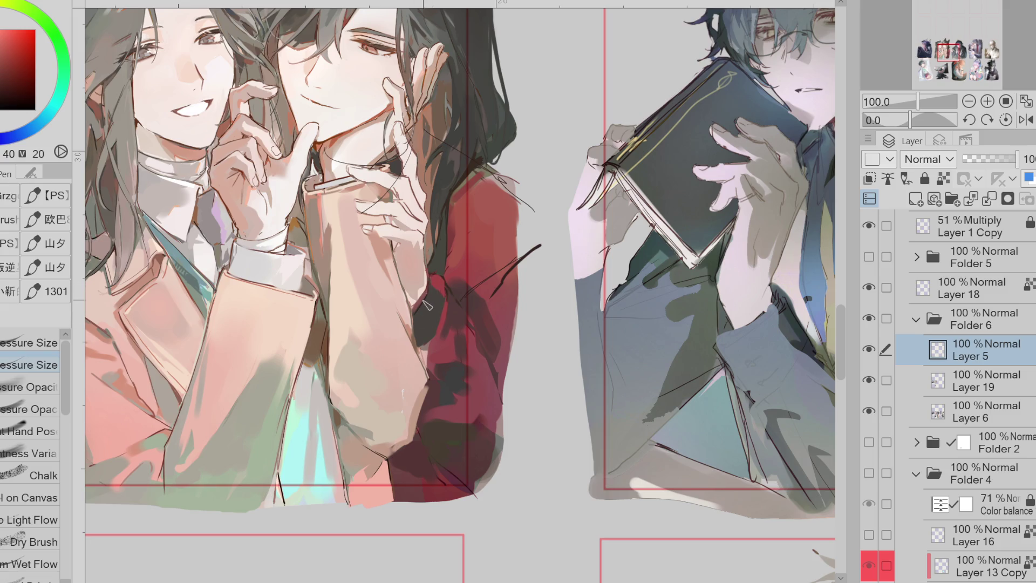
mouse_move(423, 312)
left_mouse_down()
mouse_move(446, 308)
mouse_move(523, 411)
left_mouse_up()
left_click_drag(496, 328, 478, 359)
left_click_drag(422, 125, 483, 167)
left_click_drag(550, 239, 465, 303)
left_click_drag(505, 178, 550, 239)
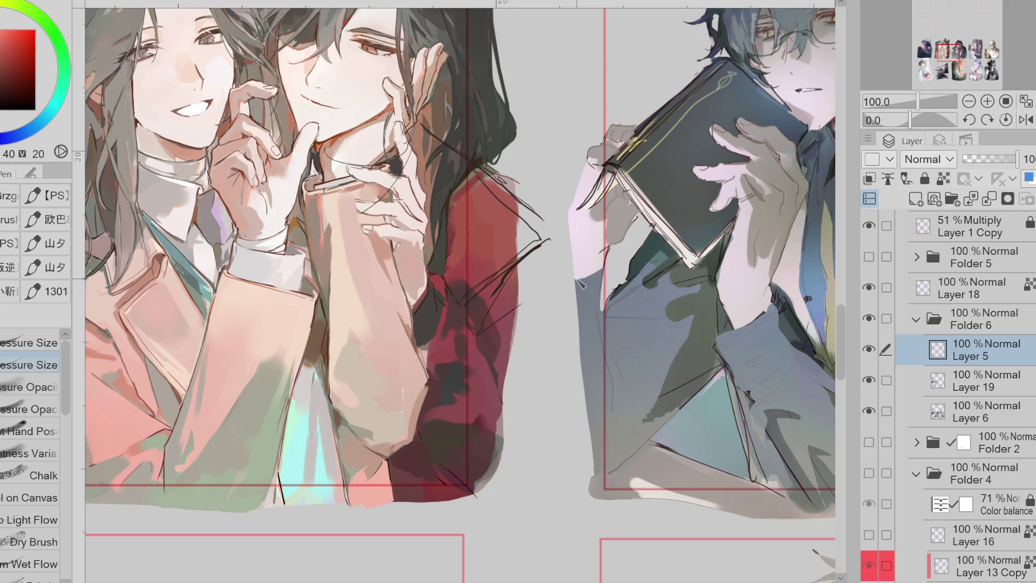
left_click(986, 384)
Sample reds from the sleeve and draw a dark diagonal stroke across it
left_click(478, 301, "alt")
left_click(486, 267, "alt")
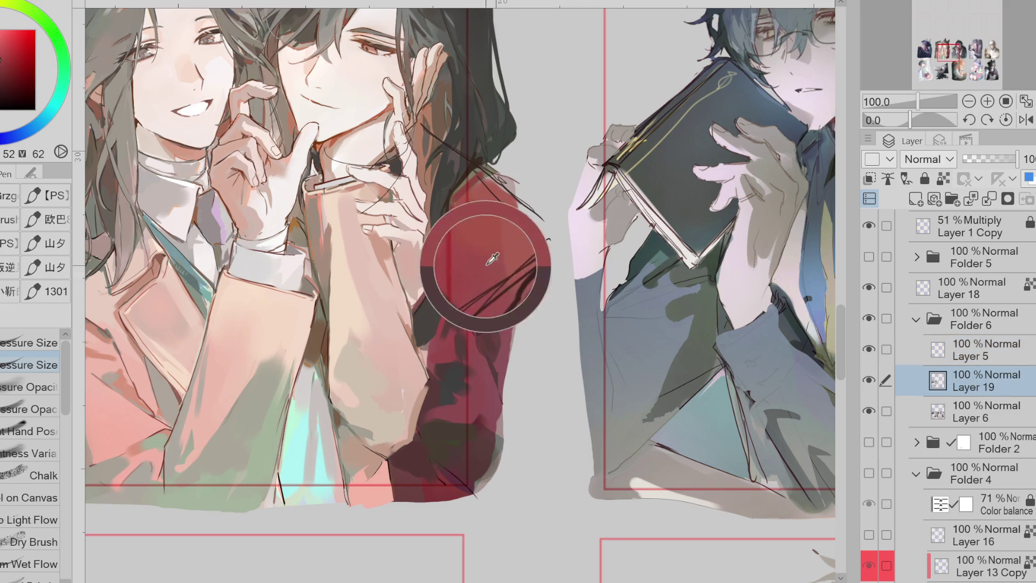
left_click(460, 296, "alt")
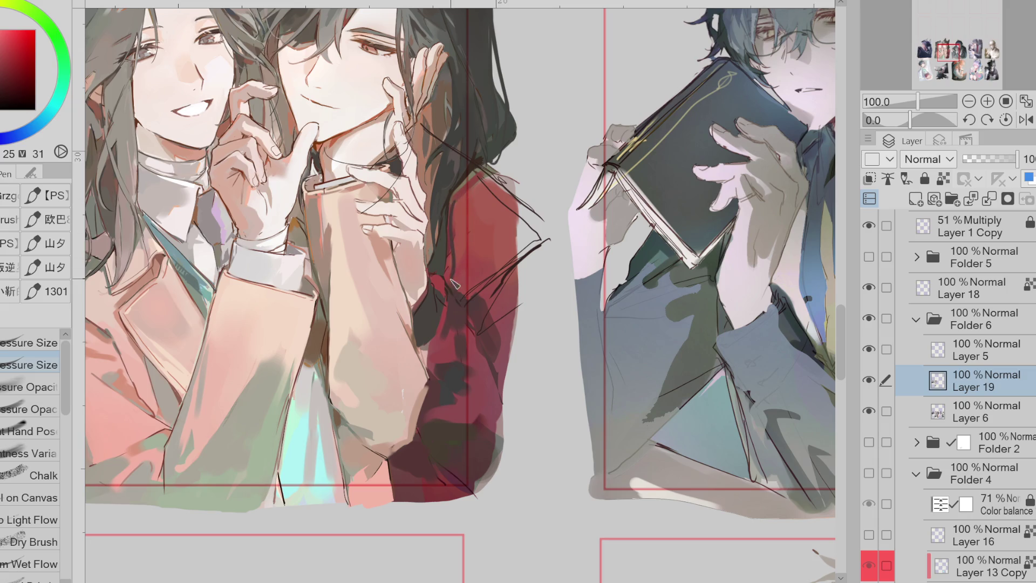
left_click(457, 214, "alt")
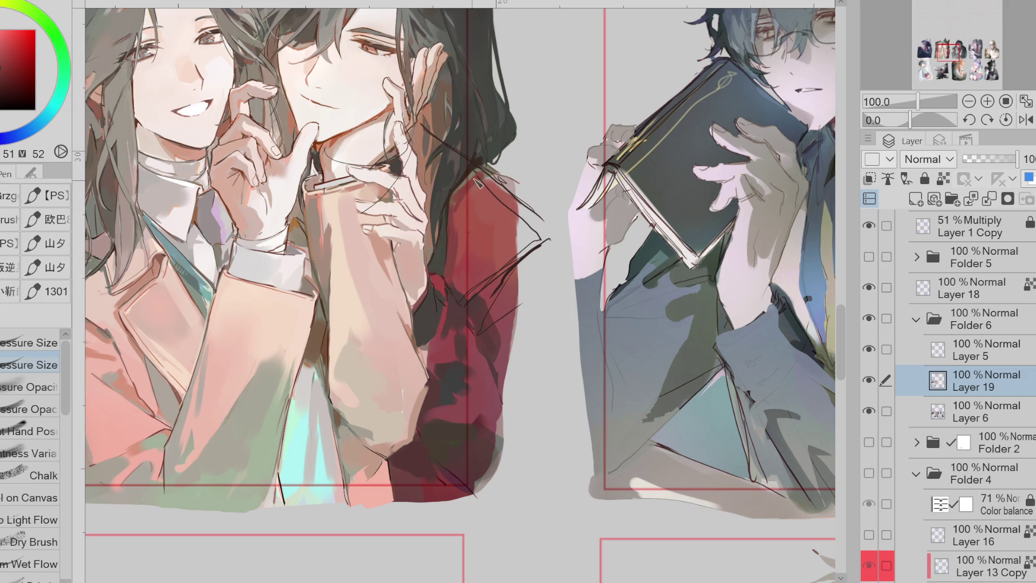
key("e")
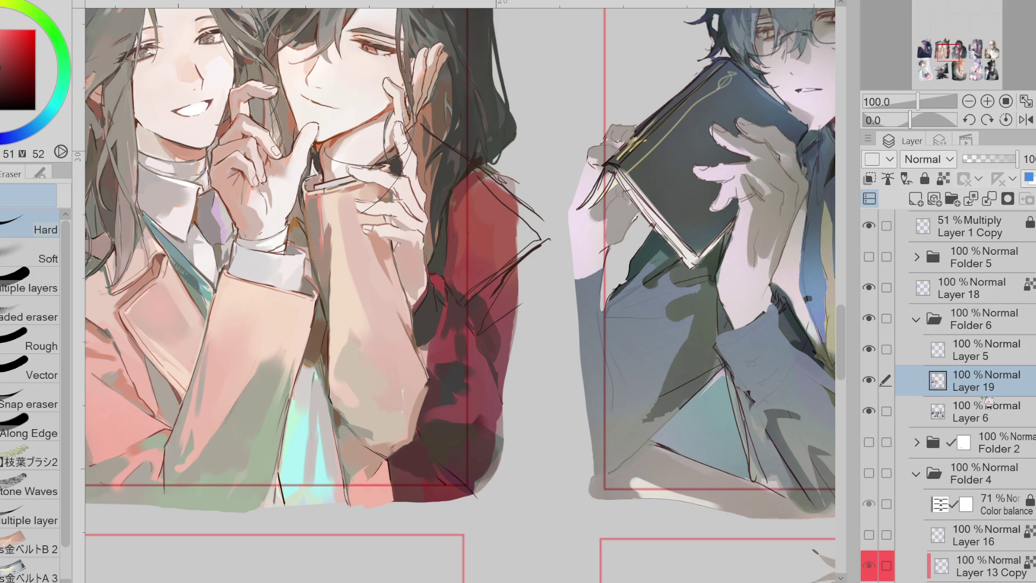
key("p")
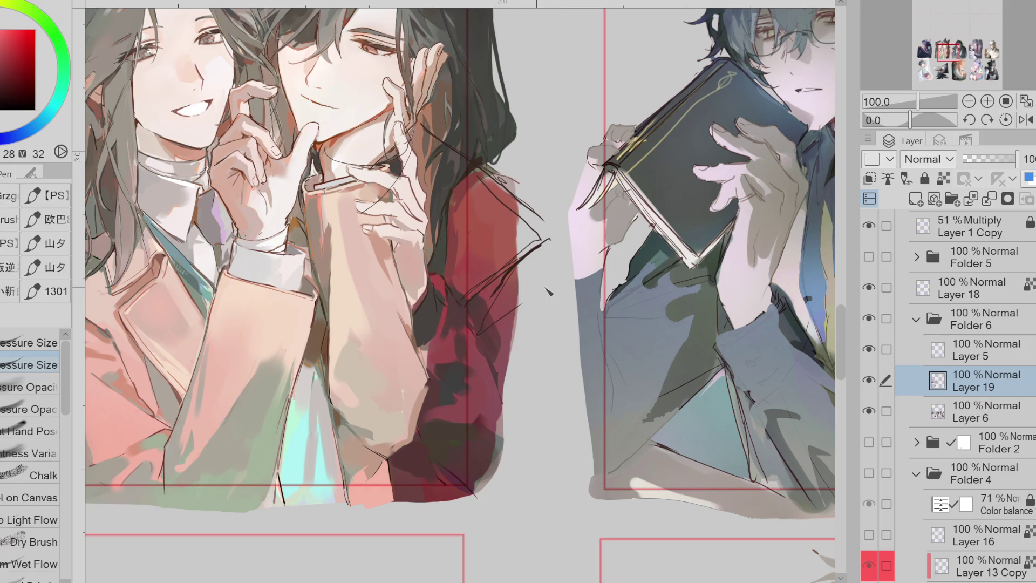
mouse_move(478, 297)
left_mouse_down()
mouse_move(502, 276)
mouse_move(477, 313)
mouse_move(472, 351)
left_mouse_up()
Paint sampled red over the dark hatching and patches on the sleeve
left_click(492, 268, "alt")
left_click_drag(492, 278, 469, 316)
left_click(455, 284, "alt")
left_click_drag(454, 281, 451, 303)
Darken the hair edge over the sleeve with sampled dark hair colours
left_click(441, 278, "alt")
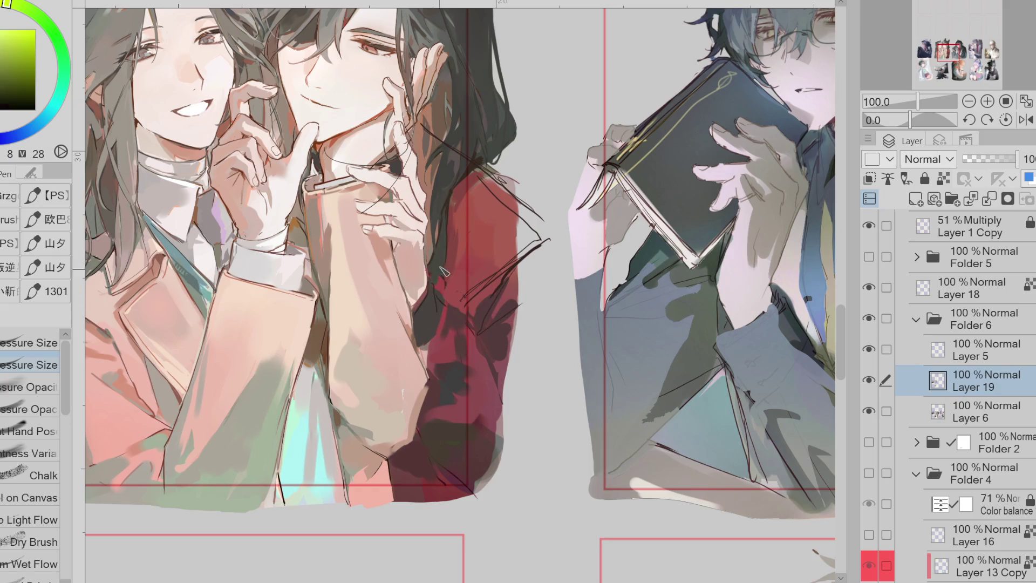
left_click(450, 221, "alt")
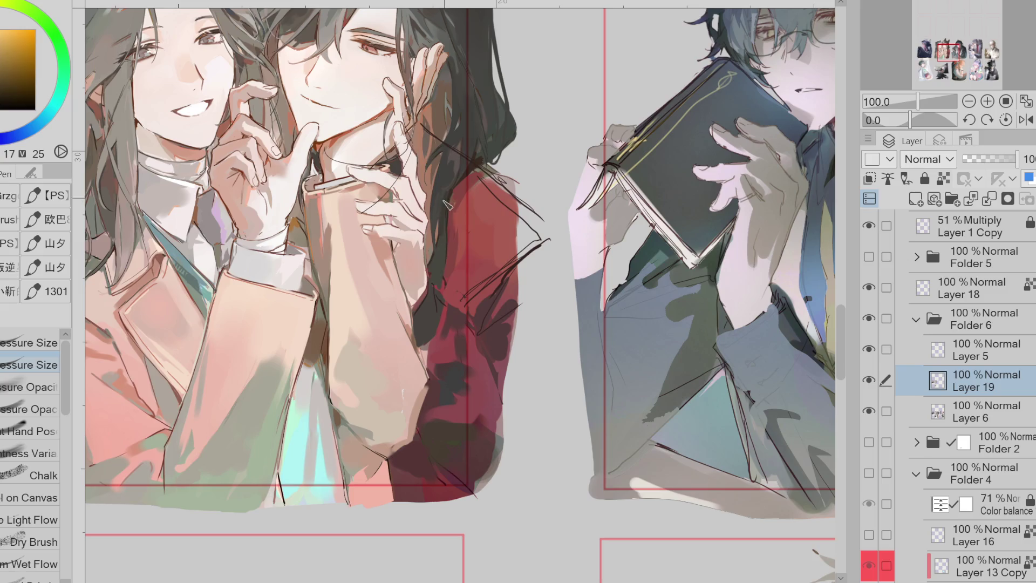
left_click(438, 272, "alt")
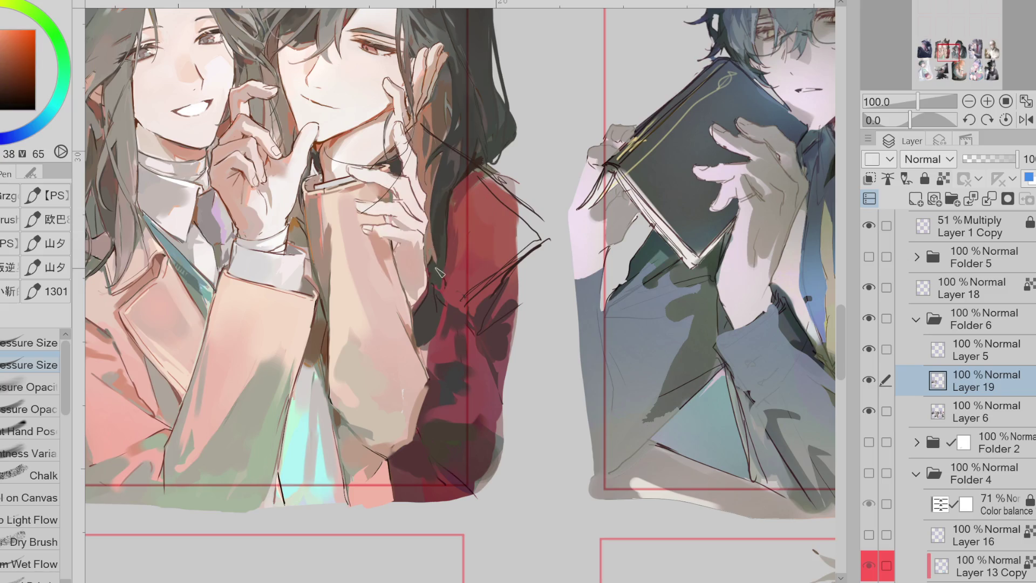
left_click_drag(437, 272, 435, 231)
left_click(429, 171, "alt")
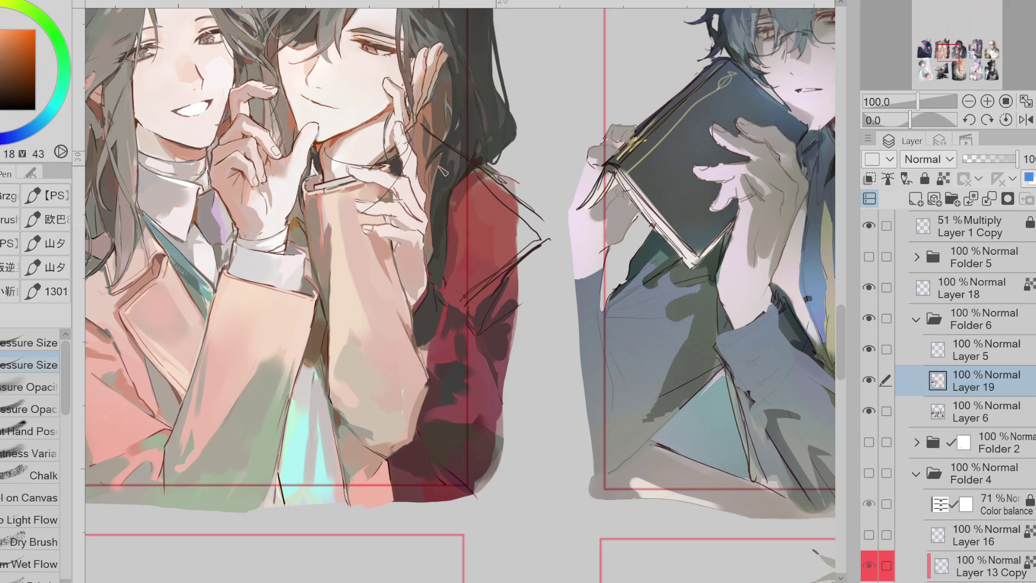
left_click_drag(431, 237, 432, 288)
Pick up the jacket's deep red and switch to the eraser
left_click(429, 286, "alt")
left_click(421, 287, "alt")
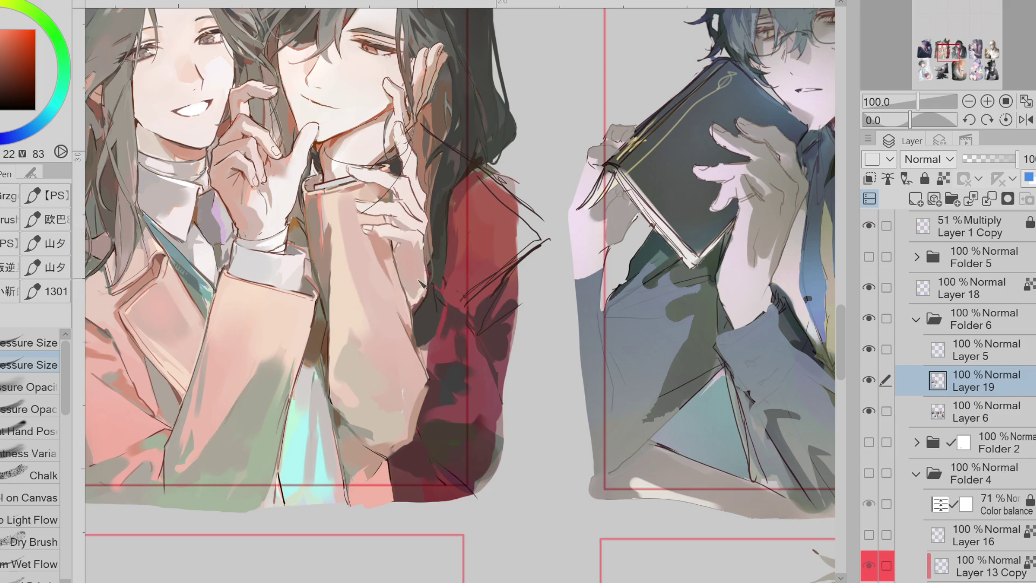
left_click(422, 241, "alt")
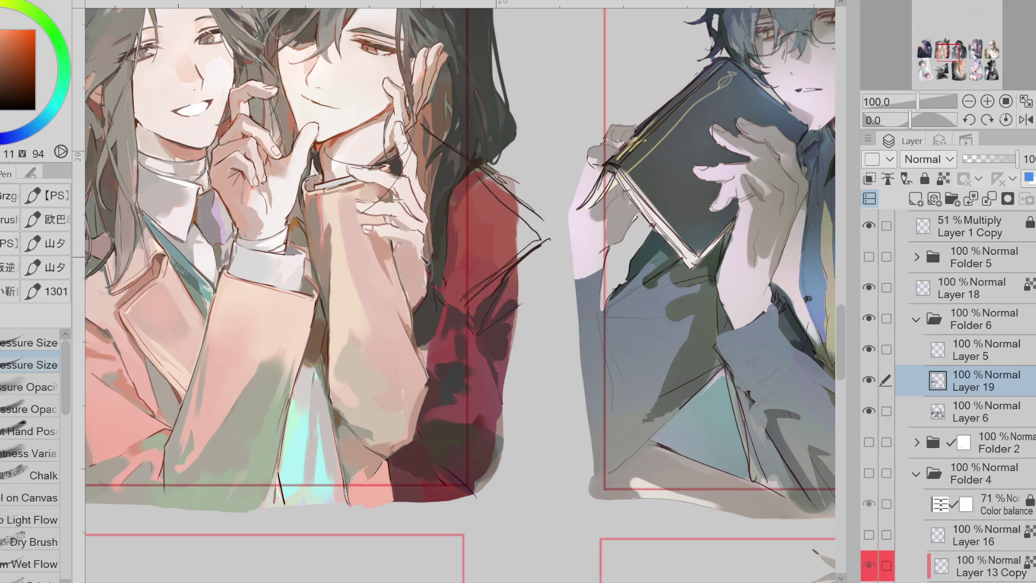
left_click(438, 300, "alt")
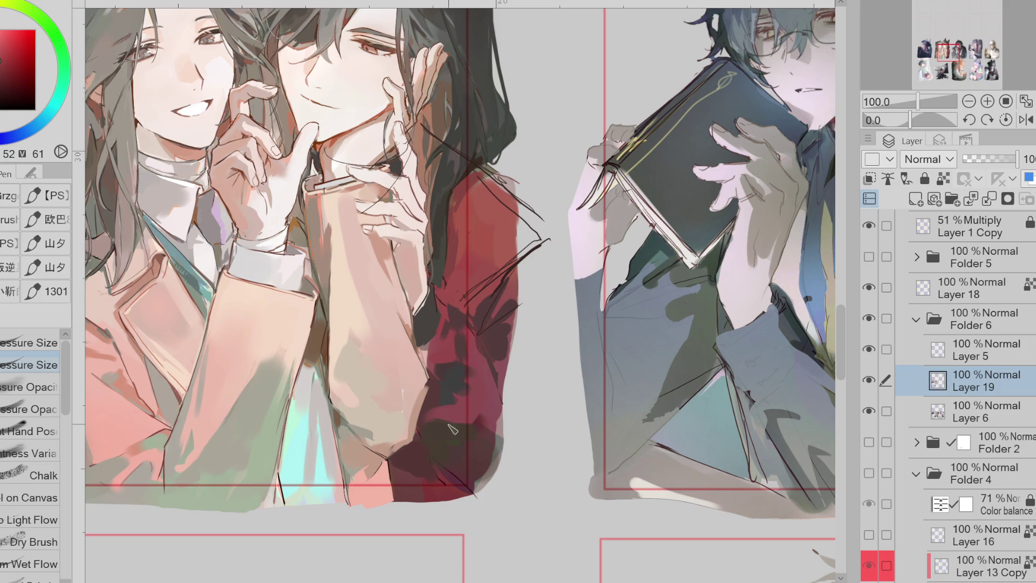
key("e")
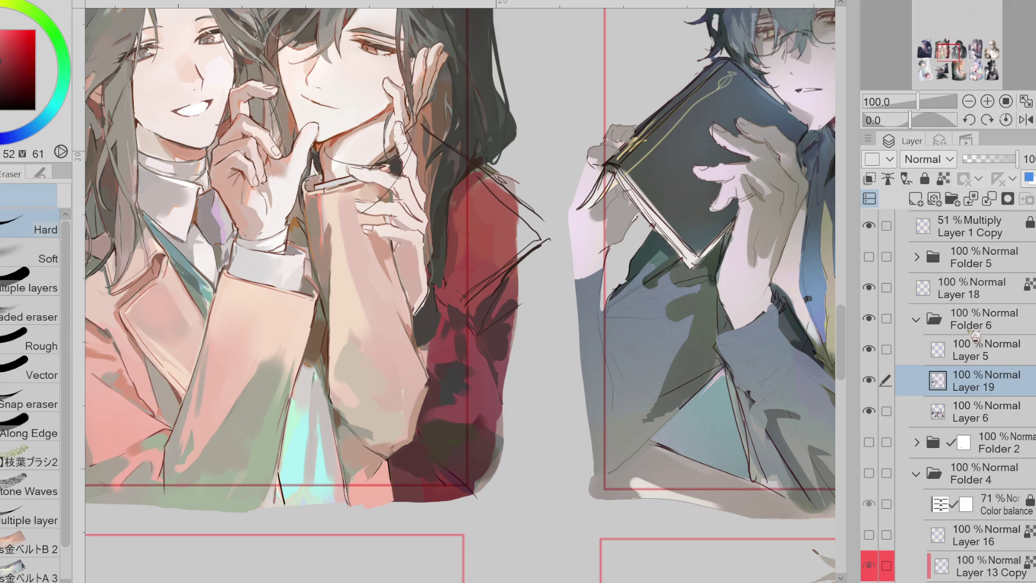
left_click(979, 350)
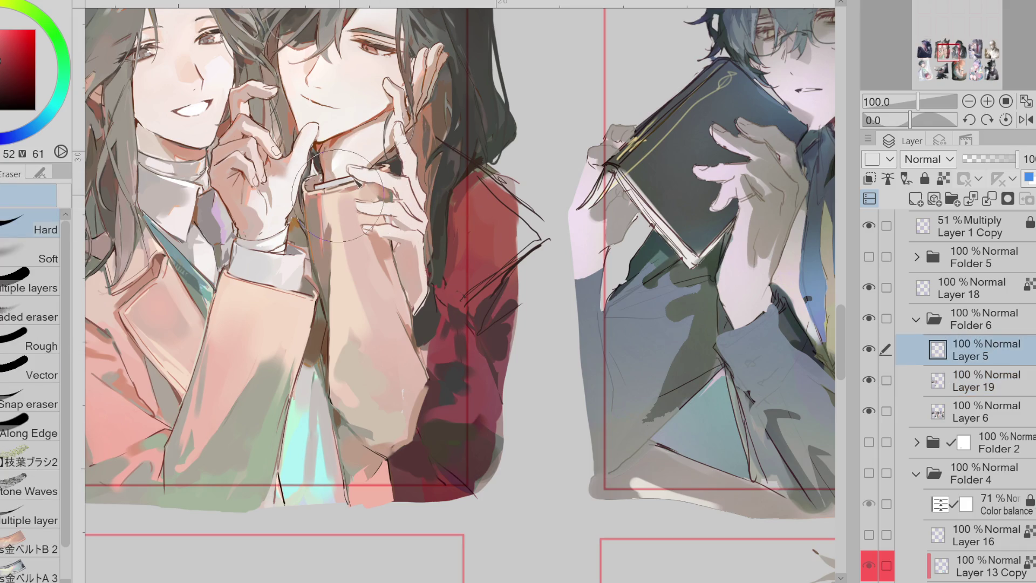
Switch to a black pen and redraw the hair line beside the hand
key("p")
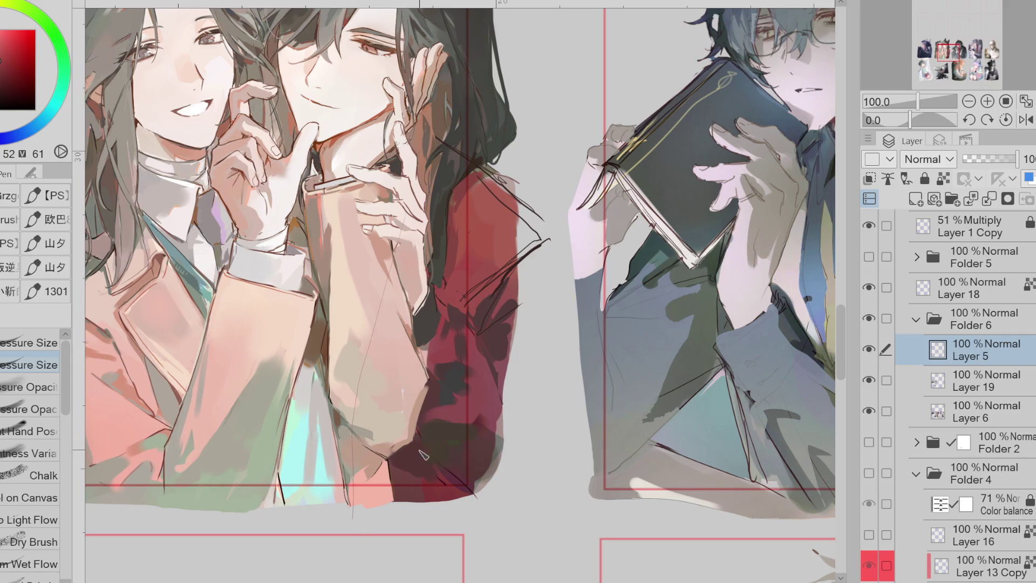
left_click(7, 76)
left_click_drag(13, 71, 8, 109)
left_click_drag(426, 242, 441, 321)
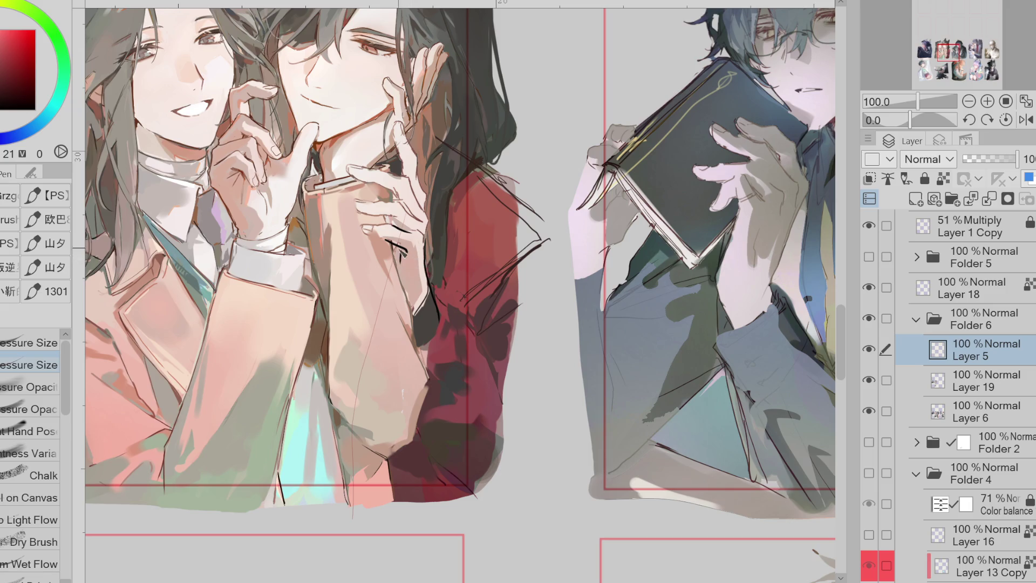
key("ctrl+z")
left_click_drag(395, 253, 395, 330)
key("ctrl+z")
left_click_drag(431, 280, 423, 315)
Sketch lines across the red sleeve and along the hand's edge, undoing bad strokes
left_click_drag(358, 243, 388, 339)
key("ctrl+z")
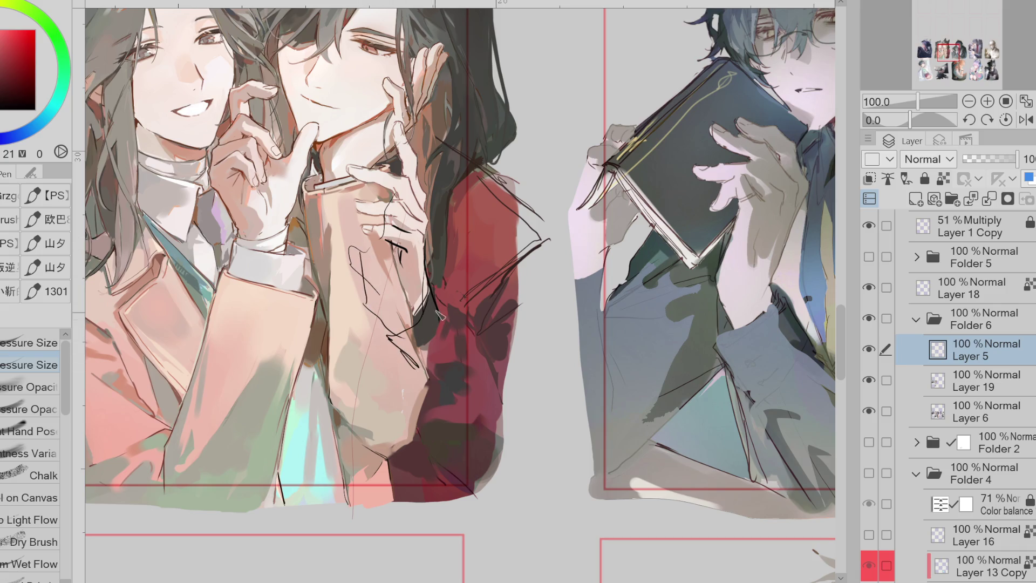
left_click_drag(402, 371, 427, 432)
key("ctrl+z")
left_click_drag(453, 312, 480, 401)
left_click_drag(458, 336, 511, 394)
mouse_move(443, 322)
left_mouse_down()
mouse_move(427, 341)
mouse_move(416, 481)
mouse_move(484, 527)
left_mouse_up()
Draw long contour curves down the figure's side and below the arm
key("ctrl+z")
mouse_move(557, 246)
left_mouse_down()
mouse_move(577, 286)
mouse_move(570, 385)
left_mouse_up()
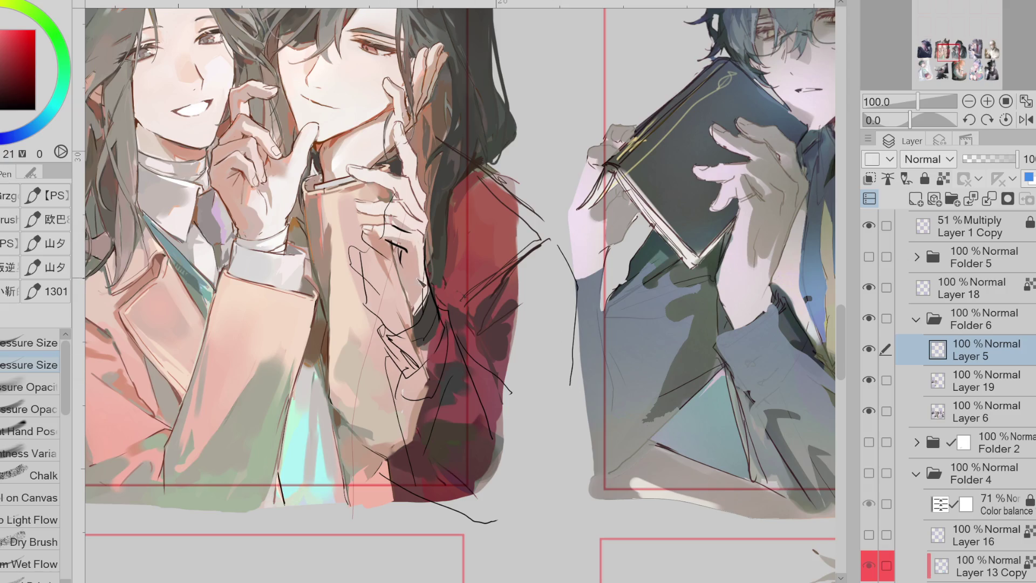
left_click_drag(567, 279, 562, 464)
mouse_move(513, 351)
left_mouse_down()
mouse_move(533, 387)
mouse_move(542, 545)
mouse_move(455, 562)
left_mouse_up()
key("ctrl+z")
mouse_move(451, 326)
left_mouse_down()
mouse_move(376, 402)
mouse_move(469, 510)
left_mouse_up()
Erase stray sketch lines around the hand and add short hatching by its edge
key("e")
mouse_move(438, 374)
left_mouse_down()
mouse_move(464, 345)
mouse_move(421, 410)
mouse_move(410, 372)
mouse_move(394, 389)
mouse_move(437, 481)
left_mouse_up()
key("p")
key("e")
mouse_move(507, 400)
left_mouse_down()
mouse_move(441, 316)
mouse_move(453, 291)
mouse_move(367, 306)
left_mouse_up()
key("p")
key("e")
key("p")
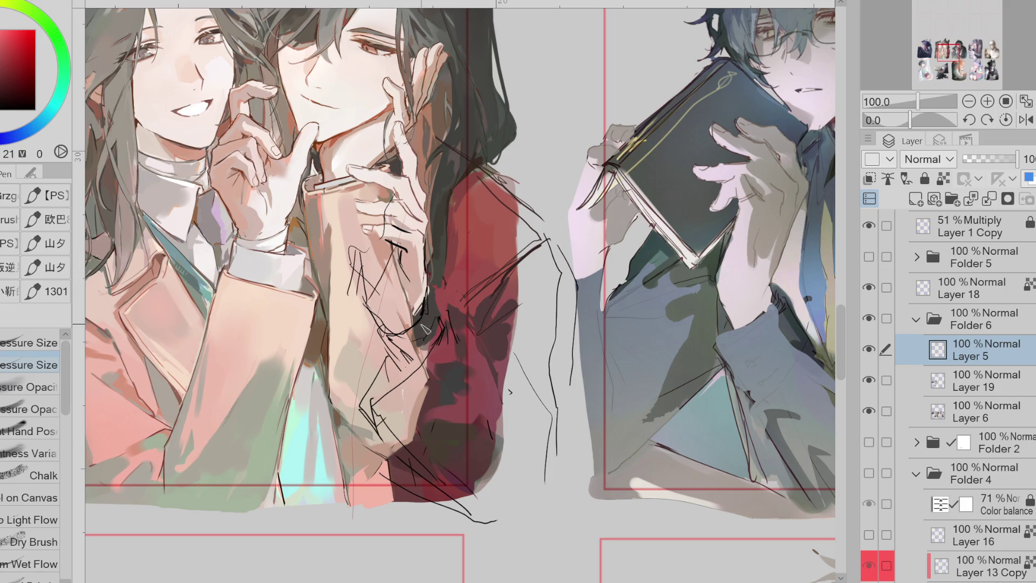
mouse_move(444, 333)
left_mouse_down()
mouse_move(431, 326)
mouse_move(422, 373)
mouse_move(383, 400)
mouse_move(462, 370)
mouse_move(472, 397)
left_mouse_up()
key("ctrl+z")
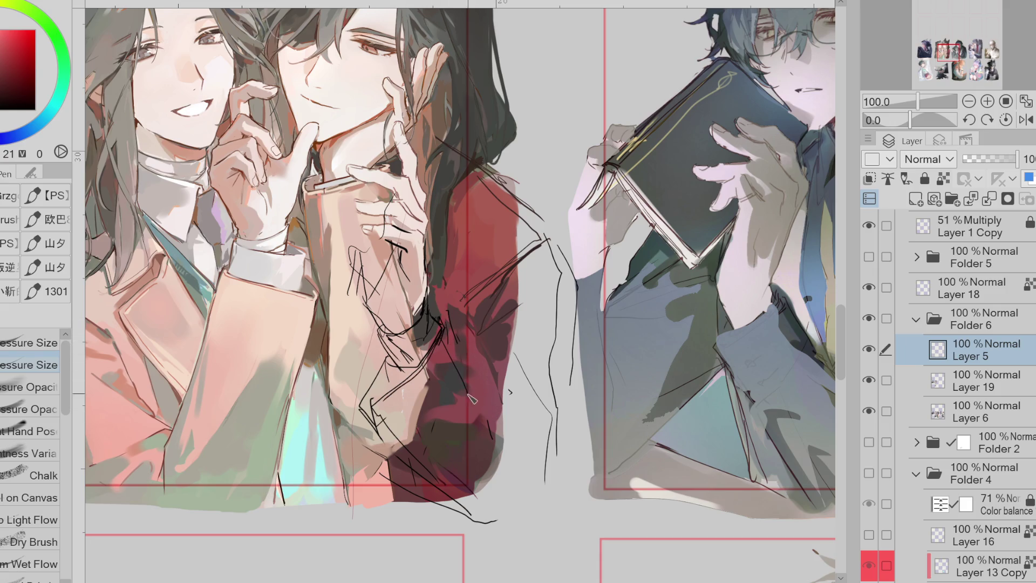
key("ctrl+z")
key("ctrl+z")
Sketch curves down the figure's side and lower body, then fade Layer 5 to 42%
mouse_move(551, 217)
left_mouse_down()
mouse_move(577, 302)
mouse_move(563, 372)
left_mouse_up()
mouse_move(557, 290)
left_mouse_down()
mouse_move(491, 369)
mouse_move(556, 461)
left_mouse_up()
mouse_move(568, 361)
left_mouse_down()
mouse_move(575, 468)
mouse_move(523, 542)
left_mouse_up()
mouse_move(381, 448)
left_mouse_down()
mouse_move(477, 571)
mouse_move(516, 546)
left_mouse_up()
mouse_move(487, 419)
left_mouse_down()
mouse_move(541, 454)
mouse_move(536, 484)
left_mouse_up()
left_click_drag(492, 446, 517, 532)
left_click(993, 160)
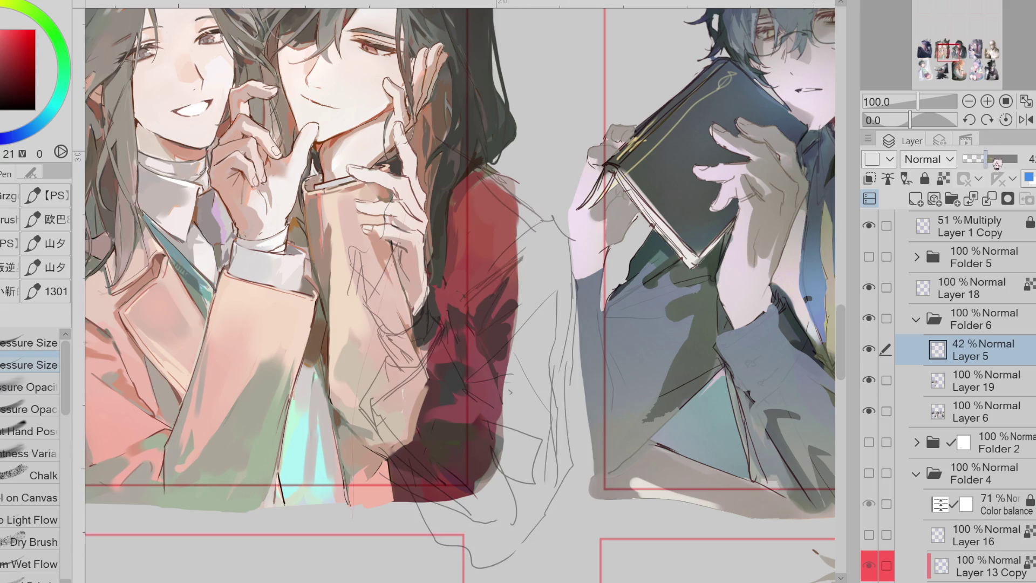
On Layer 19, lasso-fill a dark brown hair strand over the jacket shoulder
left_click(983, 387)
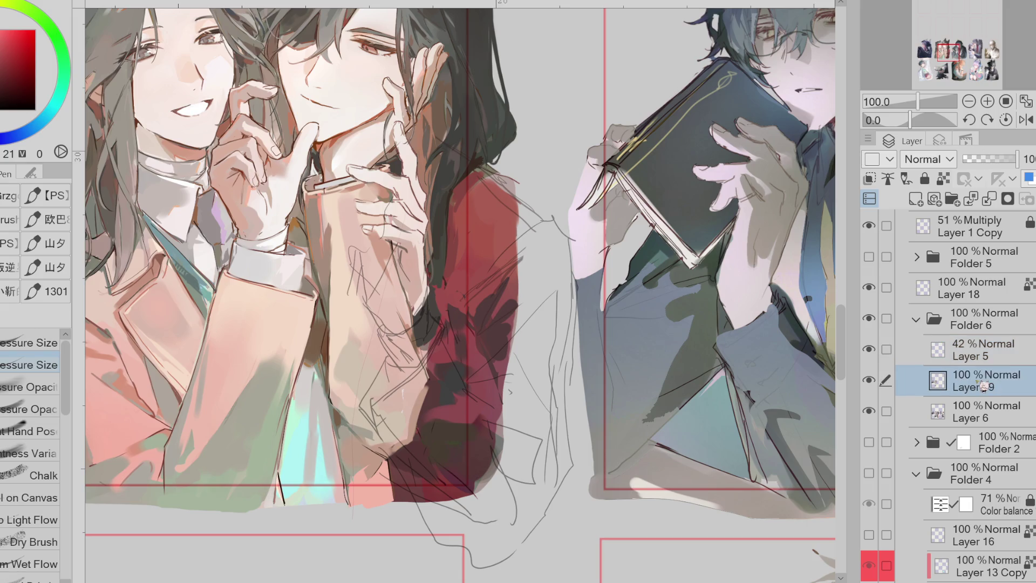
key("g")
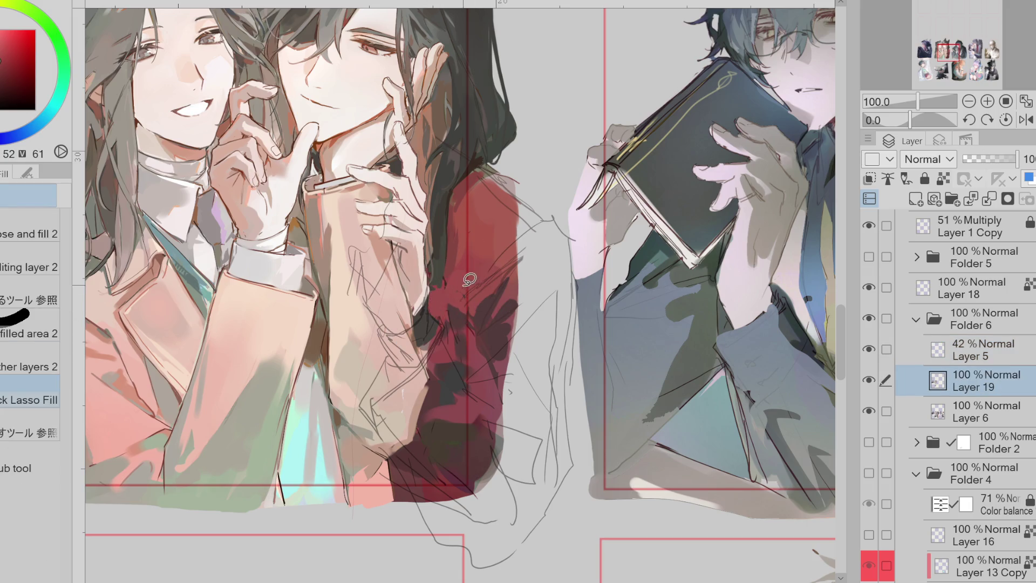
key("p")
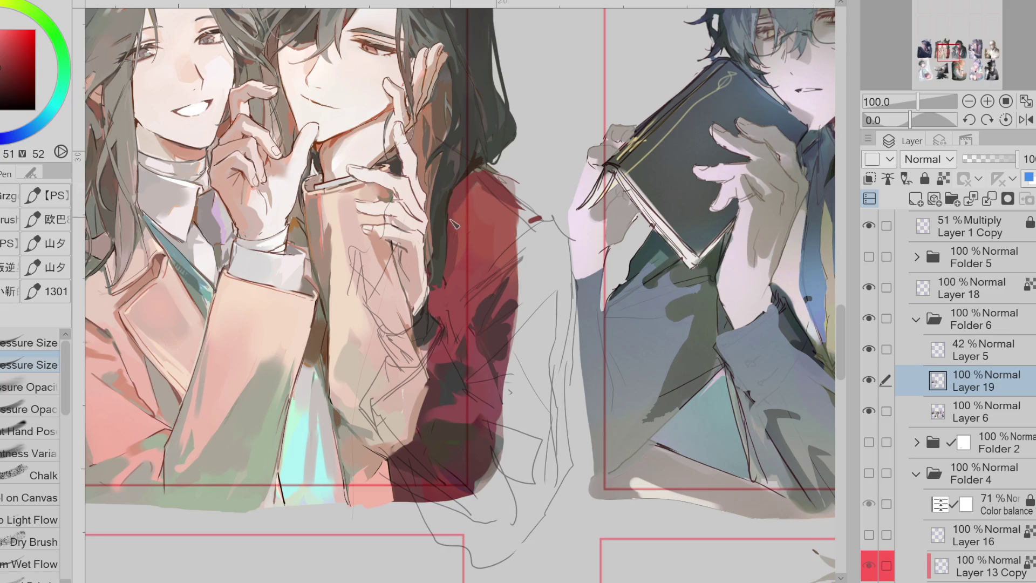
left_click(470, 135, "alt")
key("g")
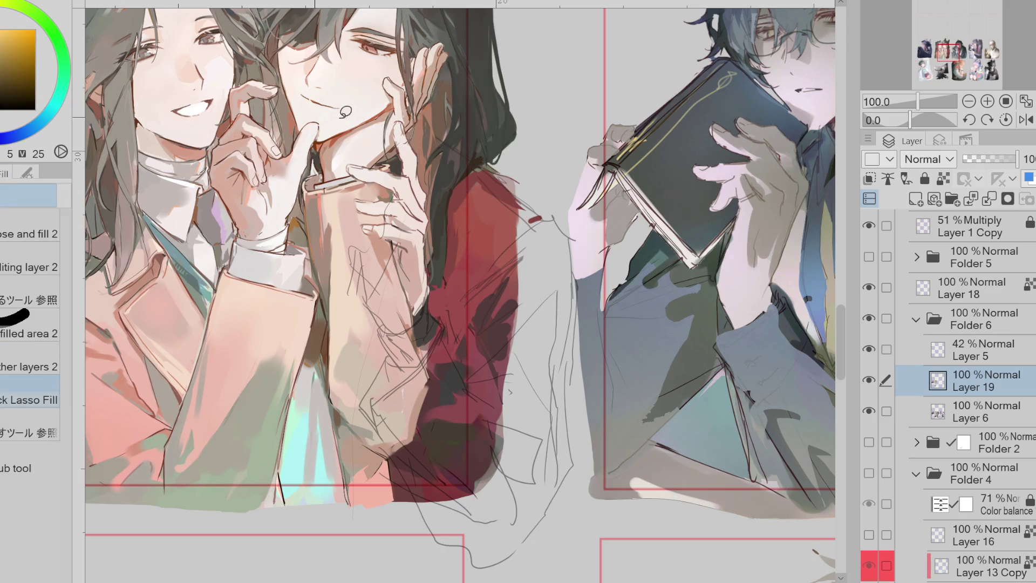
left_click(433, 165, "alt")
left_click(456, 176, "alt")
mouse_move(453, 181)
left_mouse_down()
mouse_move(451, 211)
mouse_move(481, 249)
mouse_move(456, 183)
mouse_move(432, 256)
mouse_move(446, 208)
left_mouse_up()
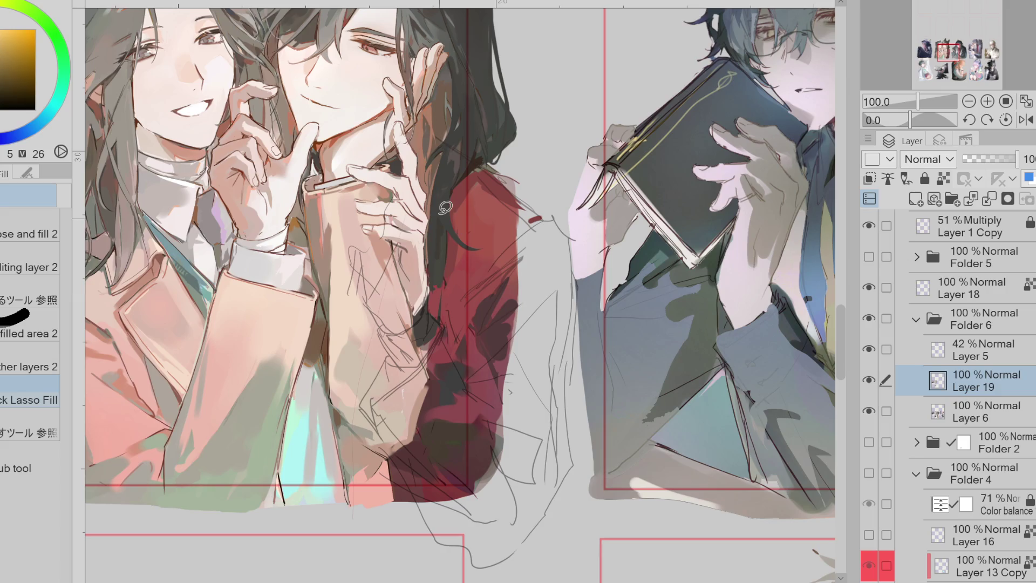
Sample skin tones and jacket reds, then flip the canvas view horizontally
left_click(427, 227, "alt")
left_click(418, 222, "alt")
left_click(403, 224, "alt")
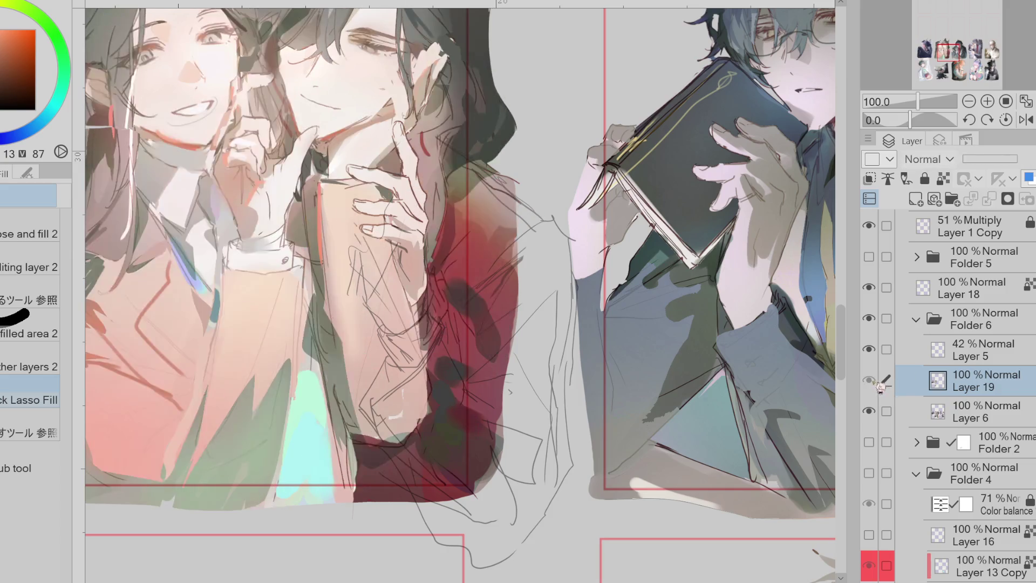
left_click(413, 233, "alt")
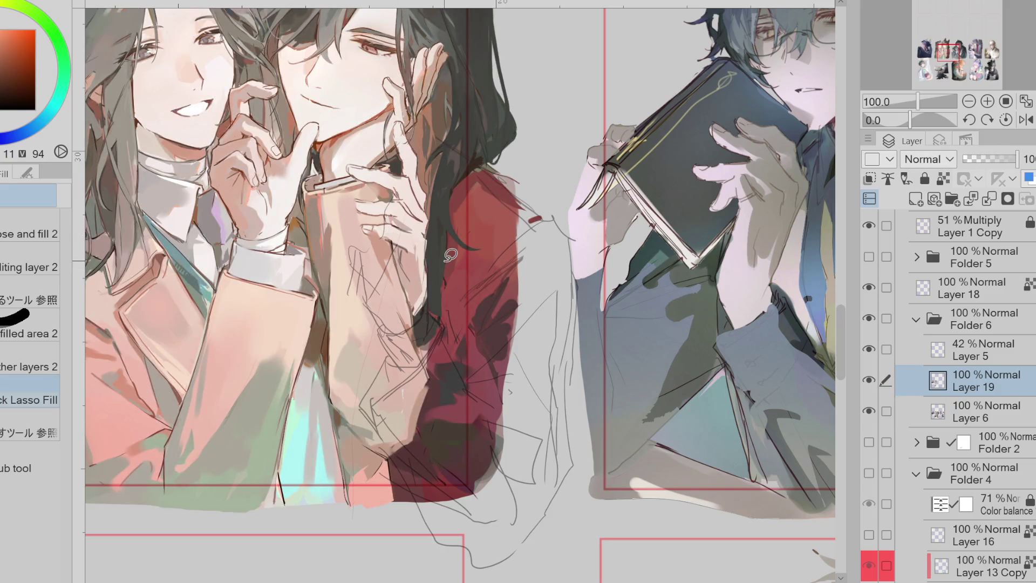
left_click(440, 278, "alt")
left_click(433, 308, "alt")
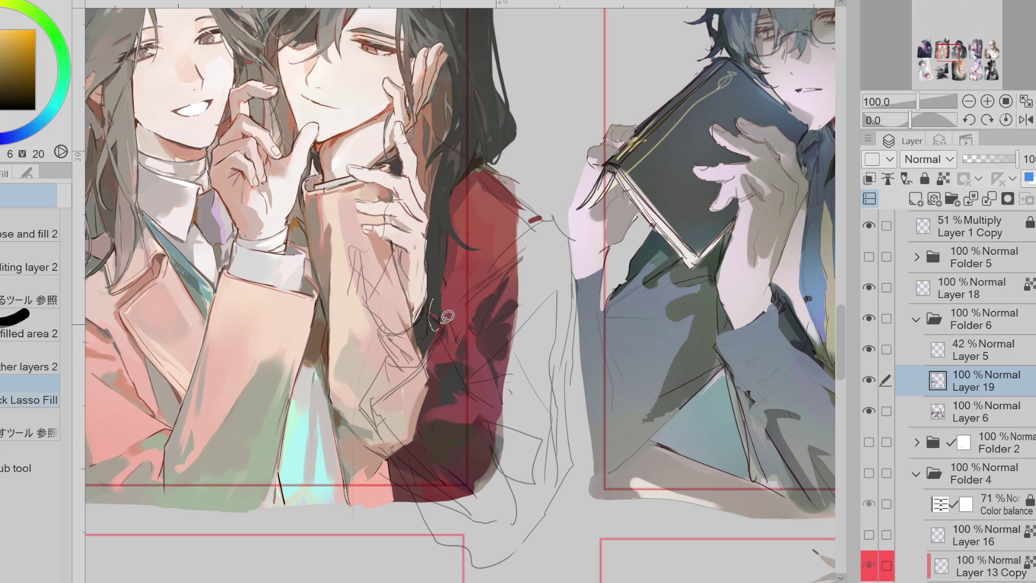
left_click(441, 341, "alt")
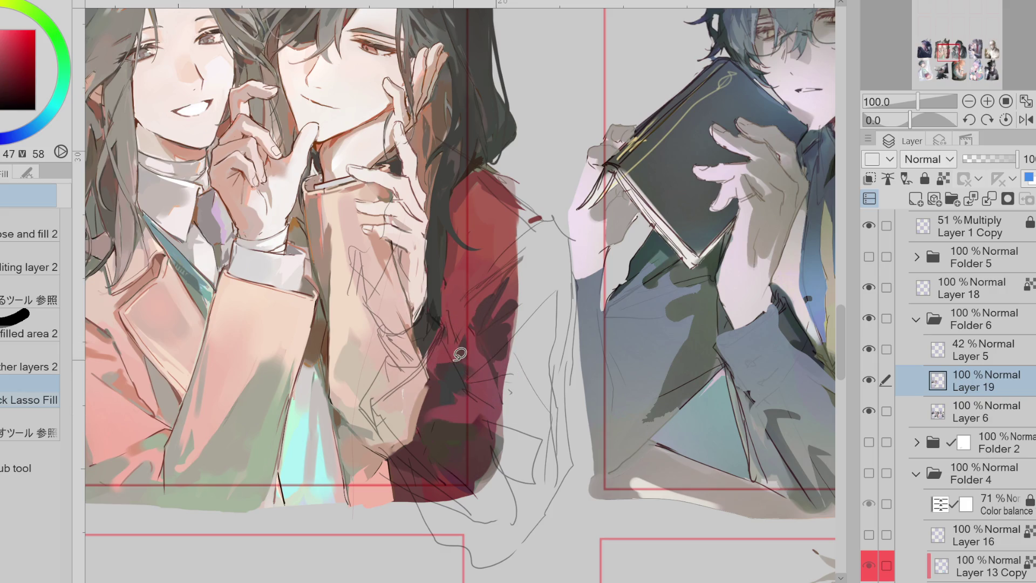
left_click(449, 341, "alt")
key("p")
left_click(442, 327, "alt")
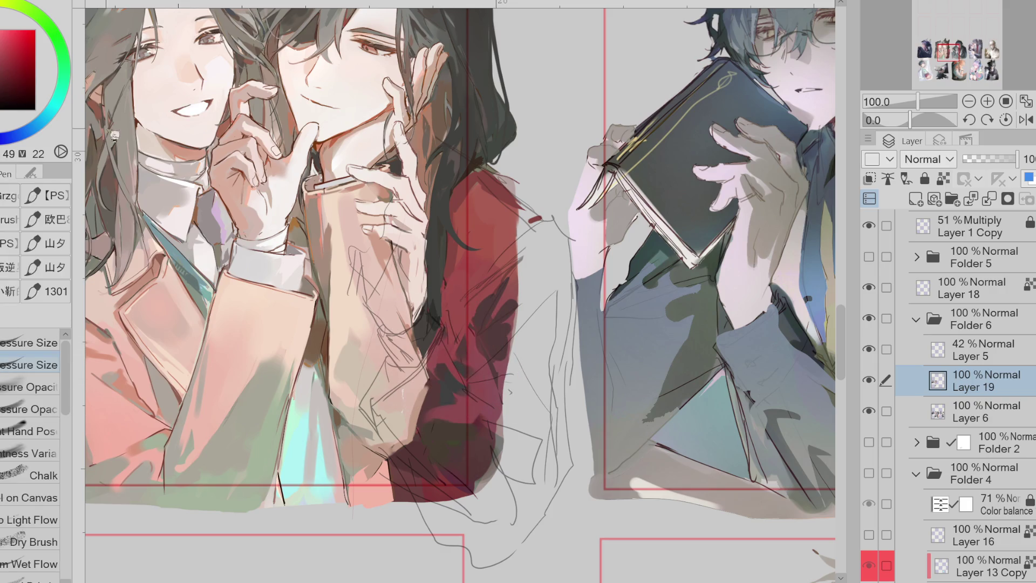
left_click(1028, 121)
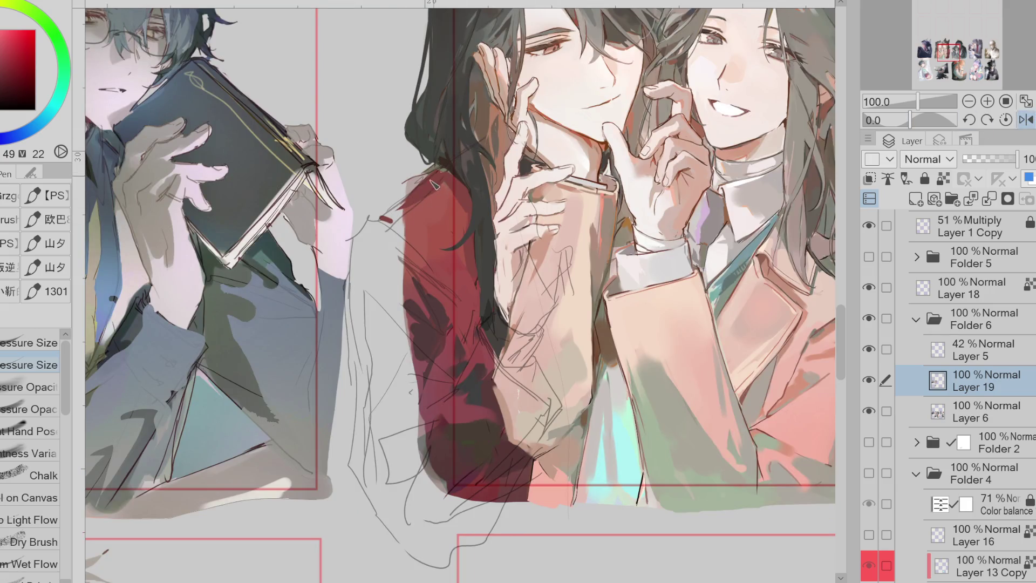
Push the hair by the shoulder leftward with the warp tool, keeping Layer 19 as the working layer
left_click_drag(429, 172, 366, 220)
left_click(963, 418)
left_click(886, 381)
key("j")
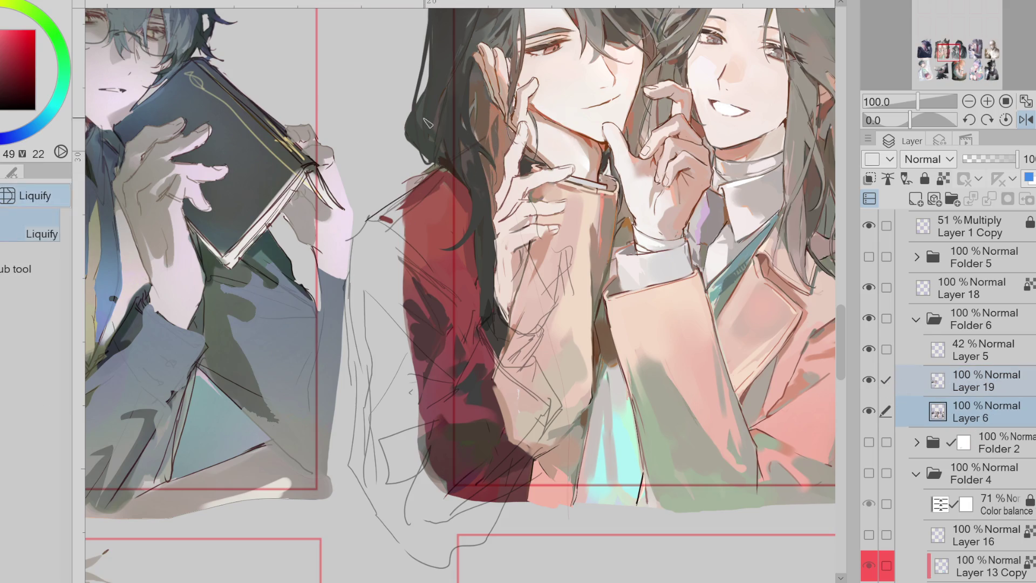
left_click_drag(480, 157, 443, 171)
key("e")
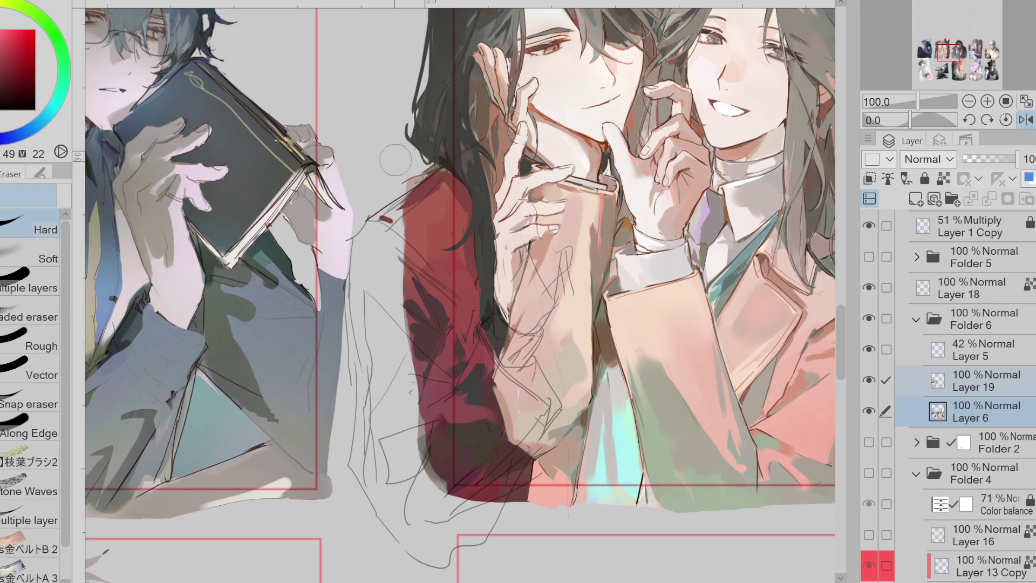
key("alt+bracketright")
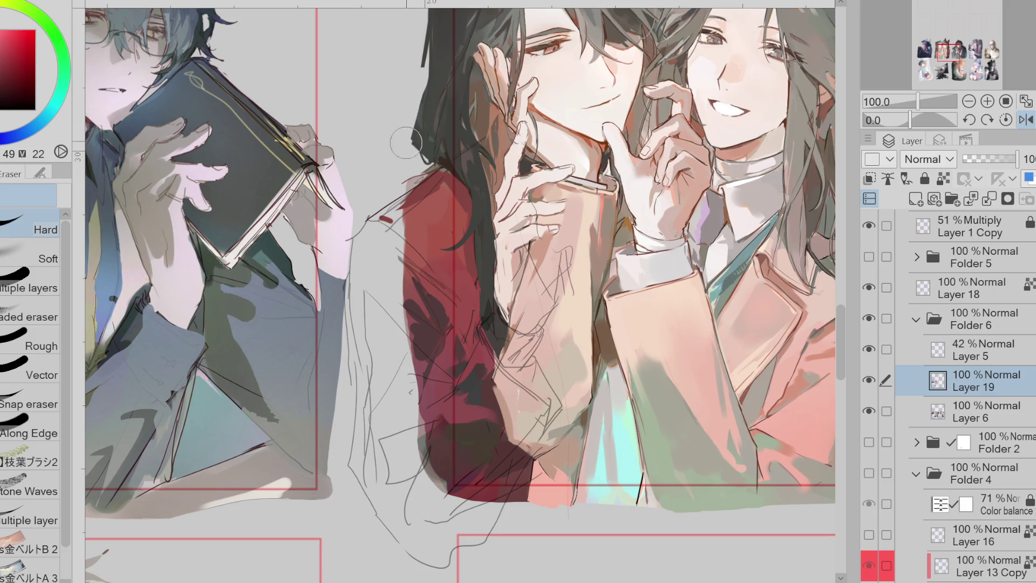
key("p")
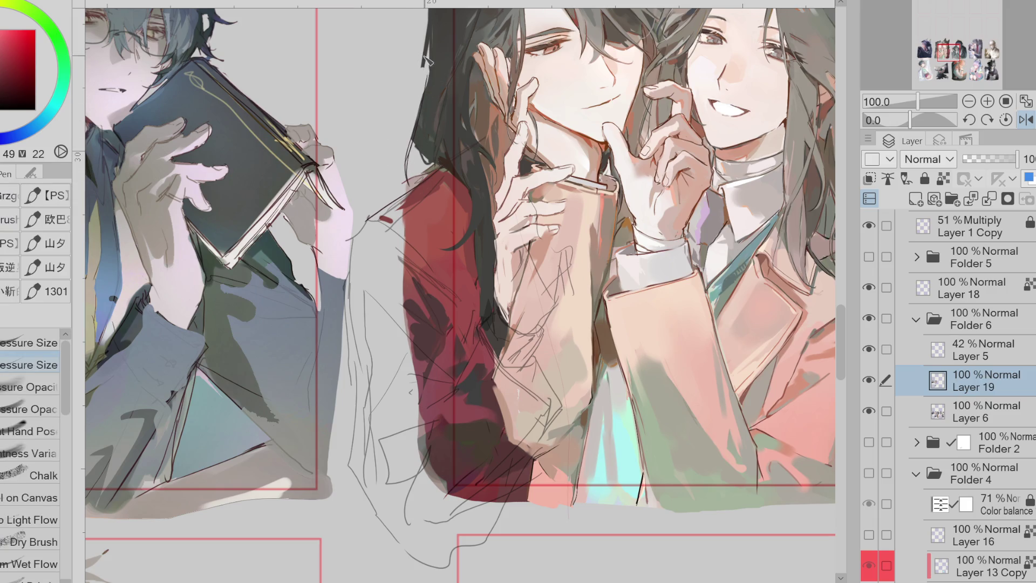
Draw a dark line along the sleeve edge and paint red over the jacket's outer edge
left_click(426, 86, "alt")
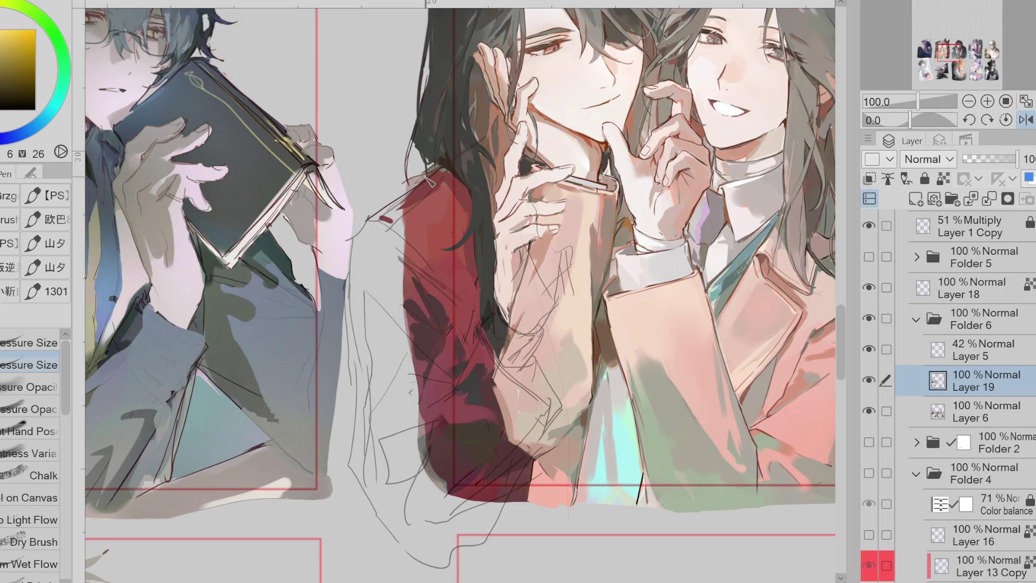
left_click_drag(424, 190, 373, 224)
left_click(447, 160, "alt")
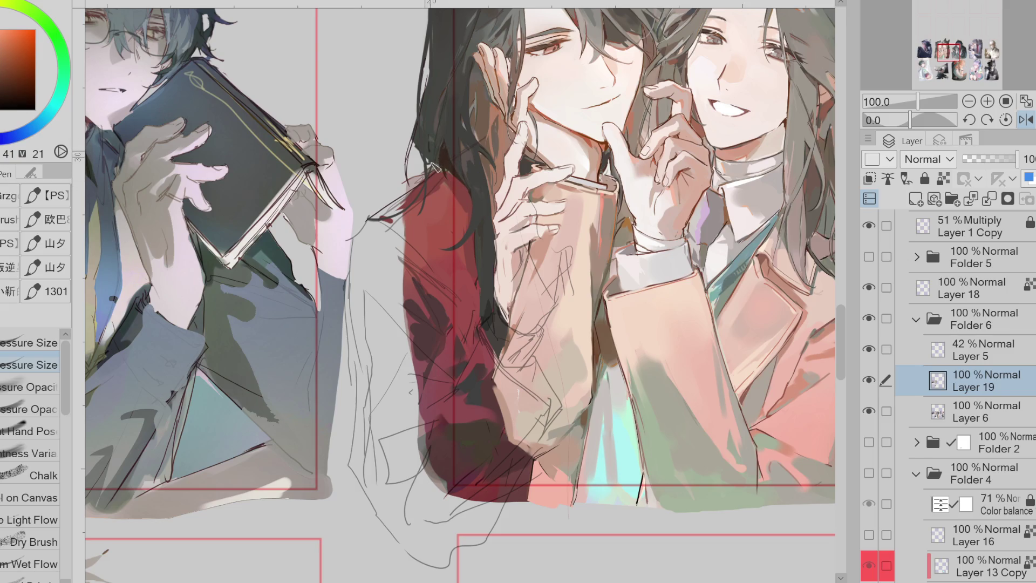
left_click(432, 162, "alt")
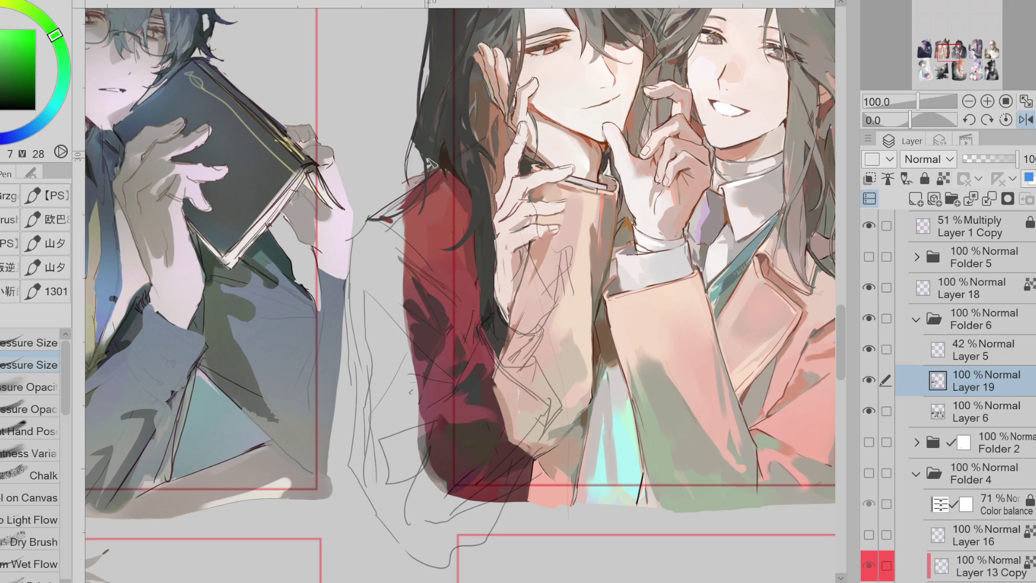
left_click(446, 190, "alt")
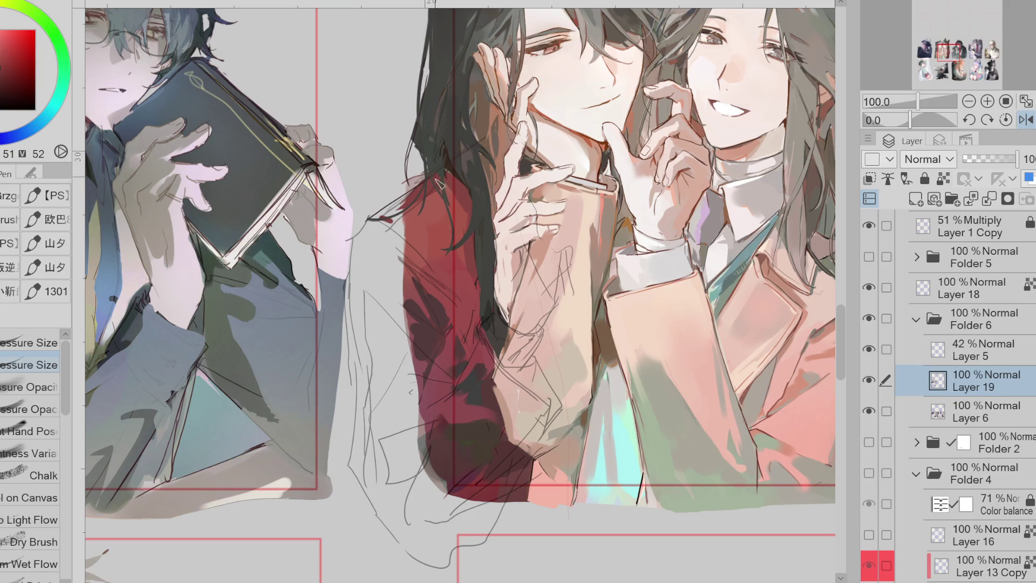
left_click(439, 168, "alt")
left_click(421, 217, "alt")
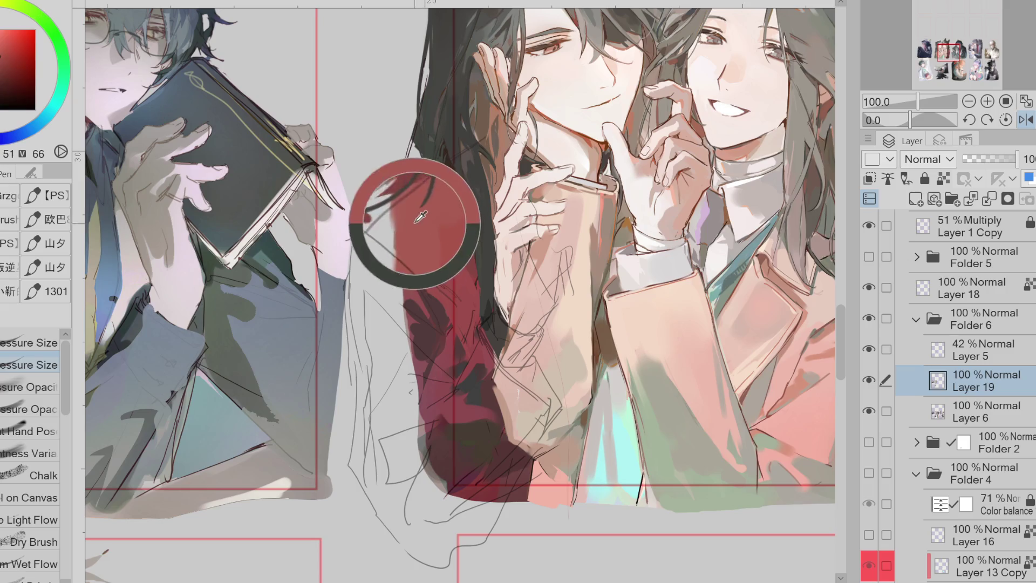
mouse_move(414, 232)
left_mouse_down()
mouse_move(399, 246)
mouse_move(380, 224)
mouse_move(400, 206)
mouse_move(384, 242)
mouse_move(461, 313)
left_mouse_up()
left_click(384, 231, "alt")
Paint dark and mid red strokes down the jacket and across the sleeve
left_click(444, 273, "alt")
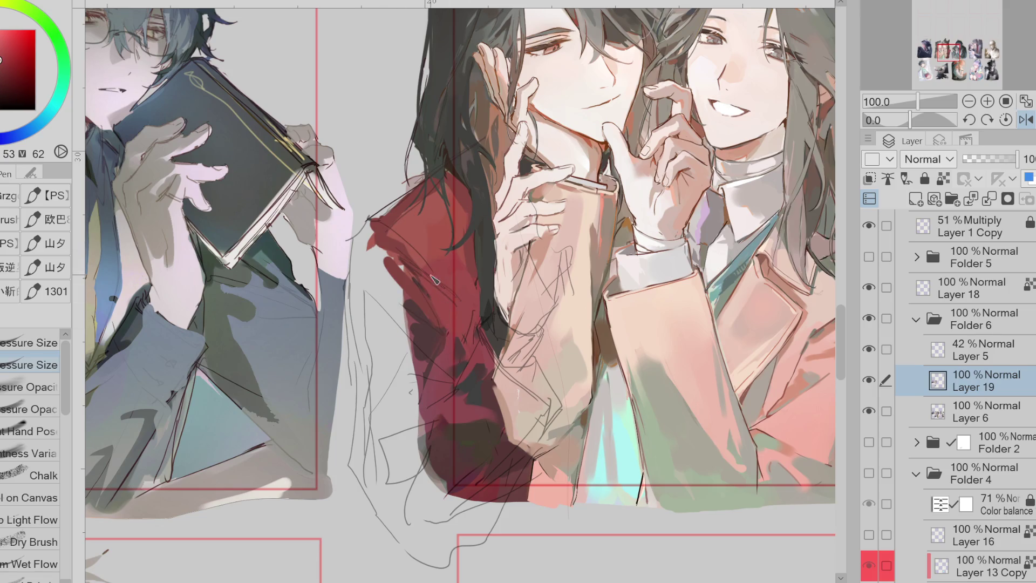
left_click(463, 360, "alt")
mouse_move(402, 335)
left_mouse_down()
mouse_move(440, 380)
mouse_move(408, 445)
left_mouse_up()
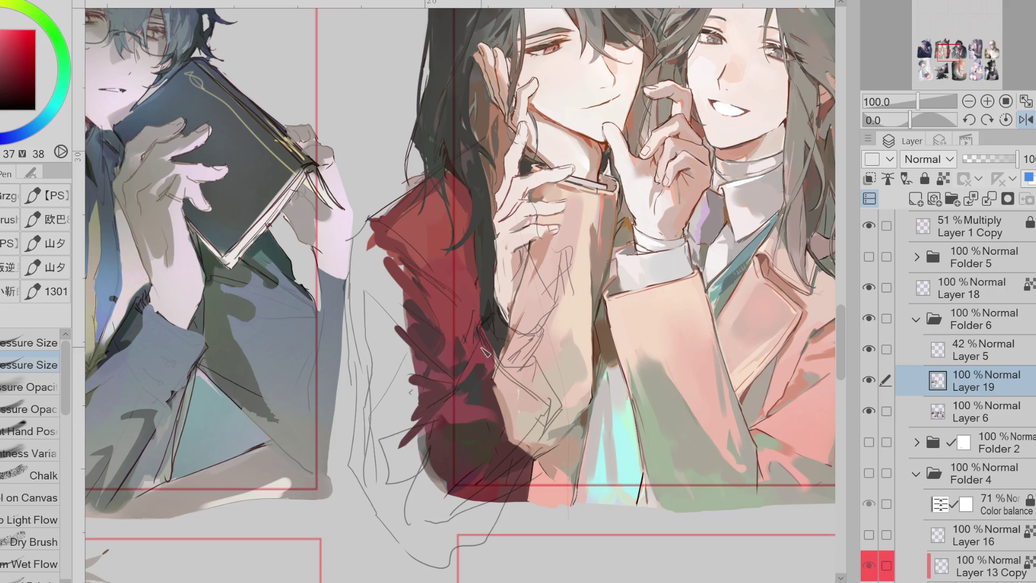
left_click(477, 372, "alt")
left_click(473, 402, "alt")
mouse_move(432, 415)
left_mouse_down()
mouse_move(448, 464)
mouse_move(427, 467)
mouse_move(432, 502)
mouse_move(457, 513)
left_mouse_up()
left_click(436, 451, "alt")
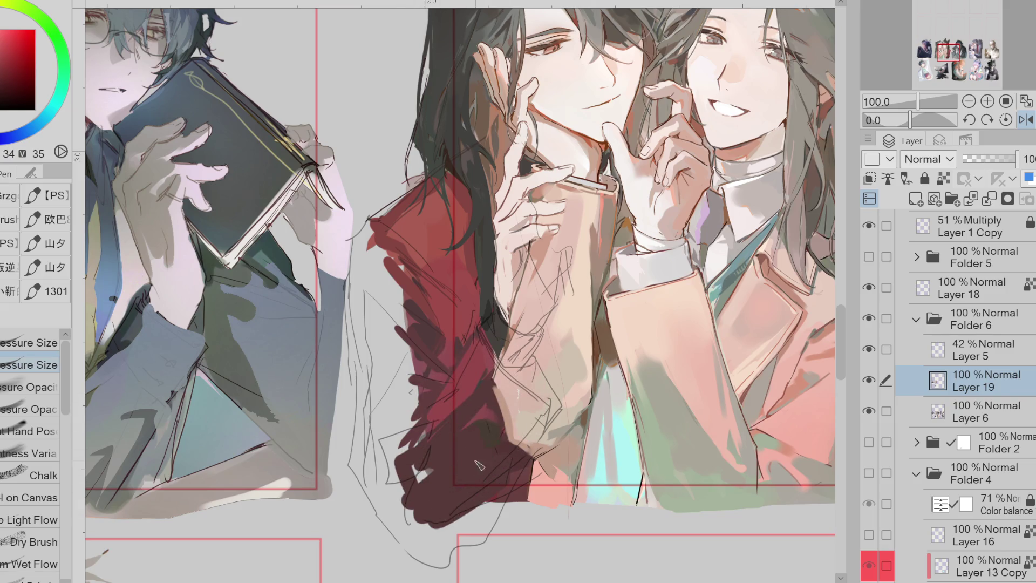
left_click(525, 478, "alt")
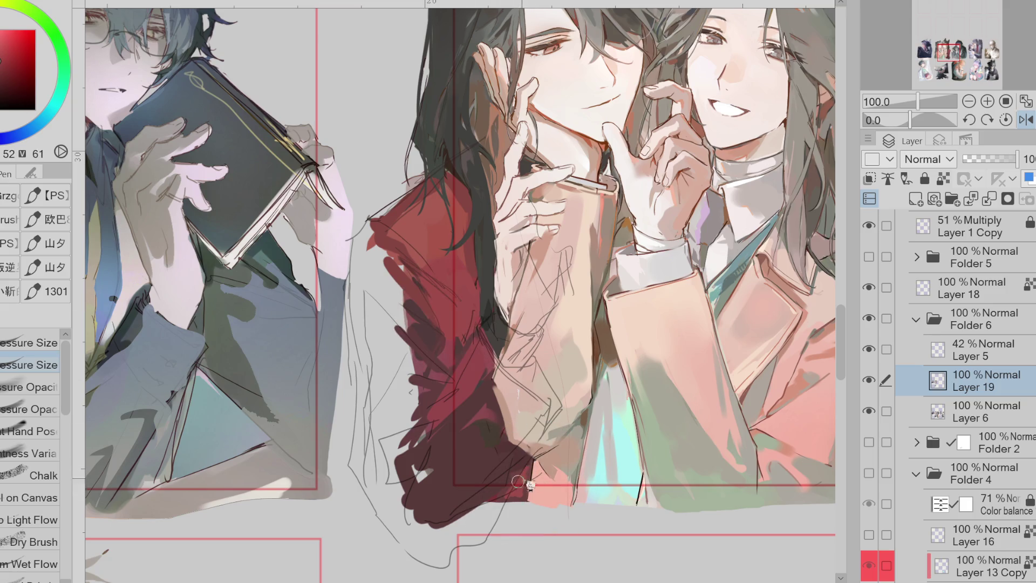
left_click(448, 427, "alt")
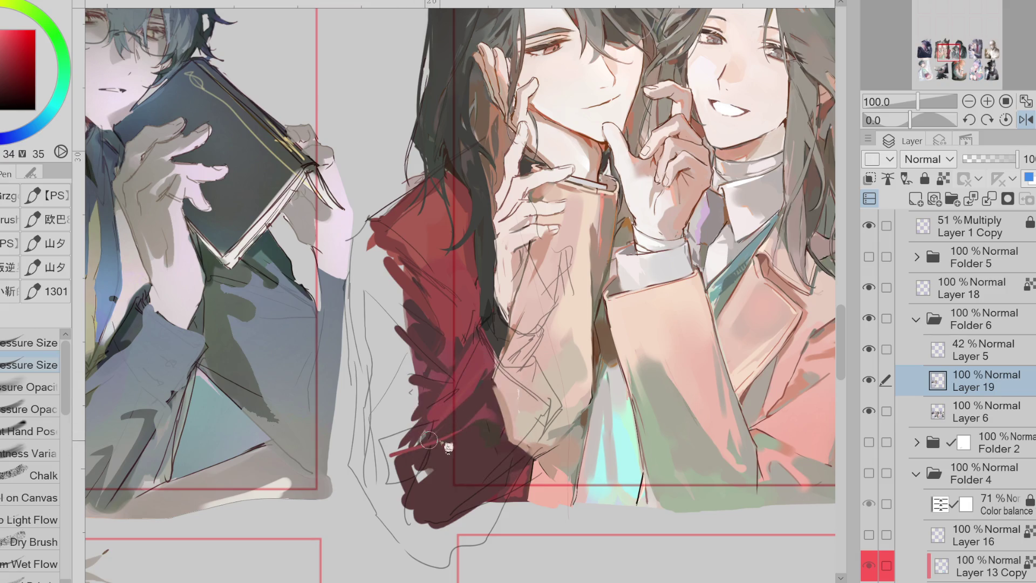
mouse_move(448, 431)
left_mouse_down()
mouse_move(389, 456)
mouse_move(398, 499)
left_mouse_up()
mouse_move(417, 418)
left_mouse_down()
mouse_move(402, 416)
mouse_move(410, 394)
mouse_move(412, 404)
left_mouse_up()
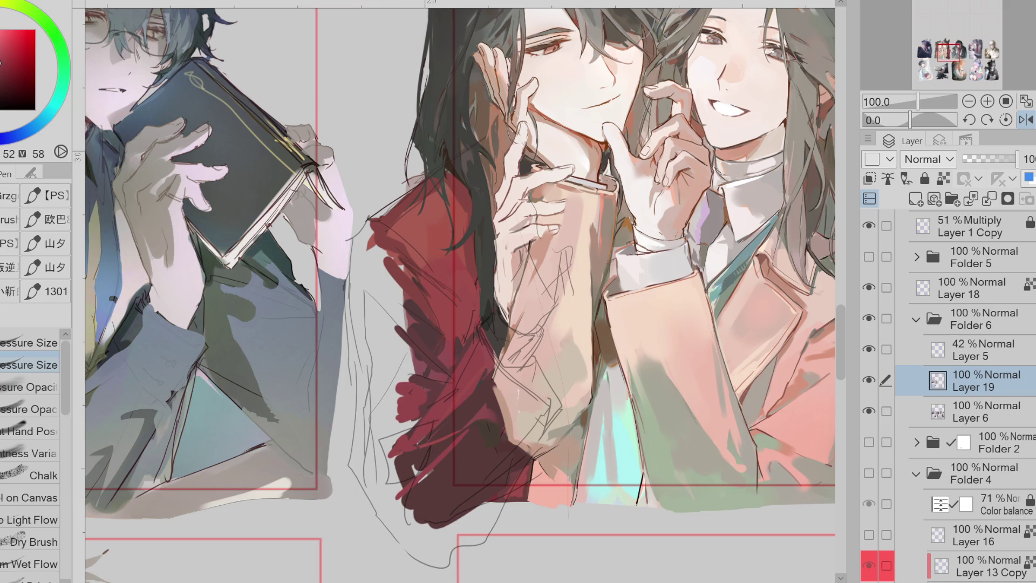
Lasso-fill a solid red strip along the sleeve
key("g")
mouse_move(427, 247)
left_mouse_down()
mouse_move(400, 405)
mouse_move(413, 415)
left_mouse_up()
mouse_move(377, 253)
left_mouse_down()
mouse_move(372, 311)
mouse_move(391, 451)
mouse_move(415, 388)
mouse_move(393, 446)
mouse_move(427, 421)
left_mouse_up()
left_click(432, 378, "alt")
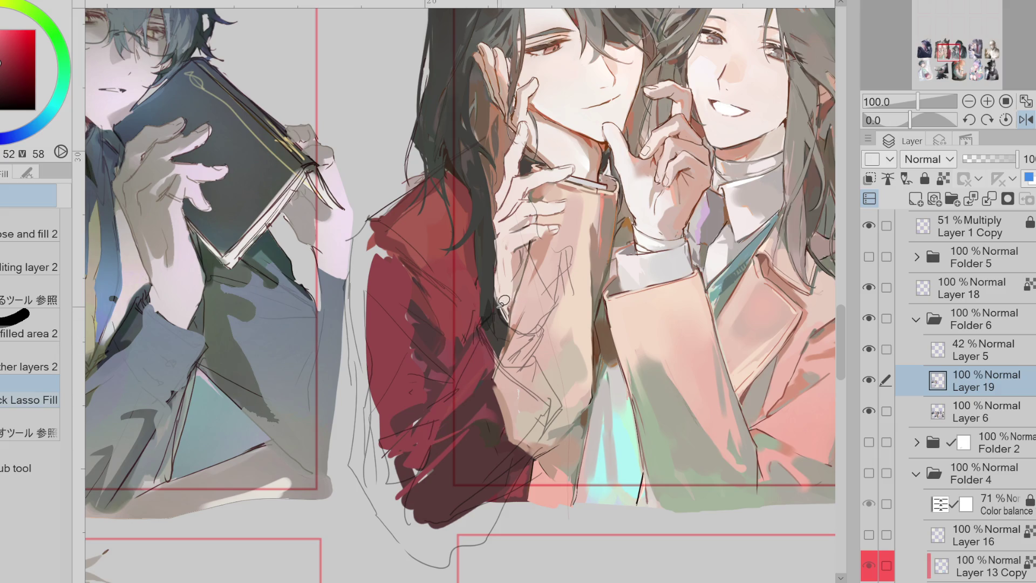
Lasso-fill the hair's left edge dark over the sketch lines and mirror the view
left_click(488, 318, "alt")
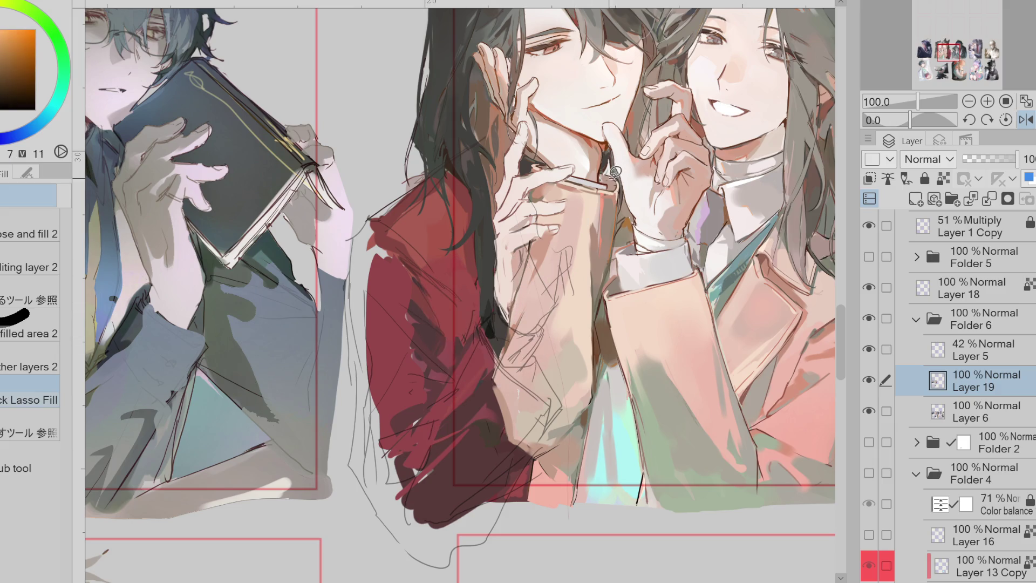
left_click(408, 229, "alt")
left_click(423, 189, "alt")
left_click(405, 232, "alt")
left_click(427, 137, "alt")
mouse_move(412, 186)
left_mouse_down()
mouse_move(428, 127)
mouse_move(397, 227)
mouse_move(421, 178)
left_mouse_up()
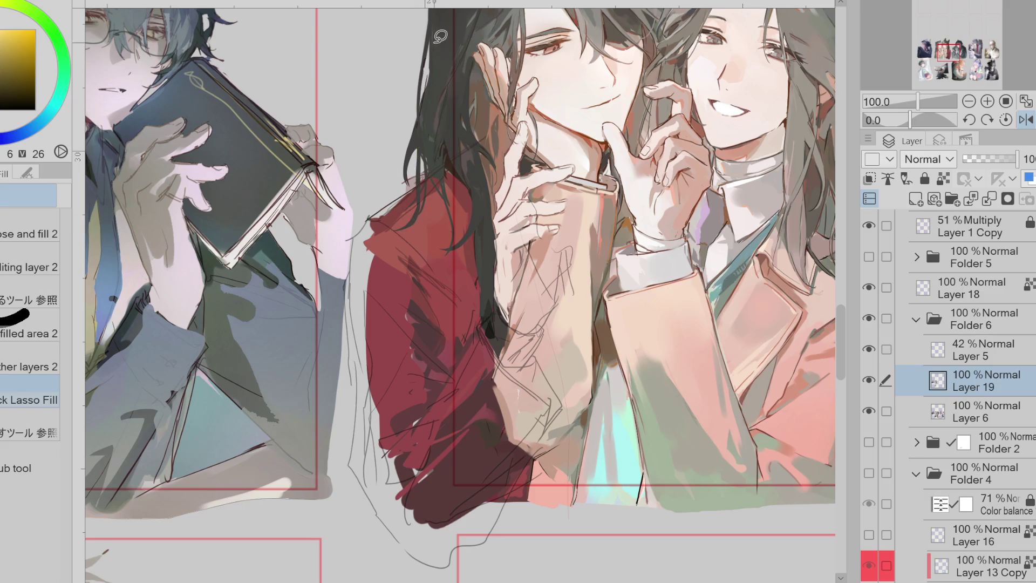
mouse_move(428, 111)
left_mouse_down()
mouse_move(410, 221)
mouse_move(425, 218)
mouse_move(427, 114)
left_mouse_up()
left_click(1026, 119)
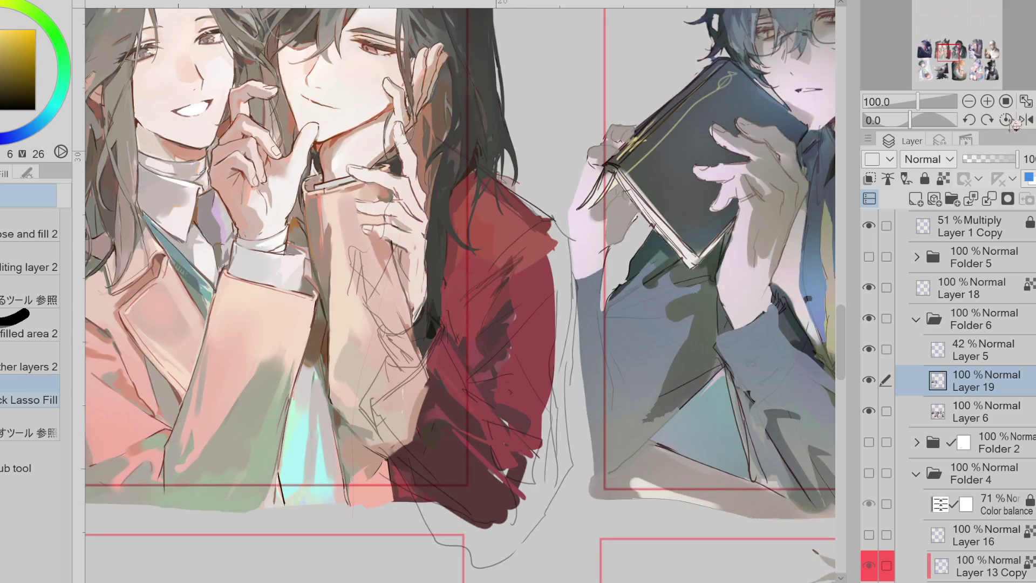
Sample a dark orange and the coat's dark red while stepping between Layers 5 and 6
key("p")
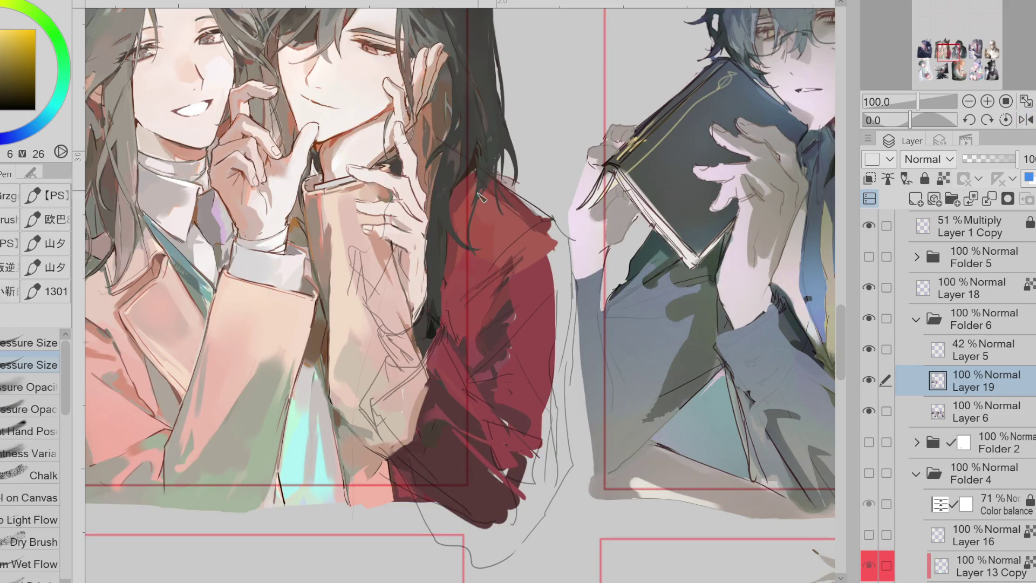
left_click(480, 187, "alt")
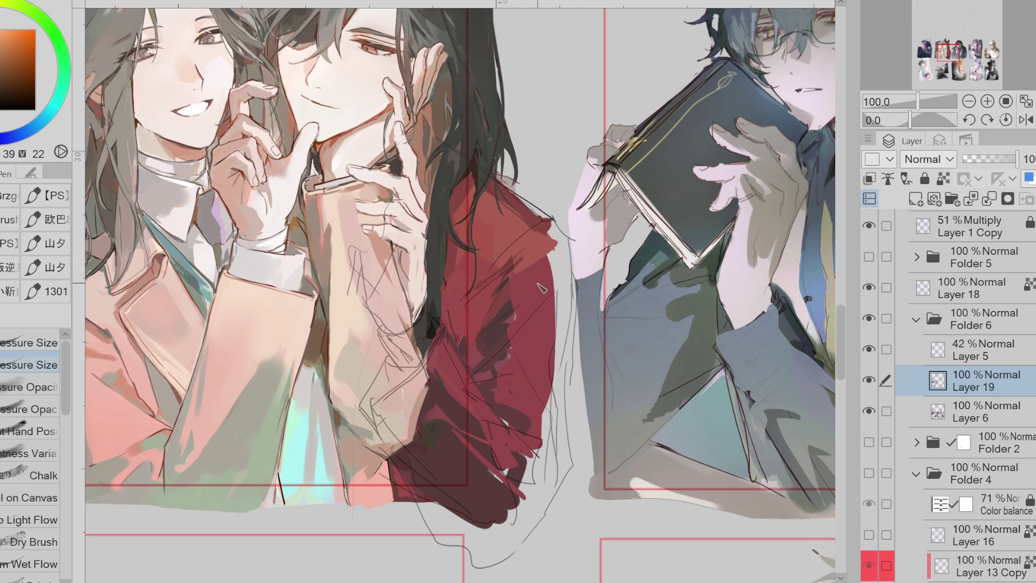
key("alt+bracketright")
key("e")
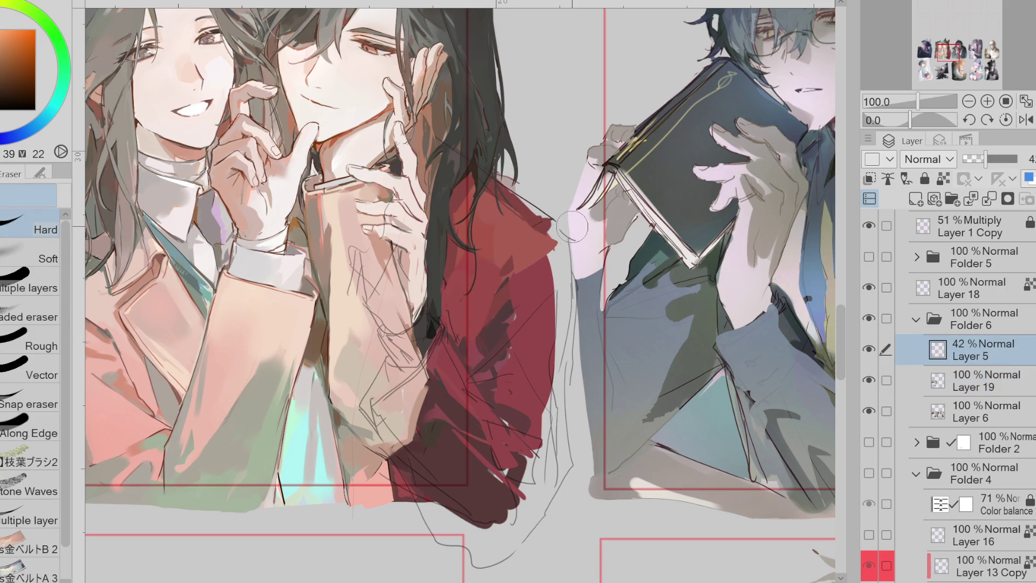
key("alt+bracketleft")
key("alt+bracketleft")
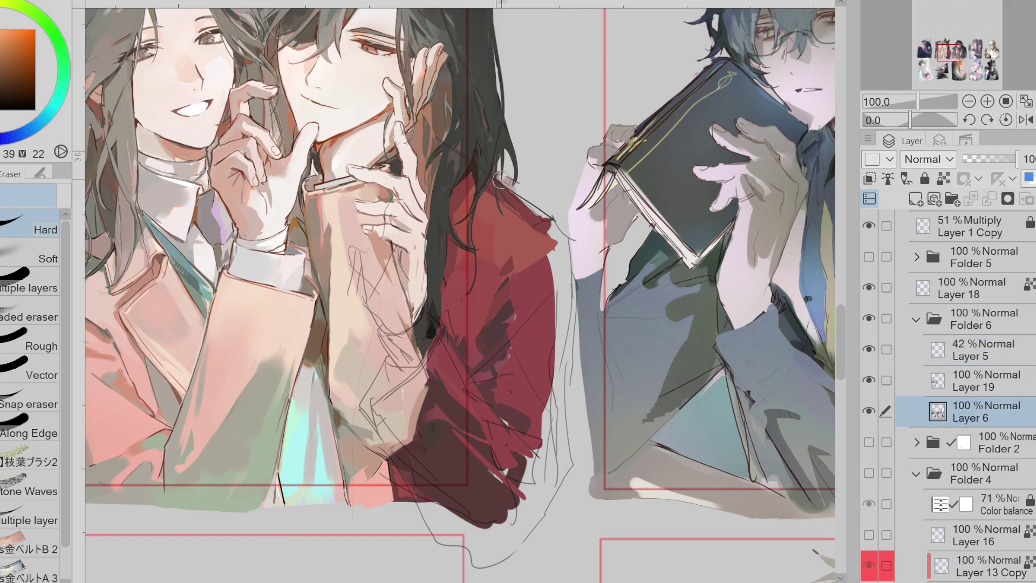
key("p")
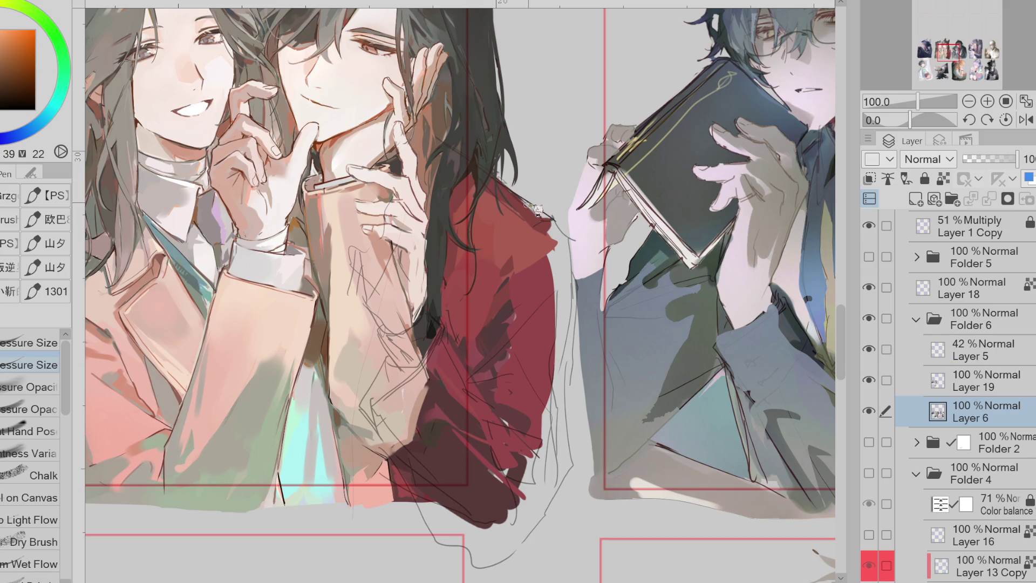
left_click(468, 201, "alt")
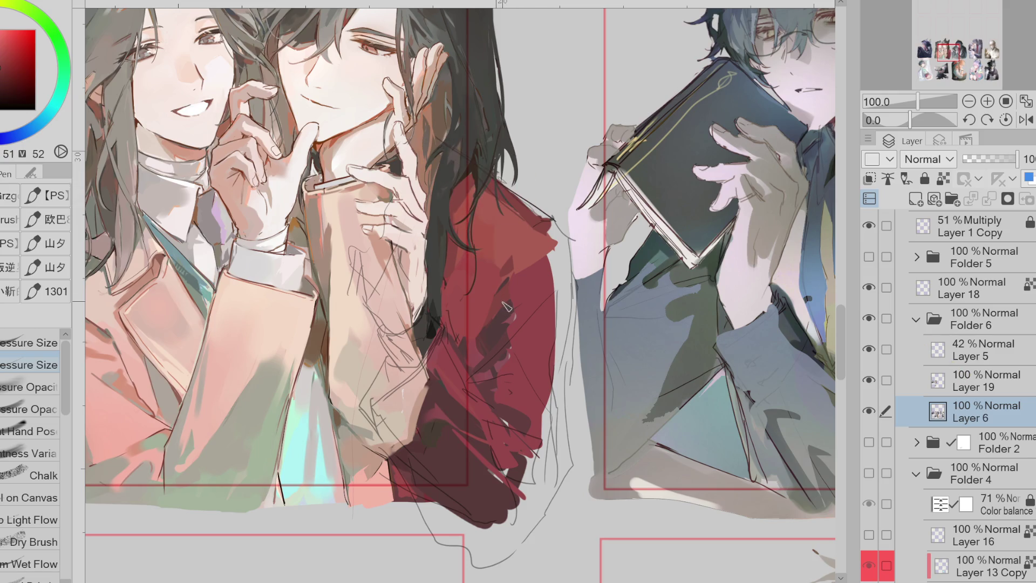
On Layer 19, darken the shadow under the arm with a sampled orange-brown
left_click(948, 375)
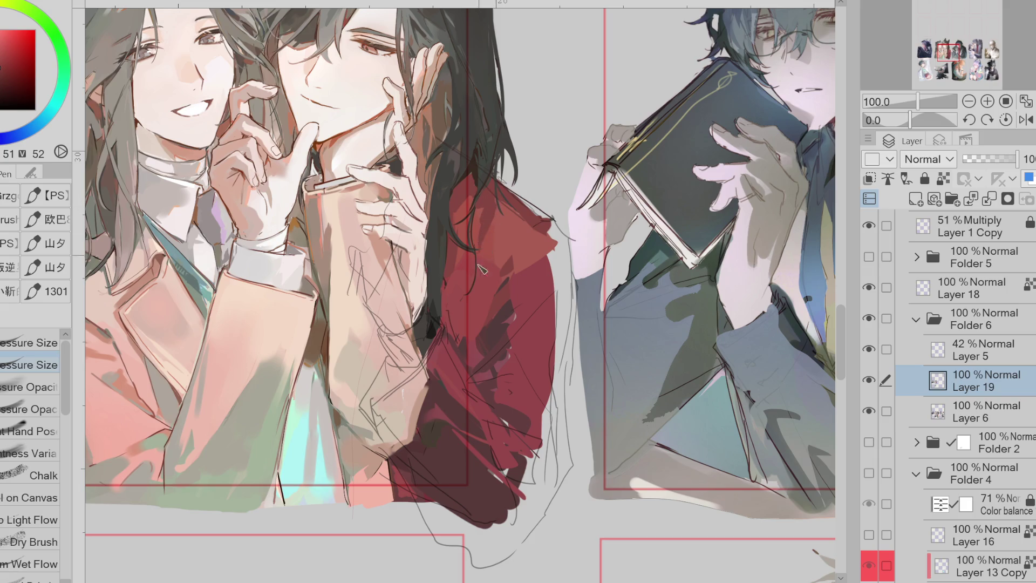
left_click_drag(435, 278, 427, 238)
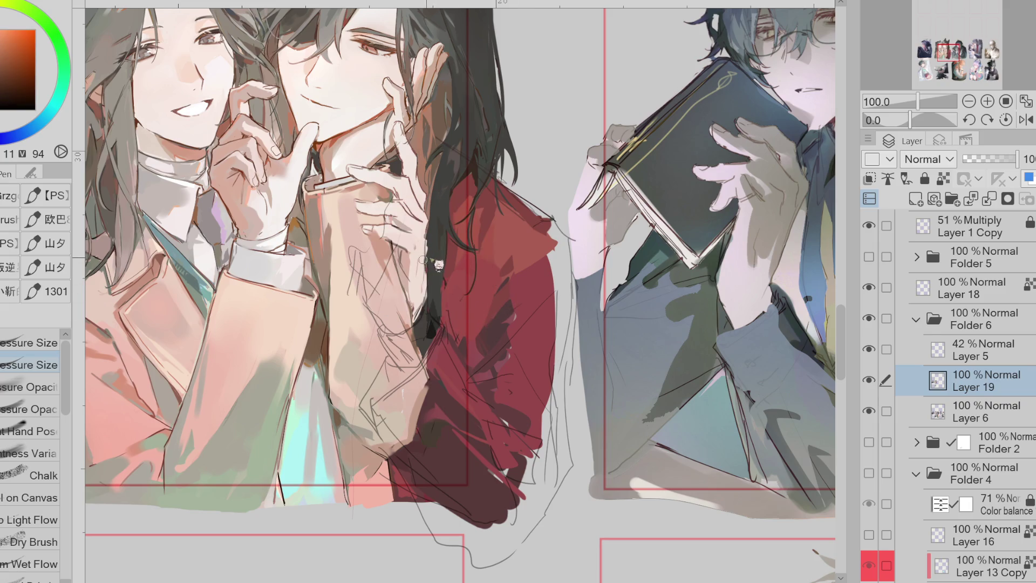
left_click(427, 329)
left_click_drag(425, 333, 432, 348)
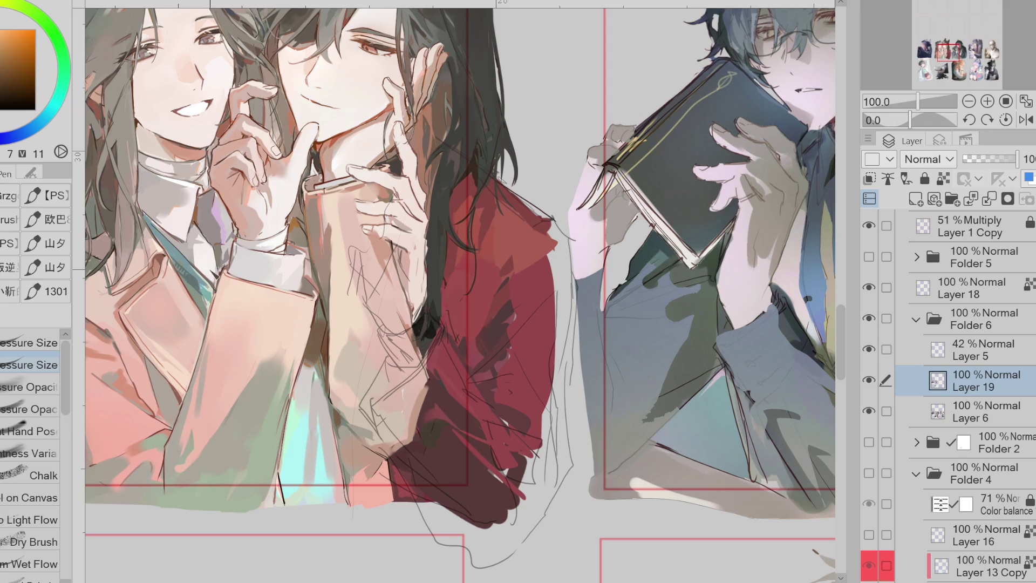
Pick a dark red and hide the grey Layer 5 sketch lines
key("g")
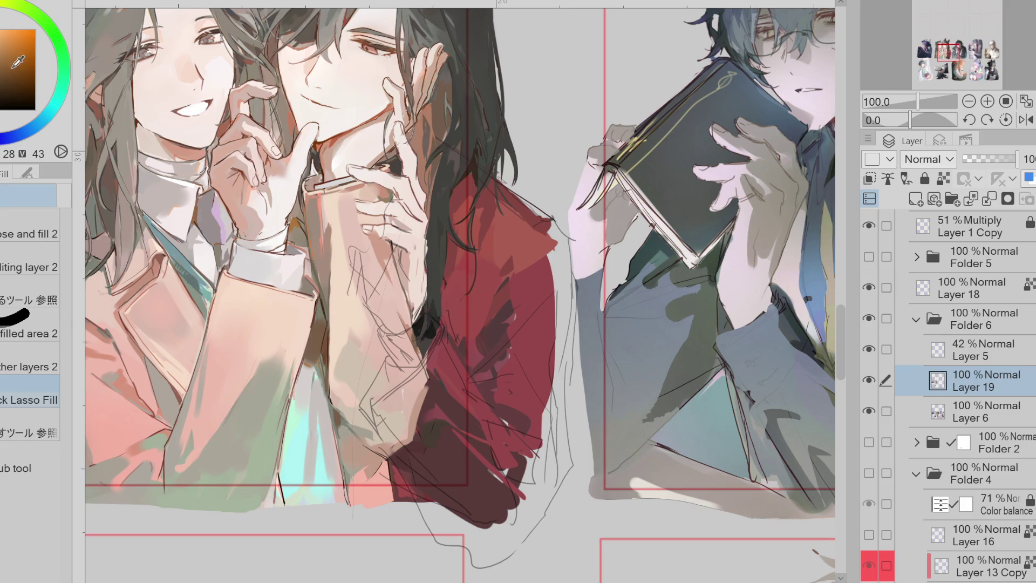
left_click(10, 64)
key("p")
left_click(869, 349)
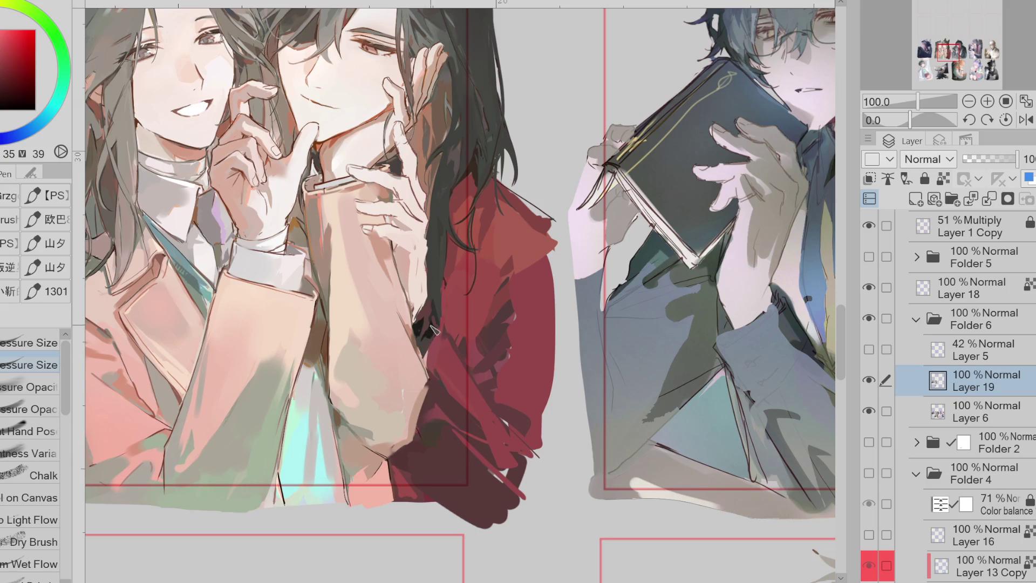
Sample dark orange-brown and red tones from around the arm and jacket
left_click(431, 328, "alt")
left_click(420, 319, "alt")
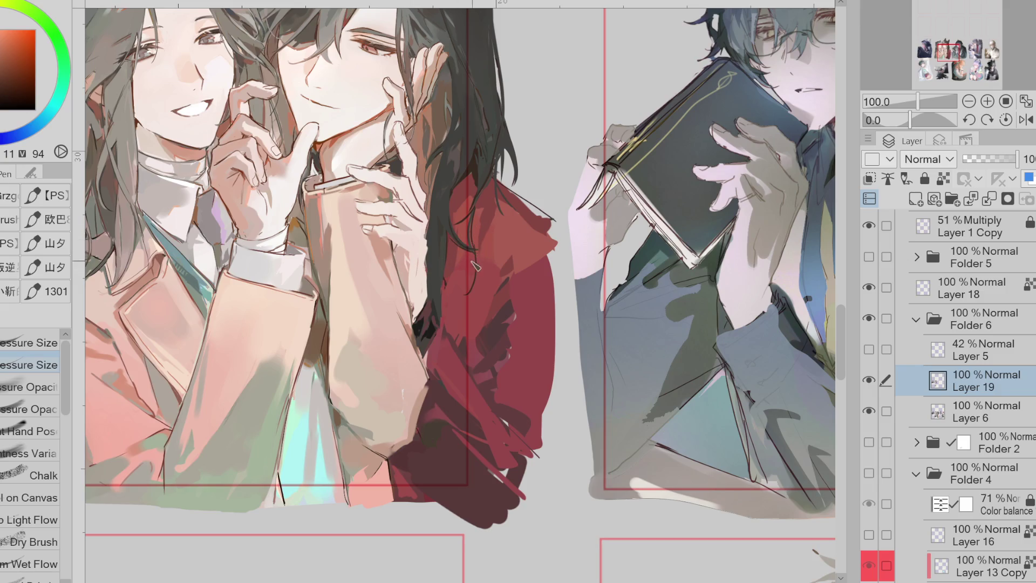
left_click(438, 292, "alt")
left_click(451, 274, "alt")
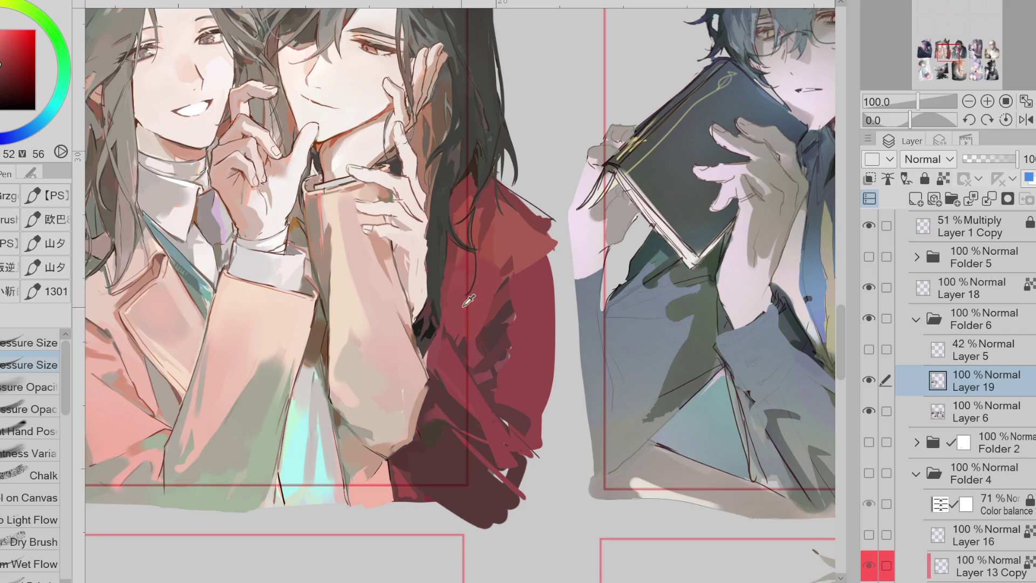
left_click(443, 293, "alt")
Draw a thin black fold line on the red jacket, redrawing it higher up
left_click(2, 110)
left_click_drag(458, 364, 443, 405)
key("ctrl+z")
left_click_drag(442, 323, 429, 373)
left_click_drag(443, 324, 430, 381)
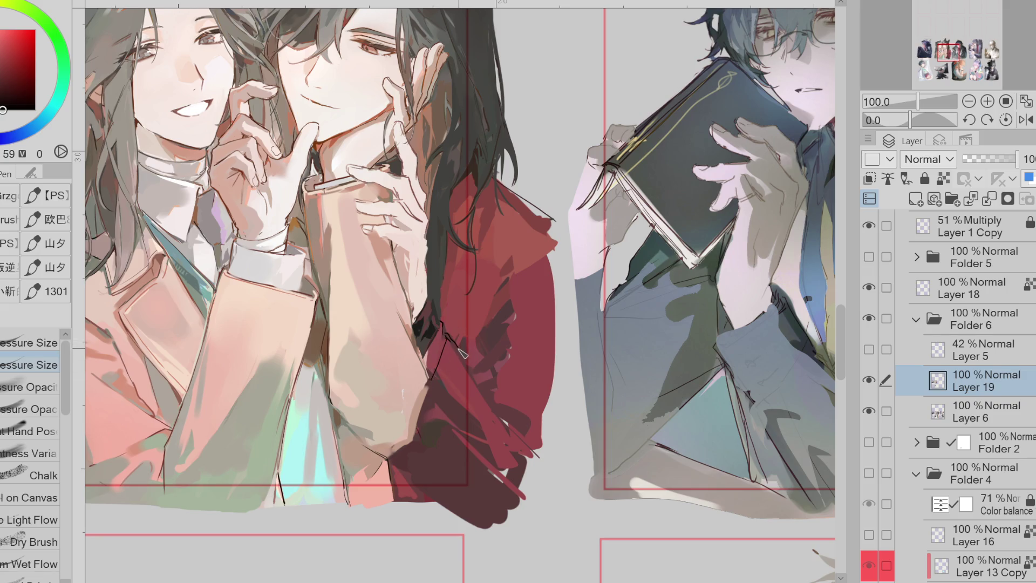